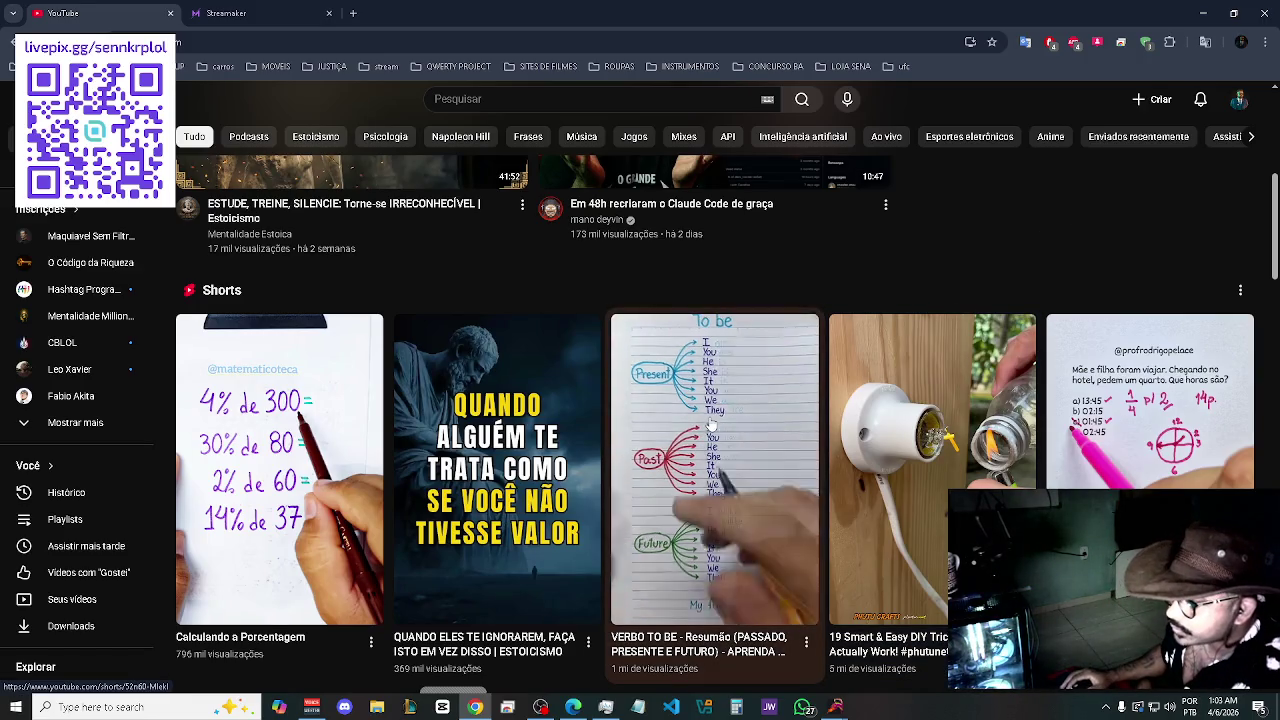
# - Scroll down the YouTube home feed, previewing thumbnails, until the Conversando sobre Programação Back-end live row appears
pyautogui.scroll(-1, 727, 545)
pyautogui.scroll(-2, 727, 412)
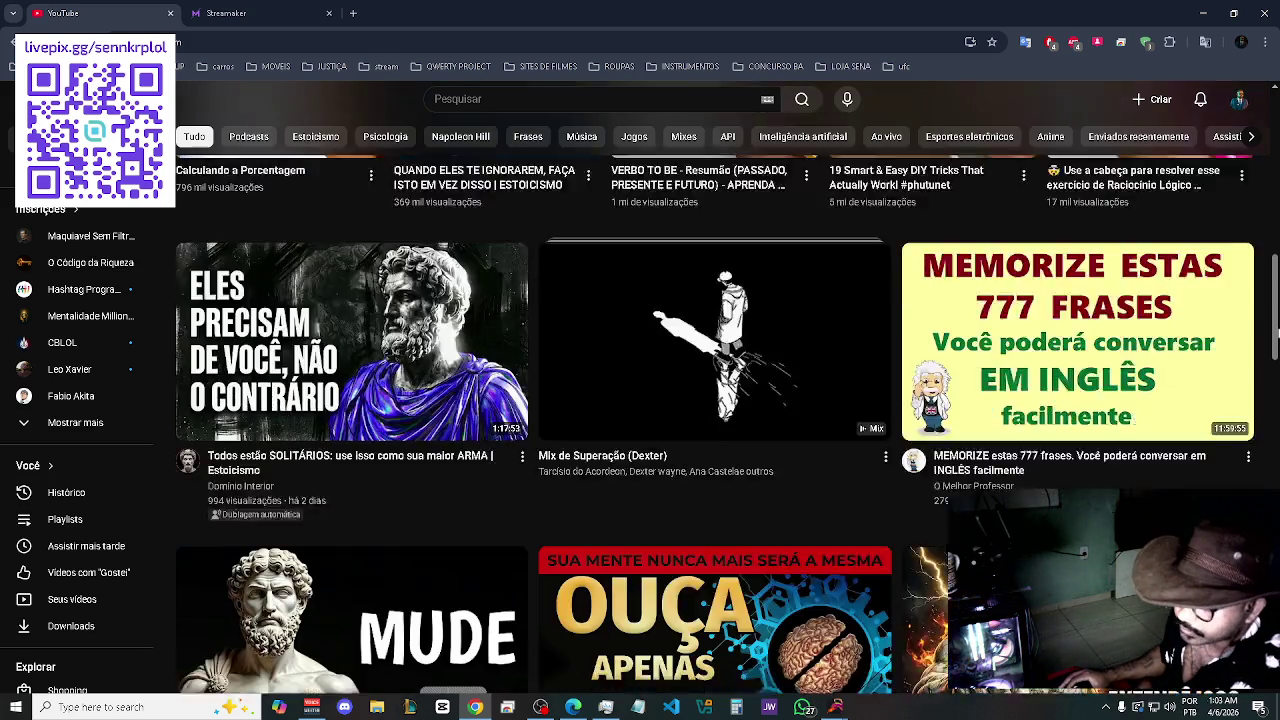
pyautogui.scroll(-3, 668, 650)
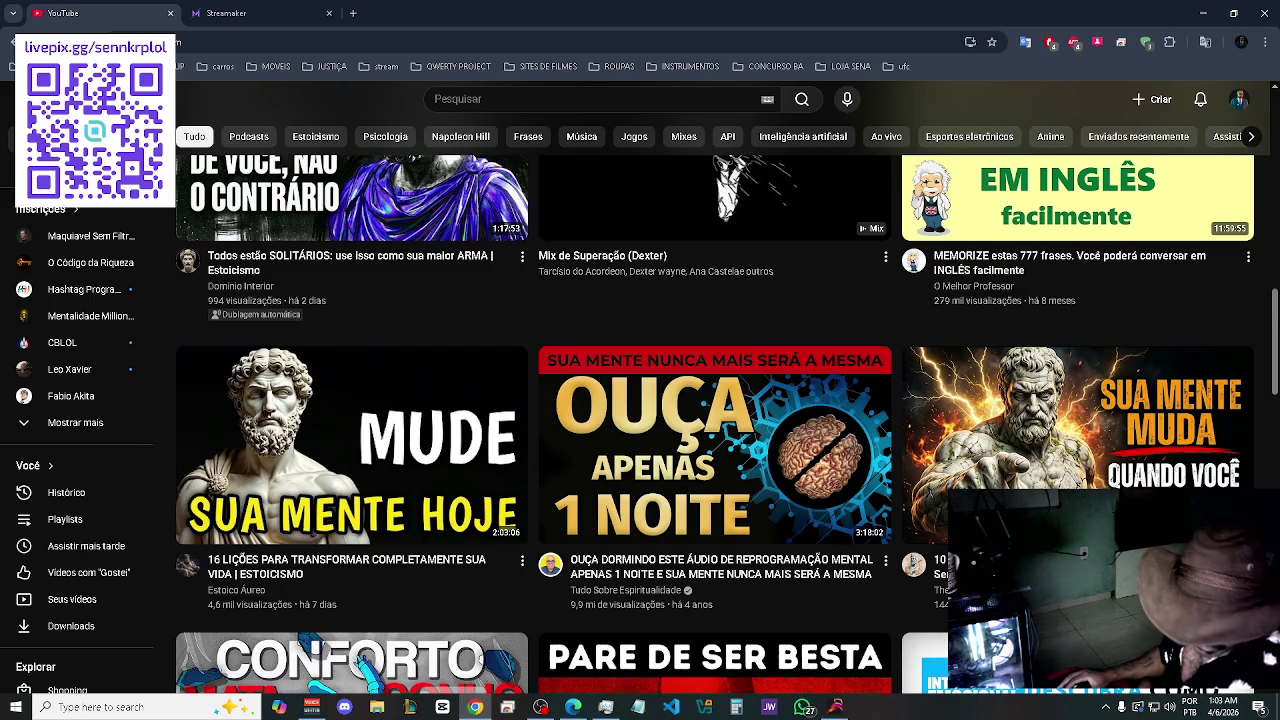
pyautogui.scroll(-1, 728, 388)
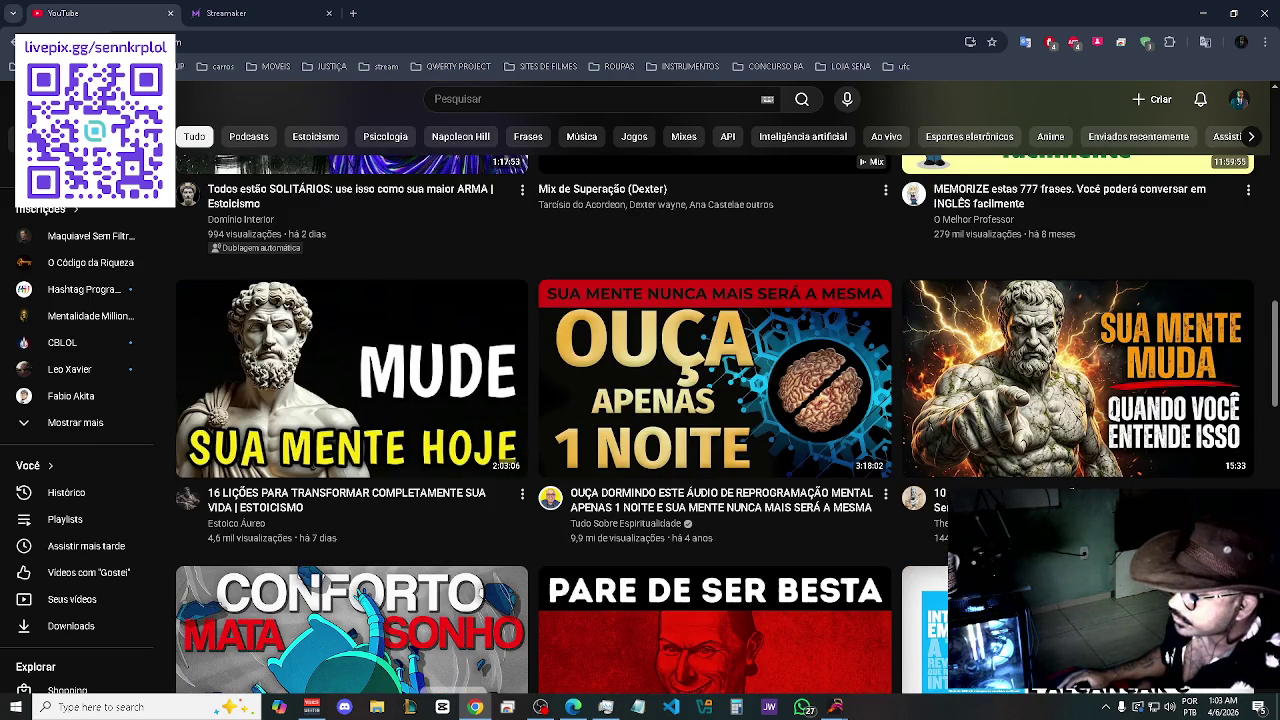
pyautogui.scroll(-2, 715, 420)
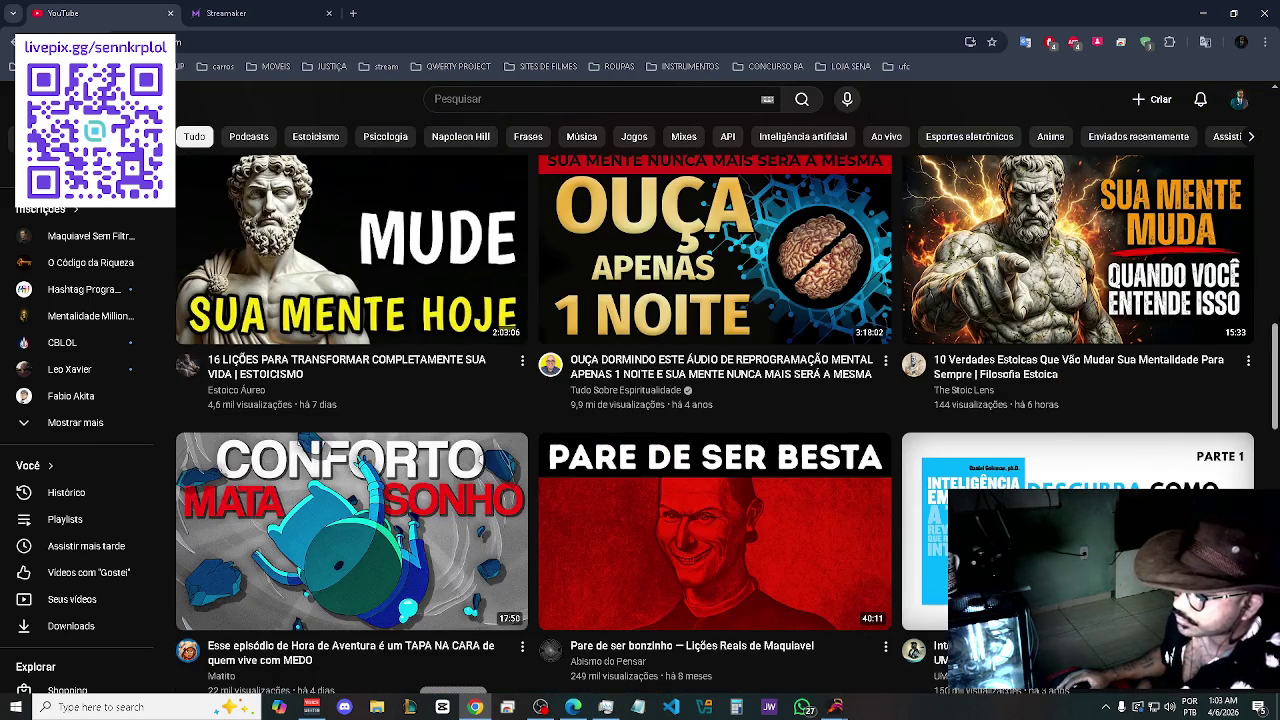
pyautogui.scroll(-1, 728, 387)
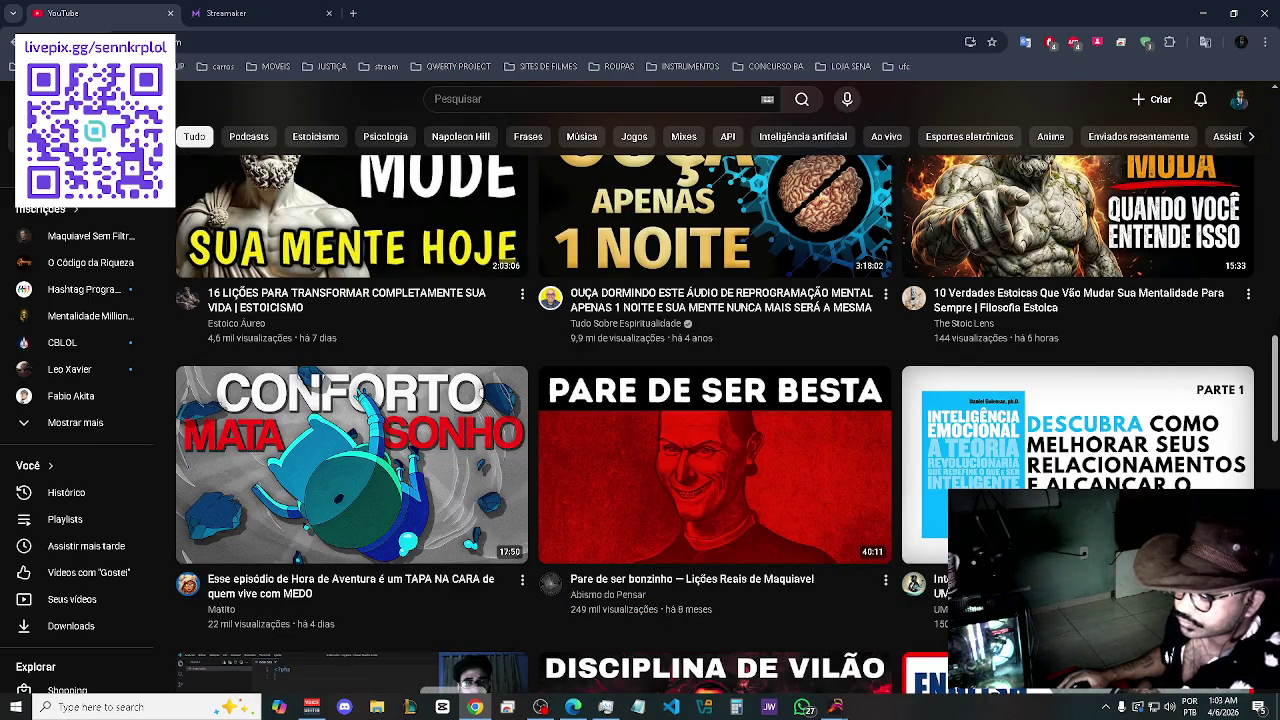
pyautogui.scroll(-1, 715, 420)
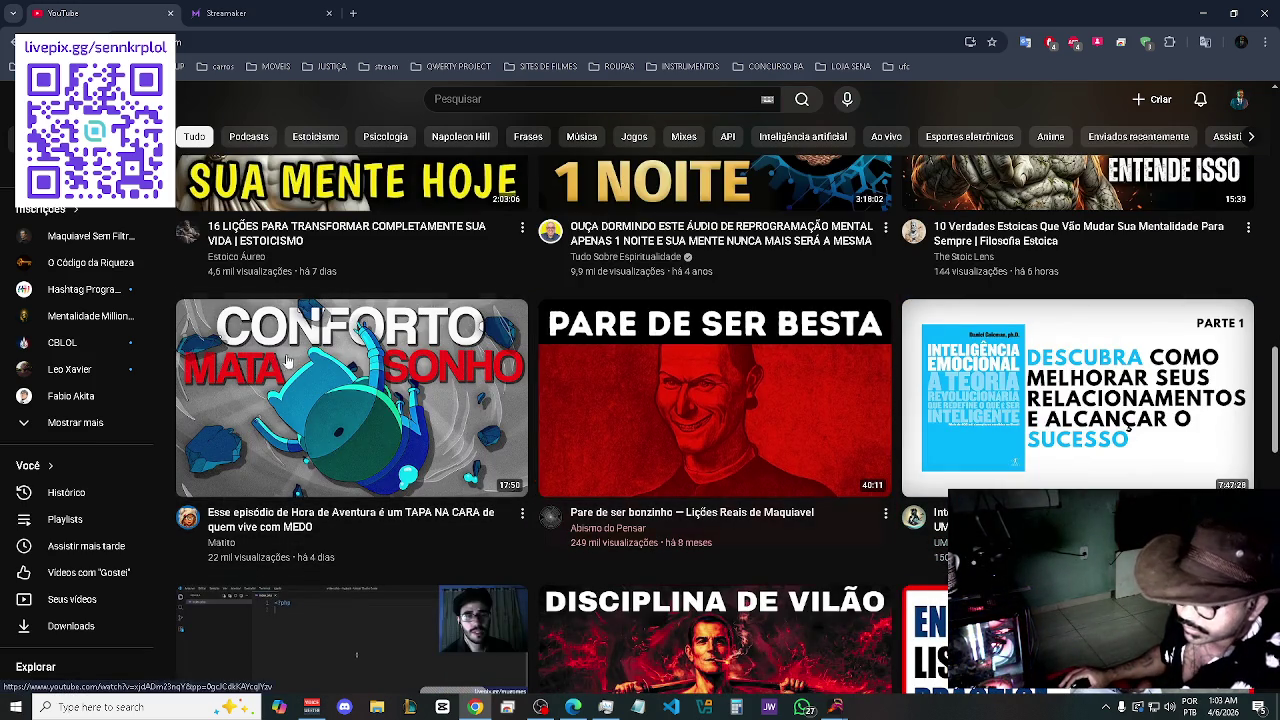
pyautogui.moveTo(340, 362)
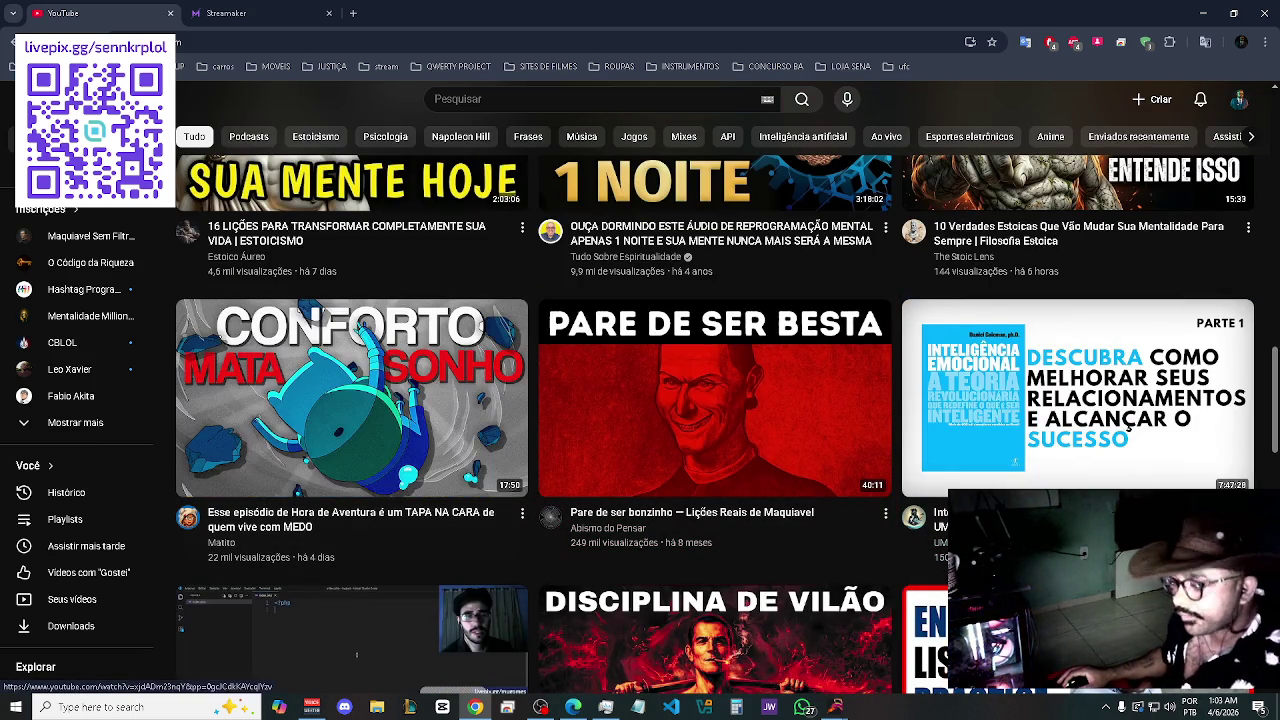
pyautogui.moveTo(898, 421)
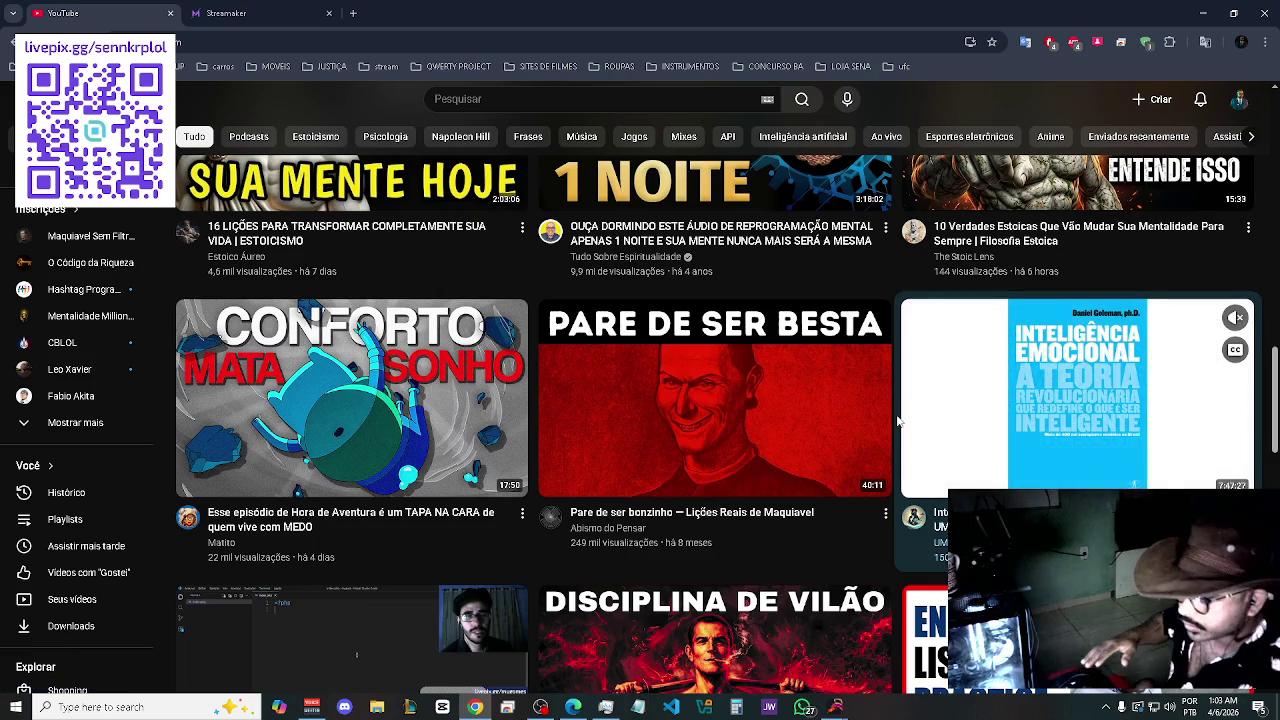
pyautogui.moveTo(548, 428)
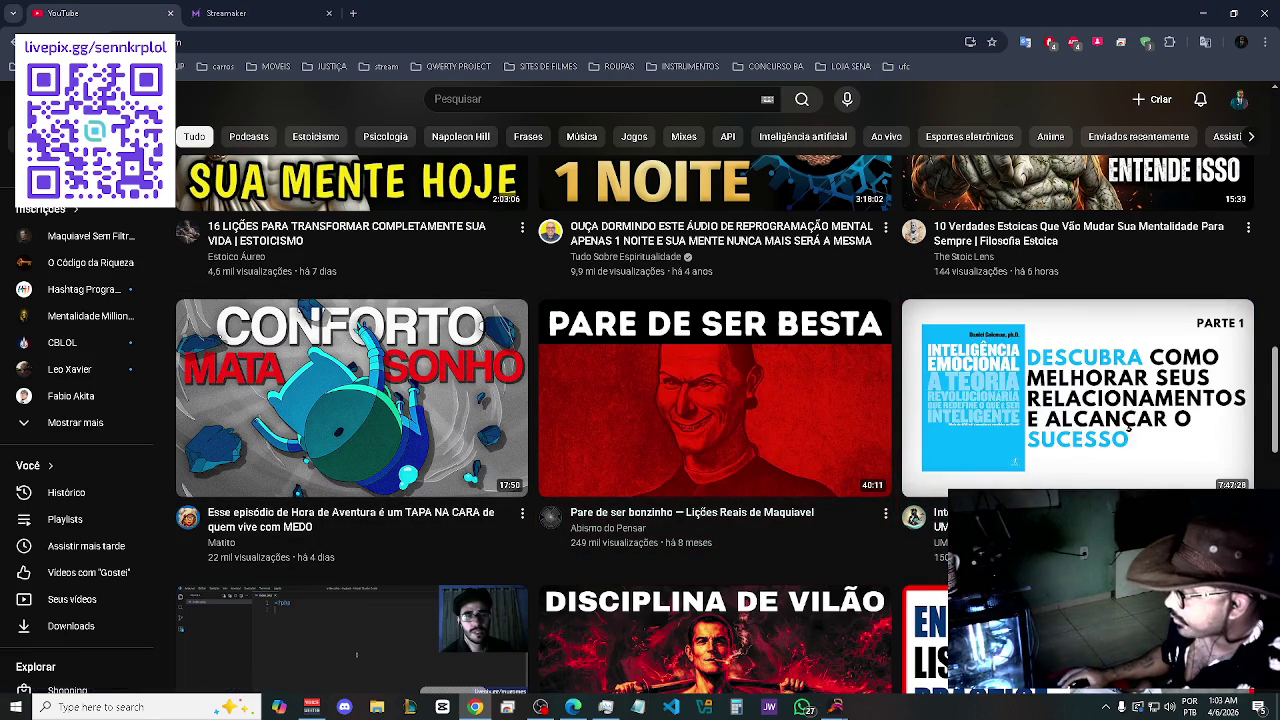
pyautogui.scroll(-1, 1276, 345)
pyautogui.scroll(-1, 1276, 345)
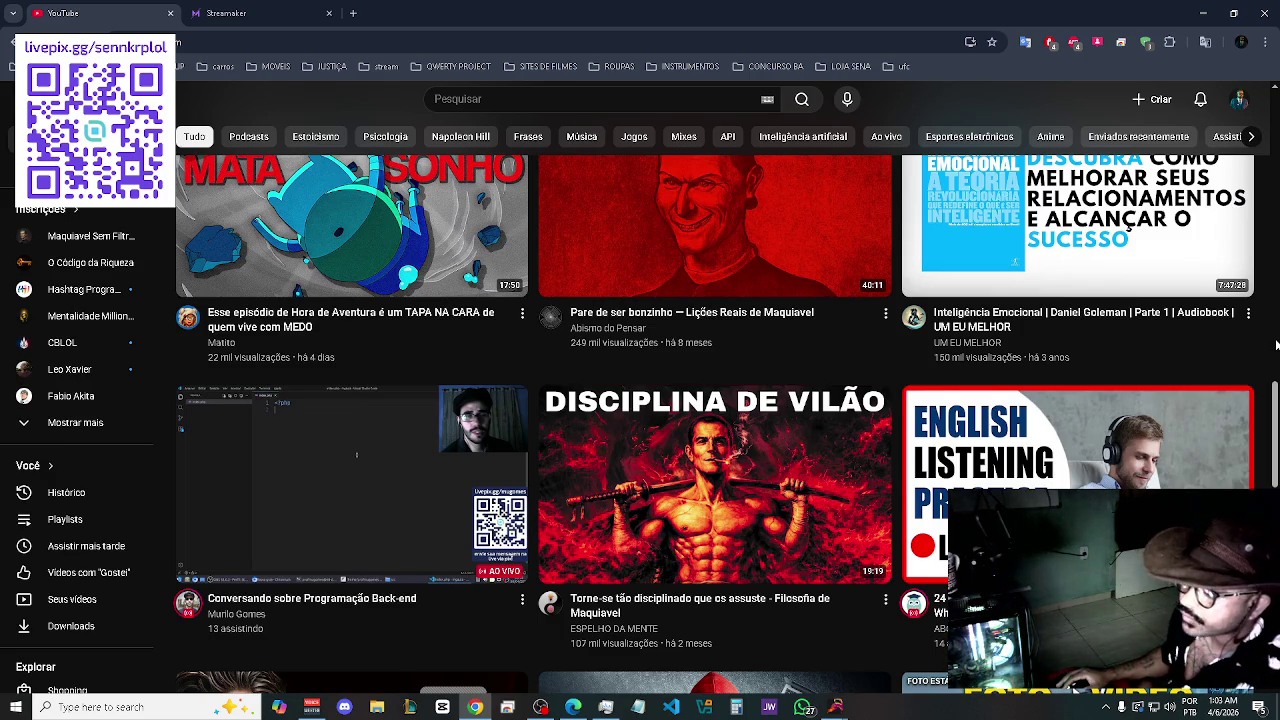
pyautogui.scroll(-1, 1276, 345)
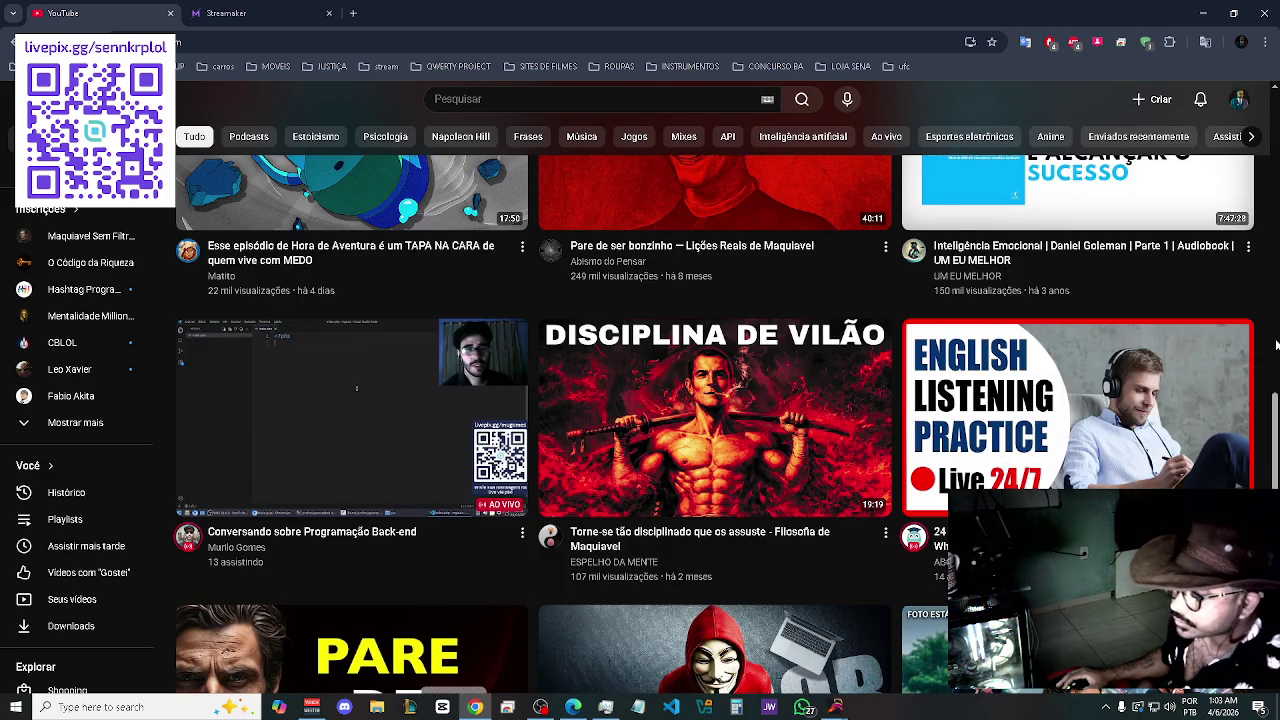
pyautogui.scroll(-1, 1274, 360)
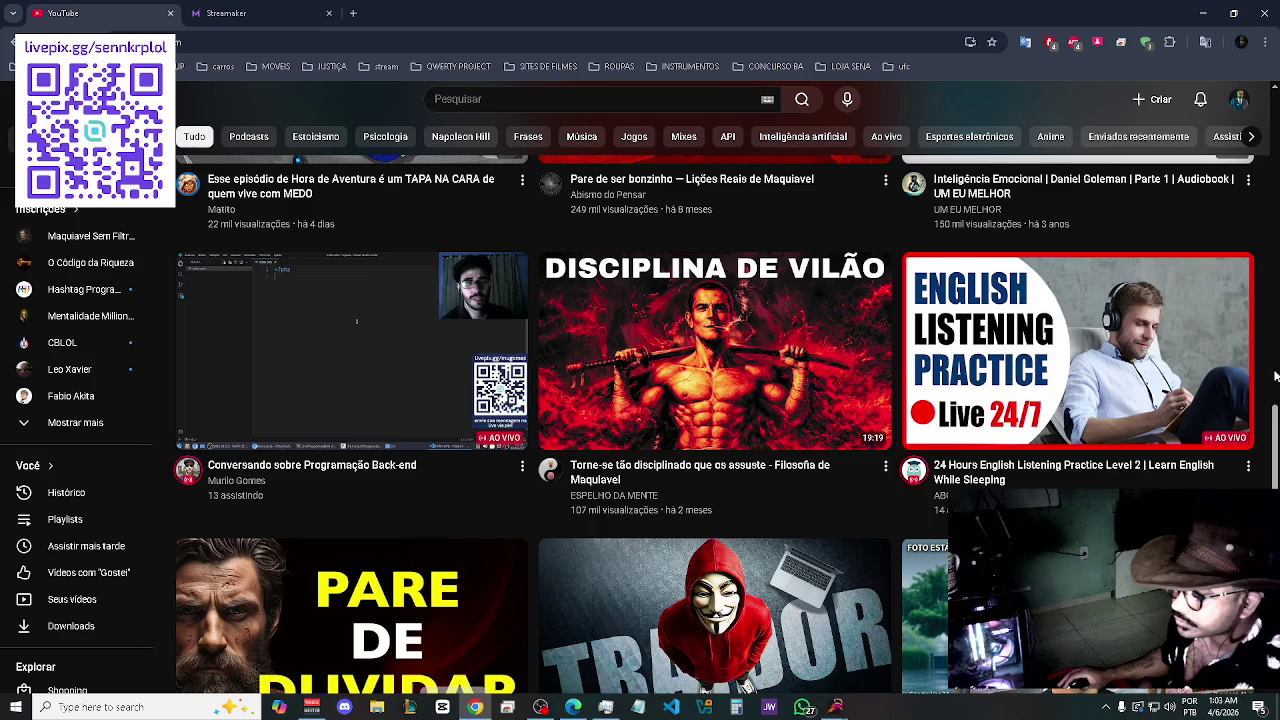
# - Open the Maquiavel discipline video and the live programming stream in new tabs, and pause Toque Dez
pyautogui.middleClick(774, 470)
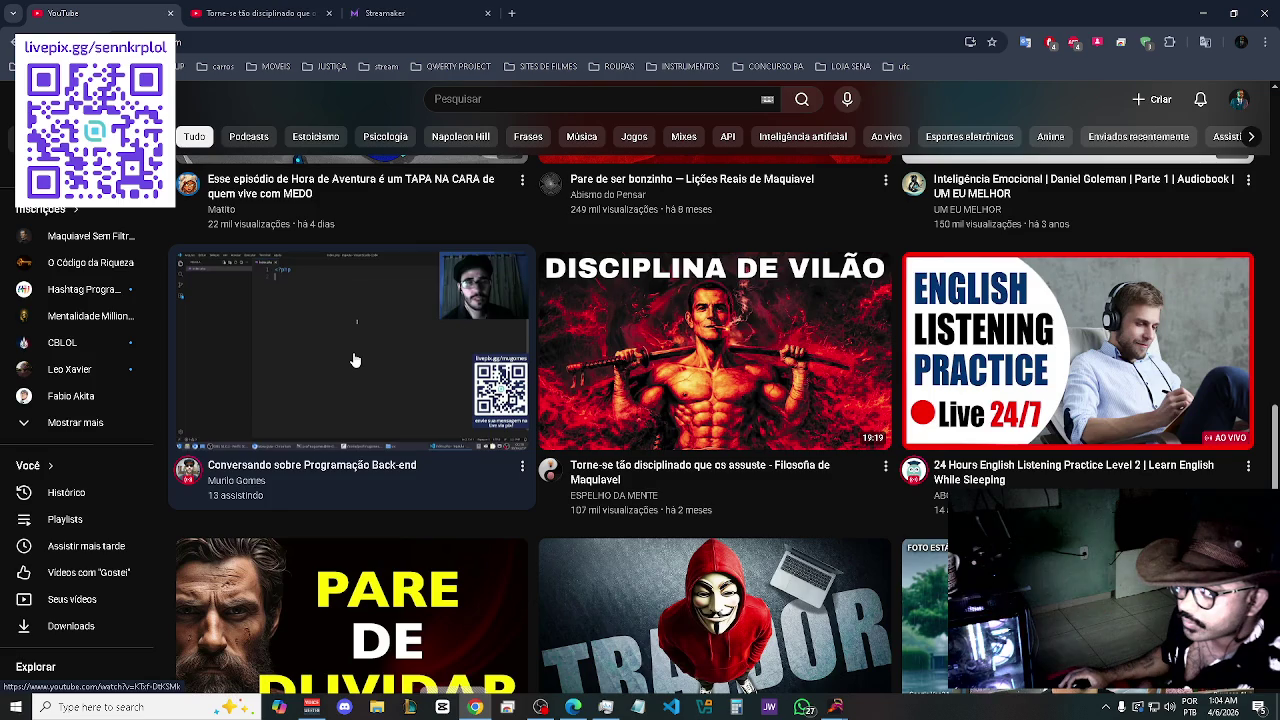
pyautogui.middleClick(354, 360)
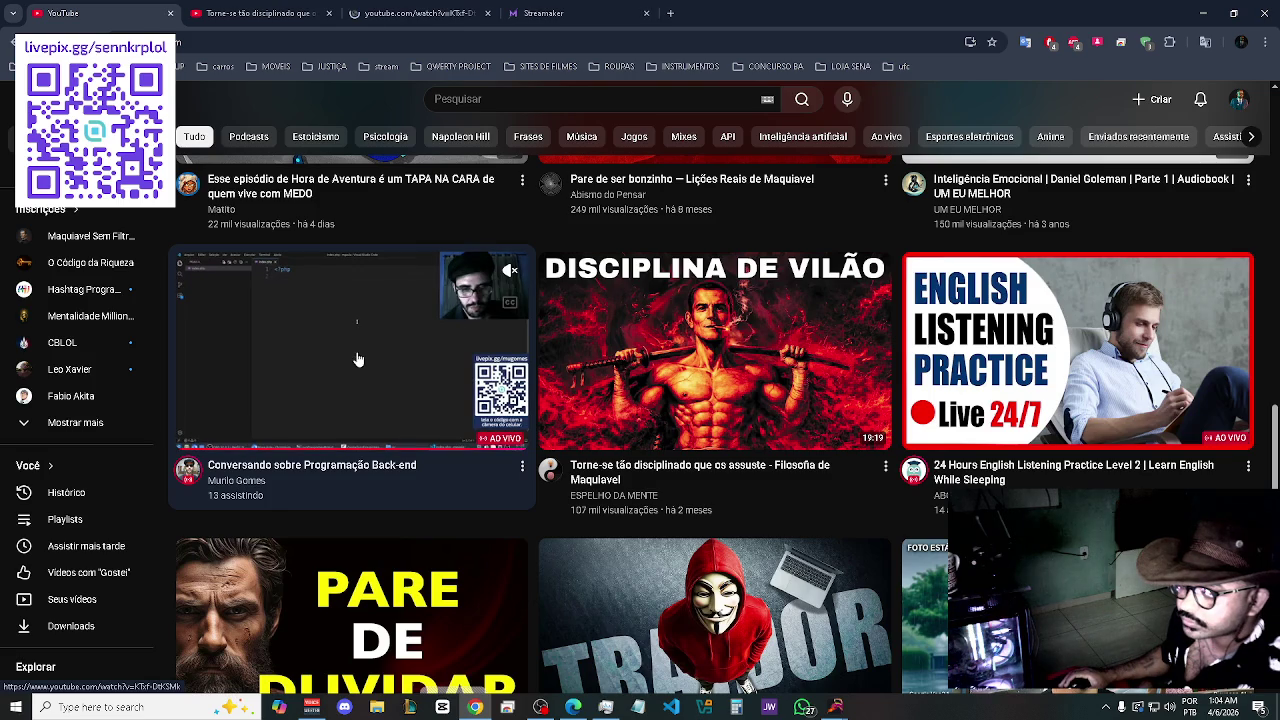
pyautogui.click(570, 708)
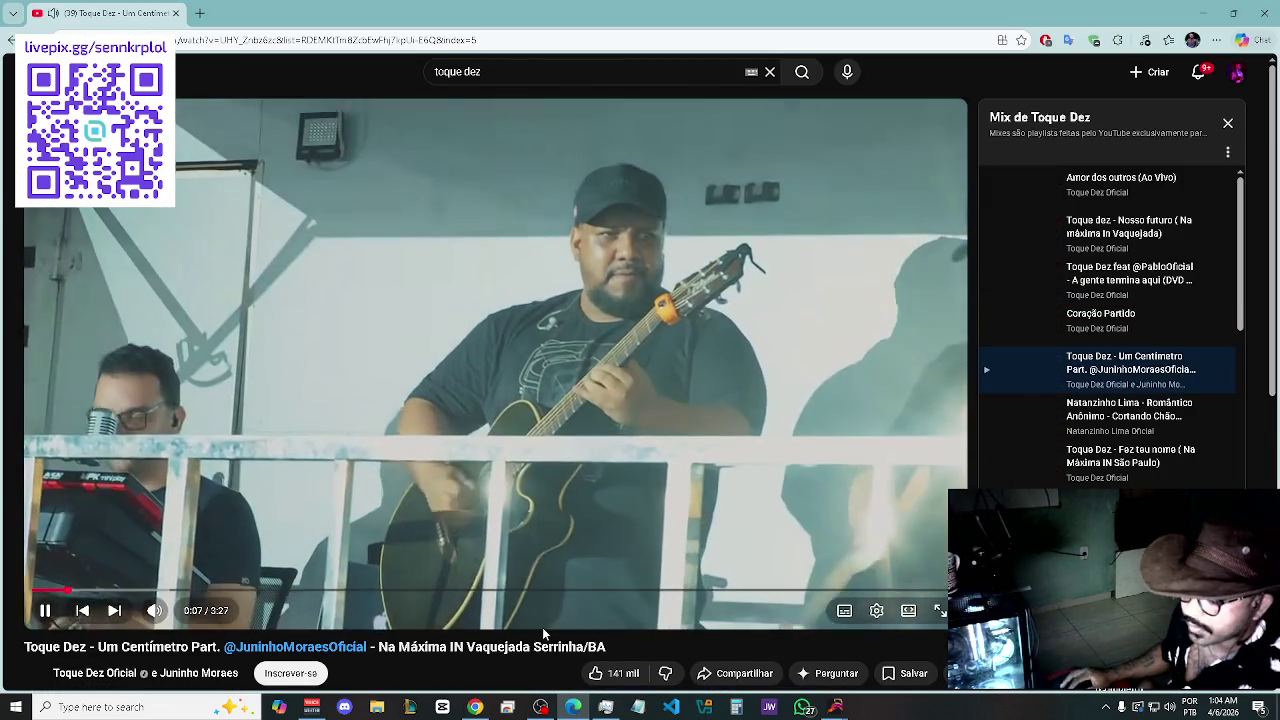
pyautogui.click(517, 579)
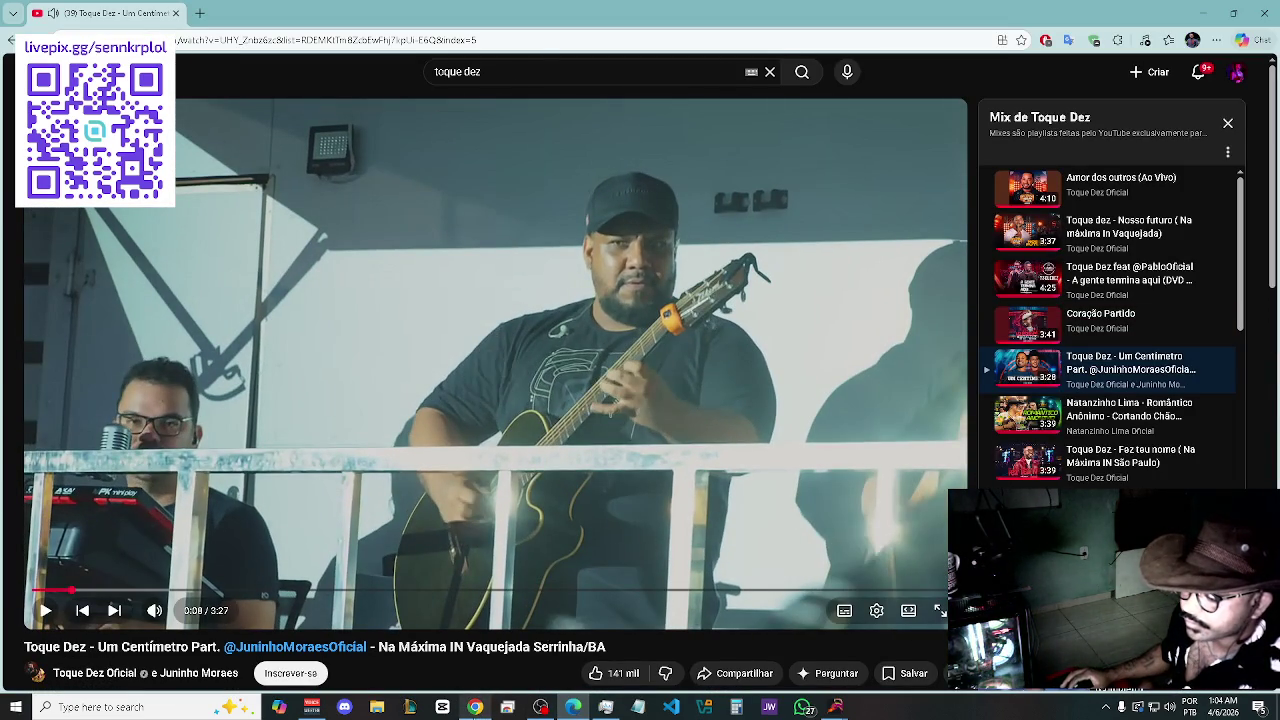
pyautogui.click(475, 707)
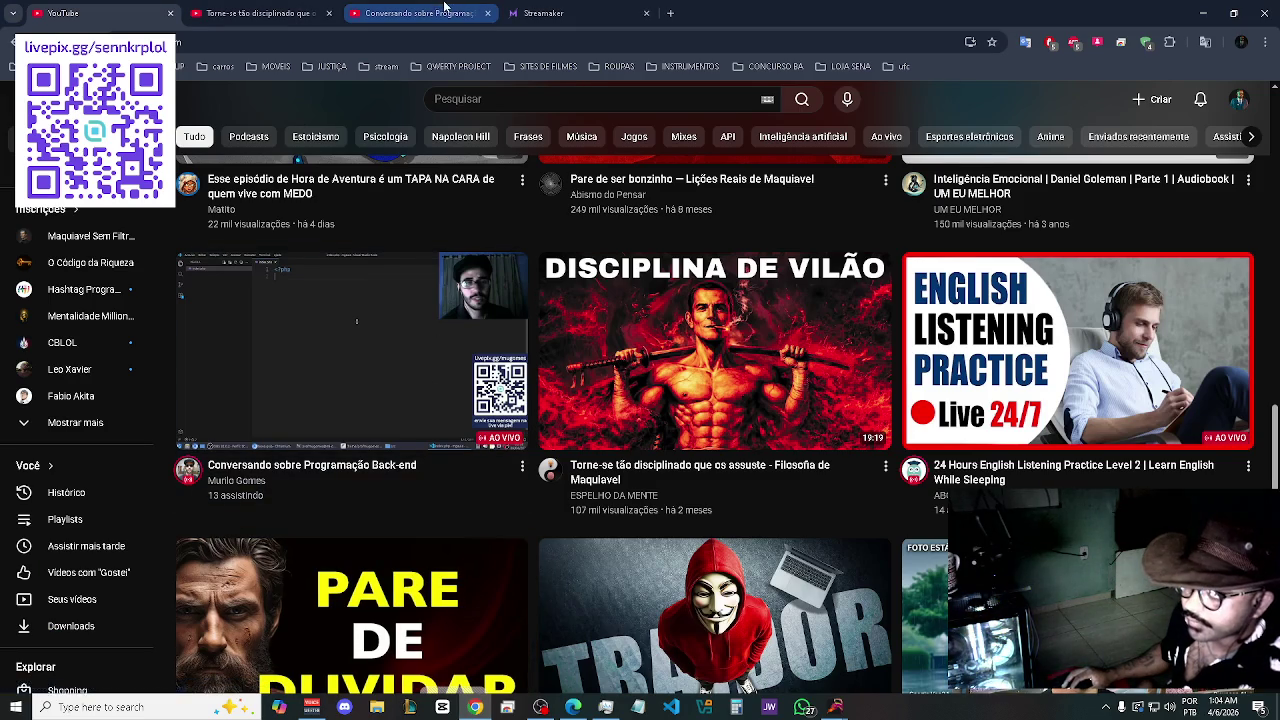
# - Switch to the Conversando stream tab and reset Voicemeeter Banana's A1 output fader to 0 dB
pyautogui.click(445, 10)
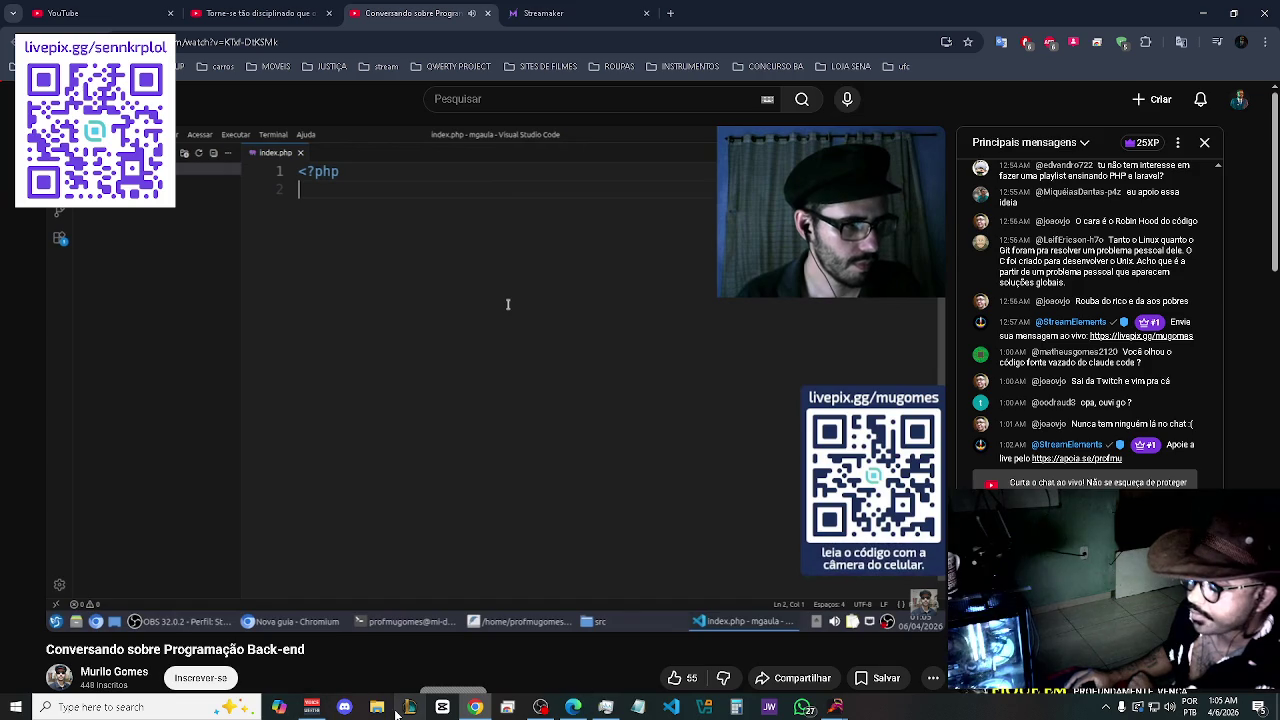
pyautogui.click(316, 707)
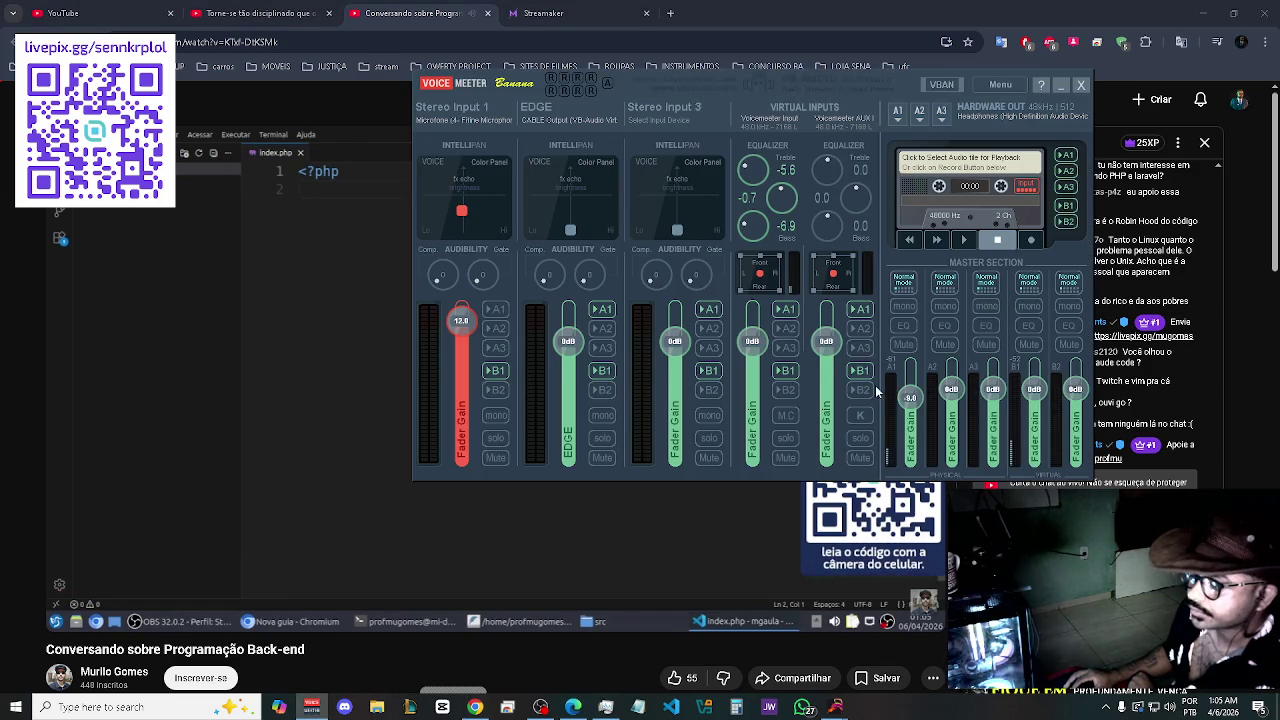
pyautogui.doubleClick(909, 400)
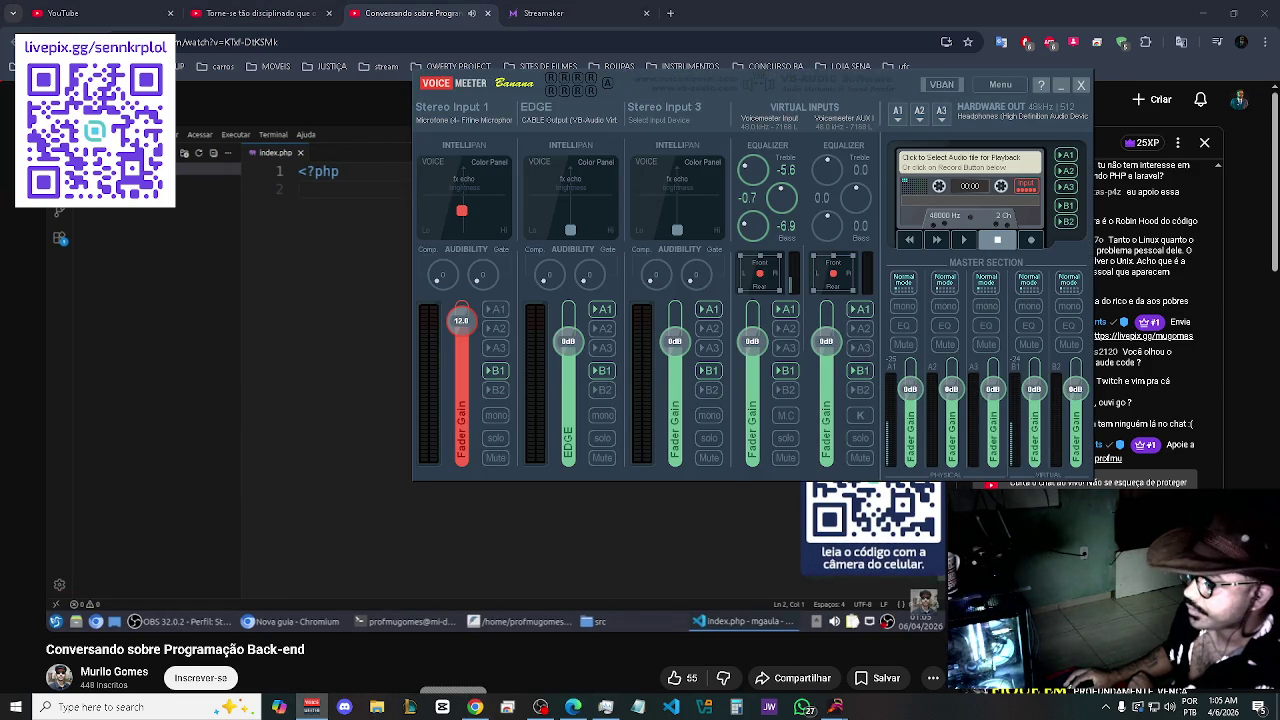
pyautogui.hotkey('alt', 'Tab')
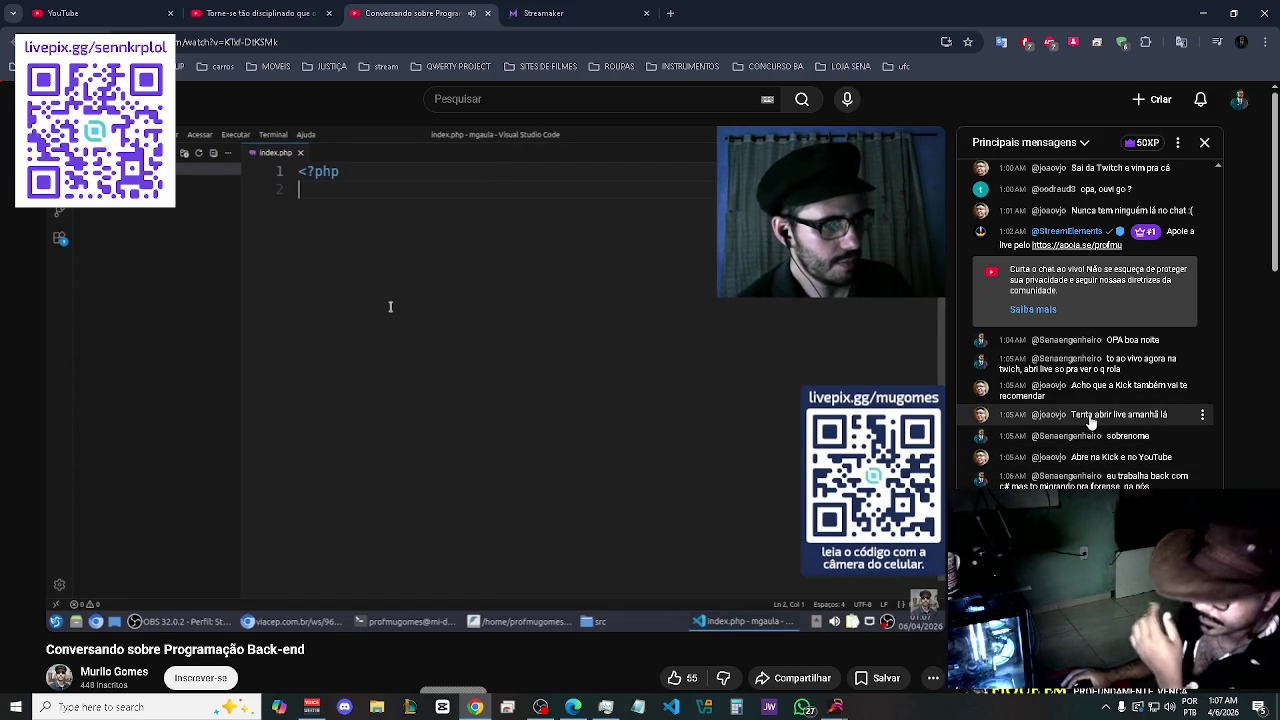
pyautogui.moveTo(406, 538)
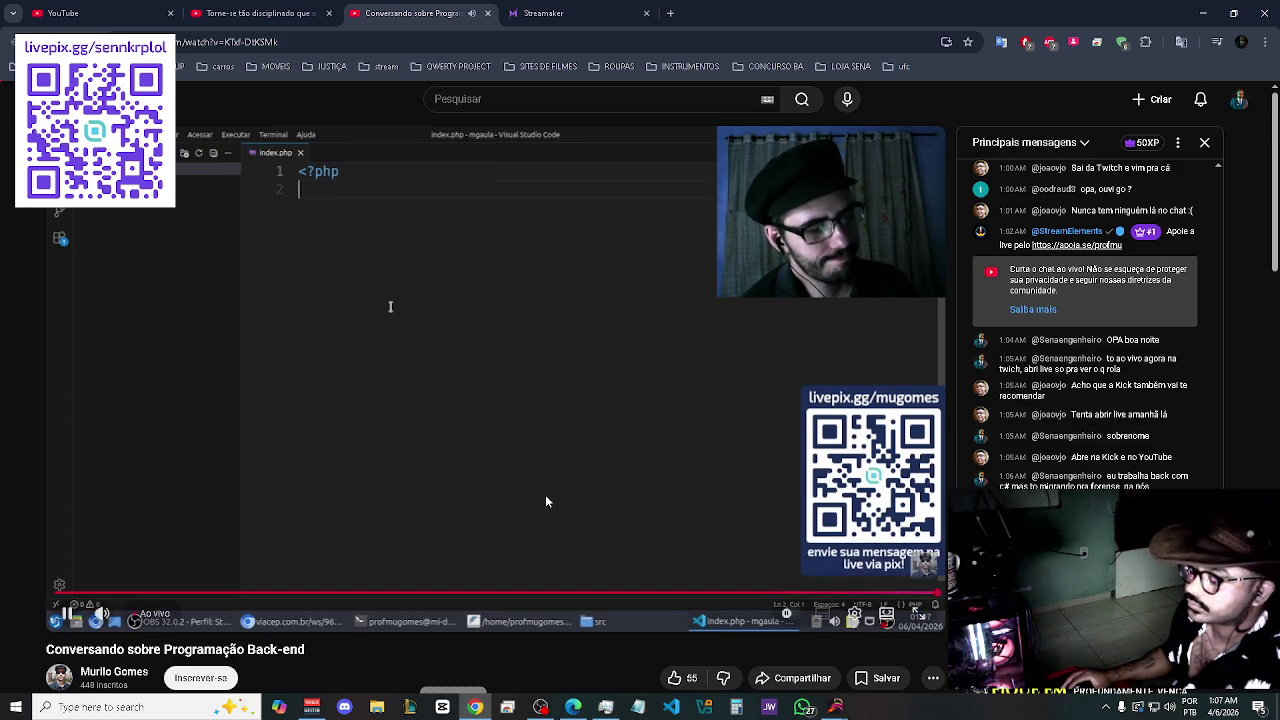
# - Give the Conversando sobre Programação Back-end stream a thumbs-up, raising its likes to 56
pyautogui.scroll(-2, 548, 494)
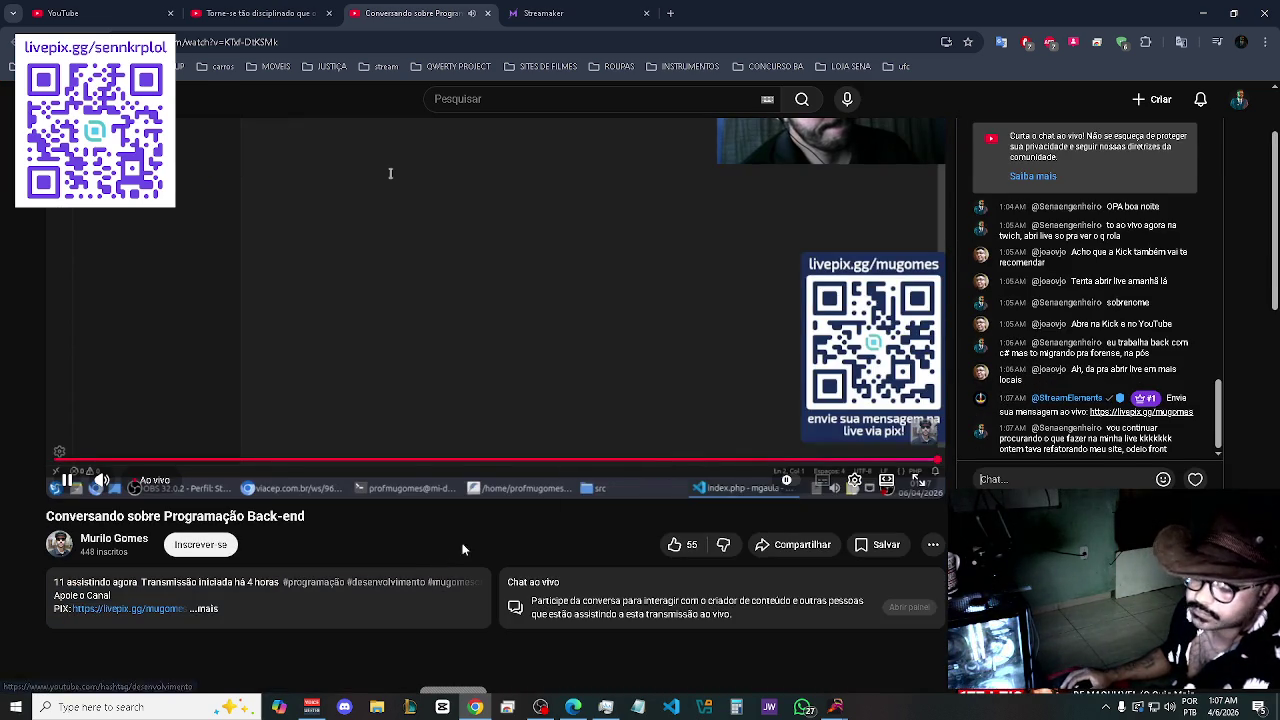
pyautogui.scroll(2, 528, 540)
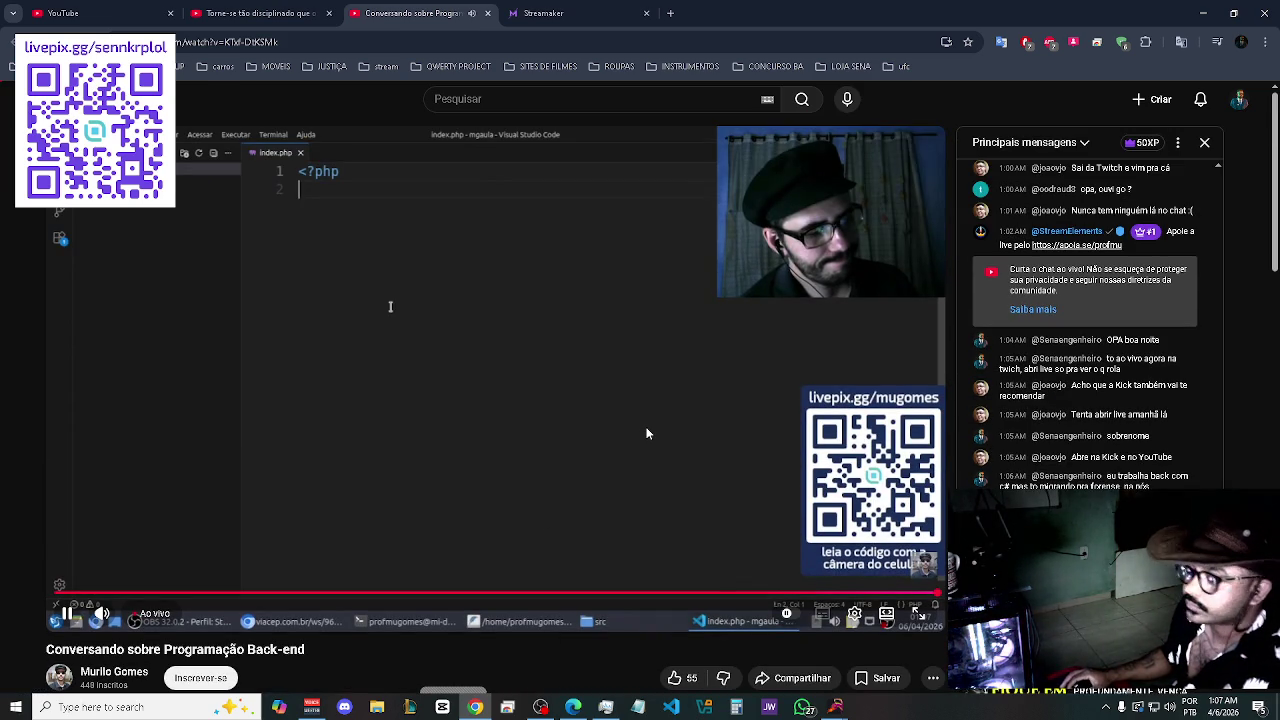
pyautogui.scroll(-3, 627, 433)
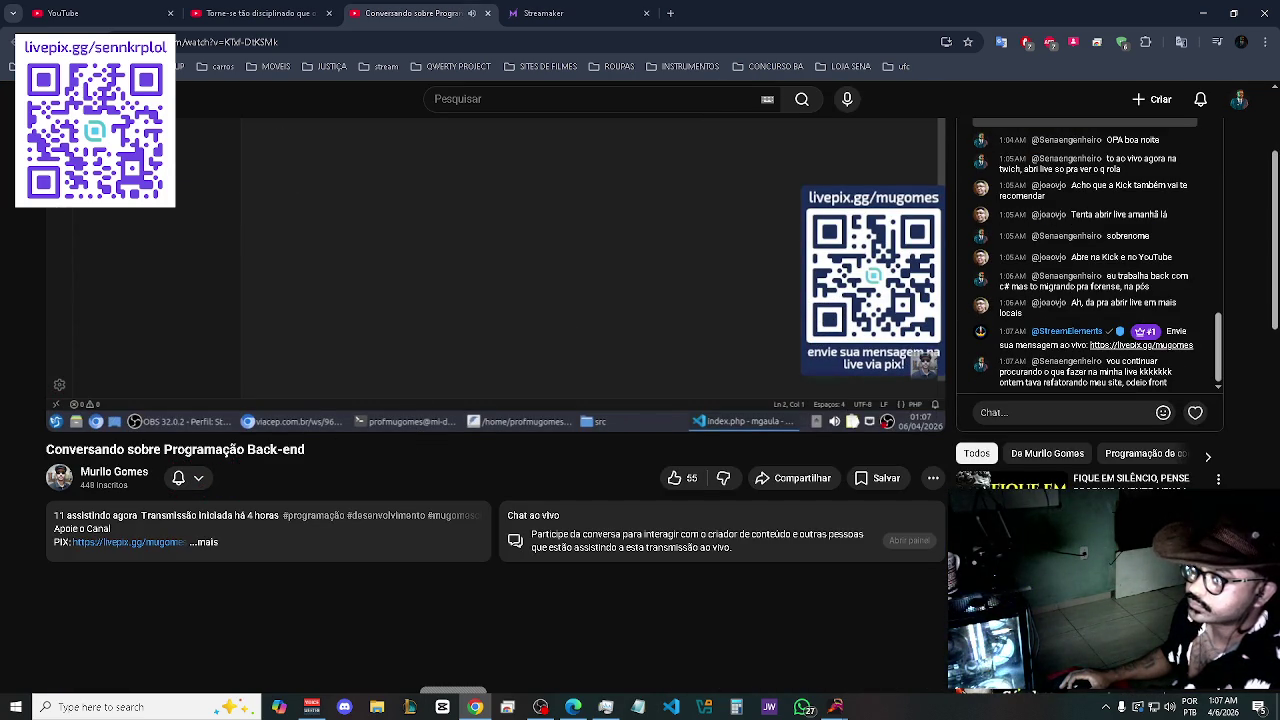
pyautogui.scroll(2, 566, 320)
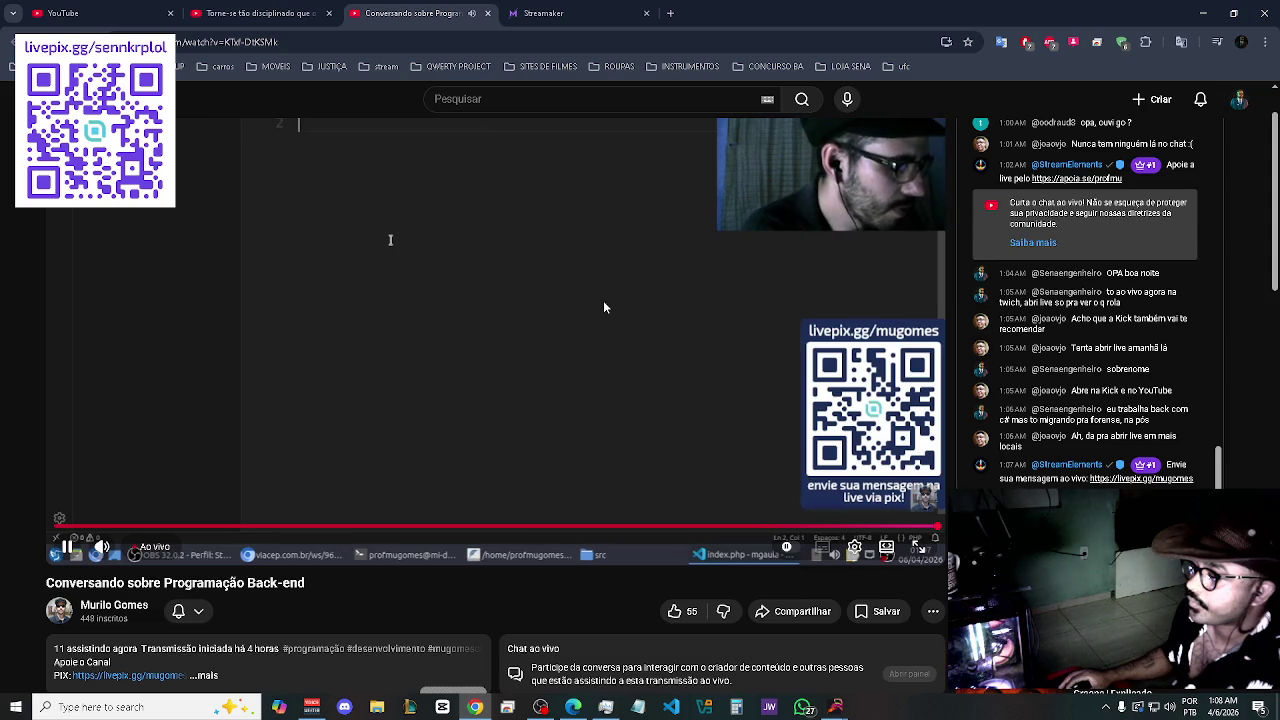
pyautogui.scroll(-2, 604, 307)
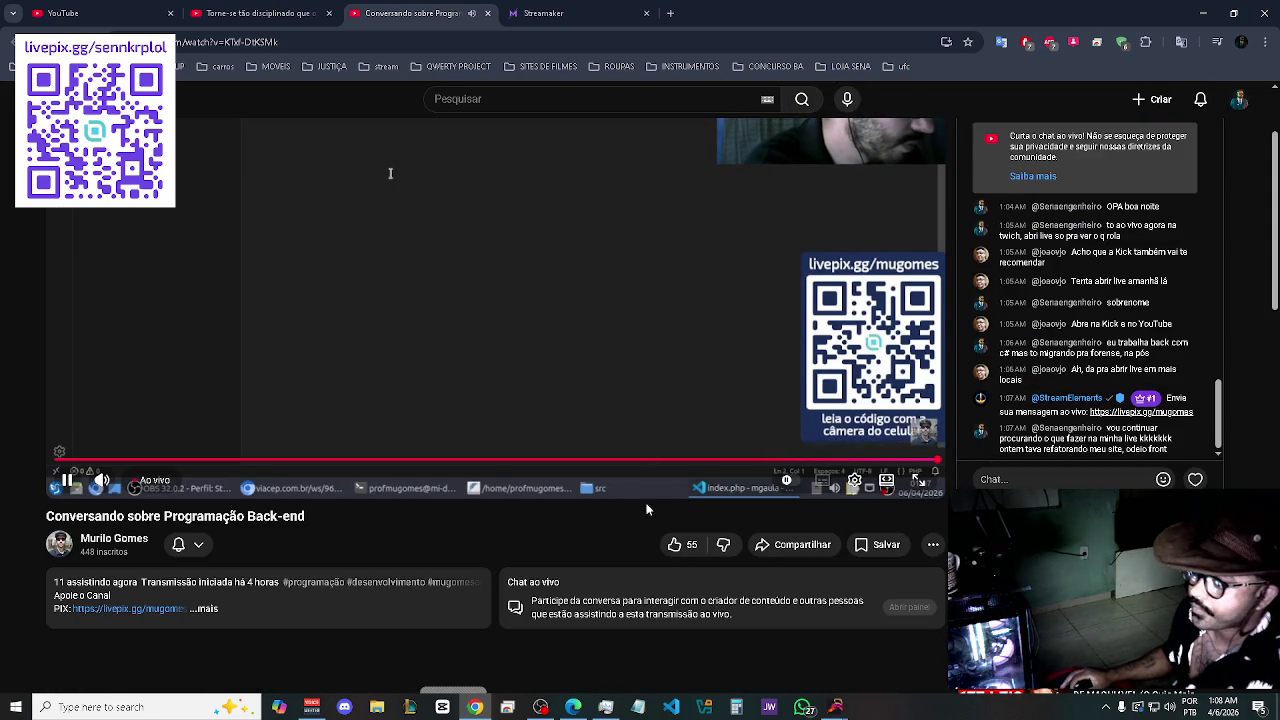
pyautogui.click(674, 544)
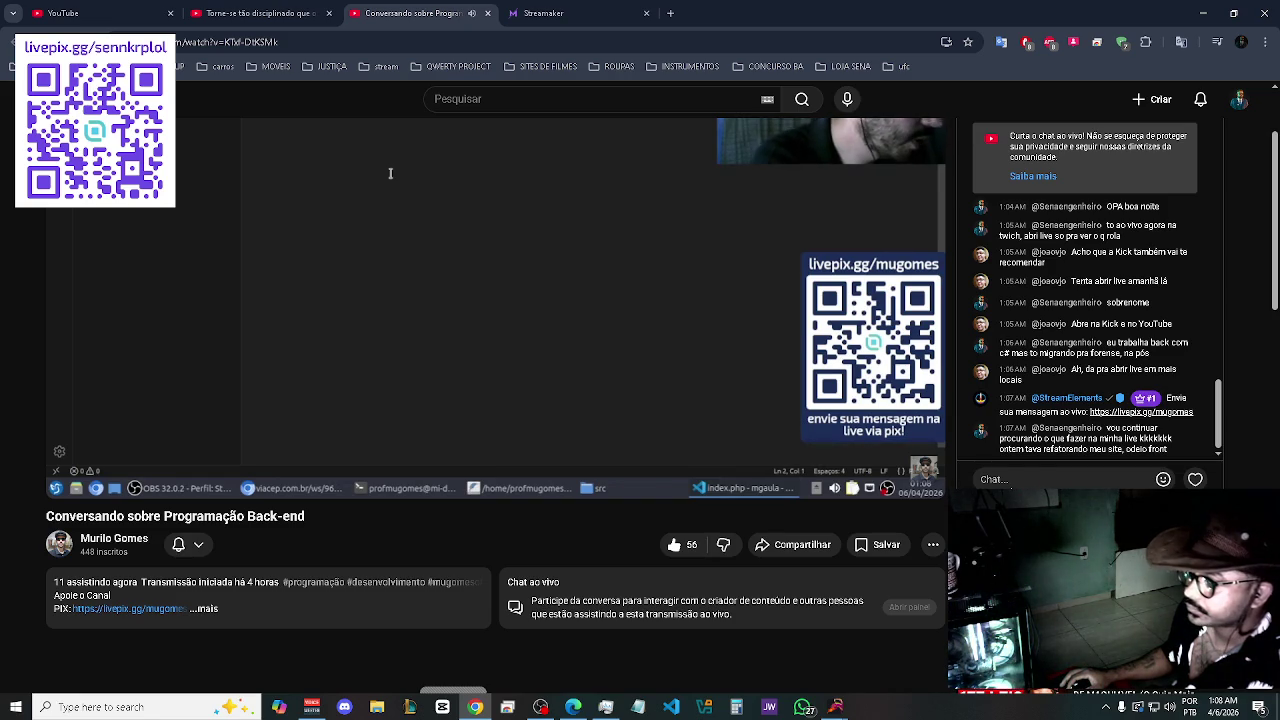
pyautogui.scroll(1, 742, 410)
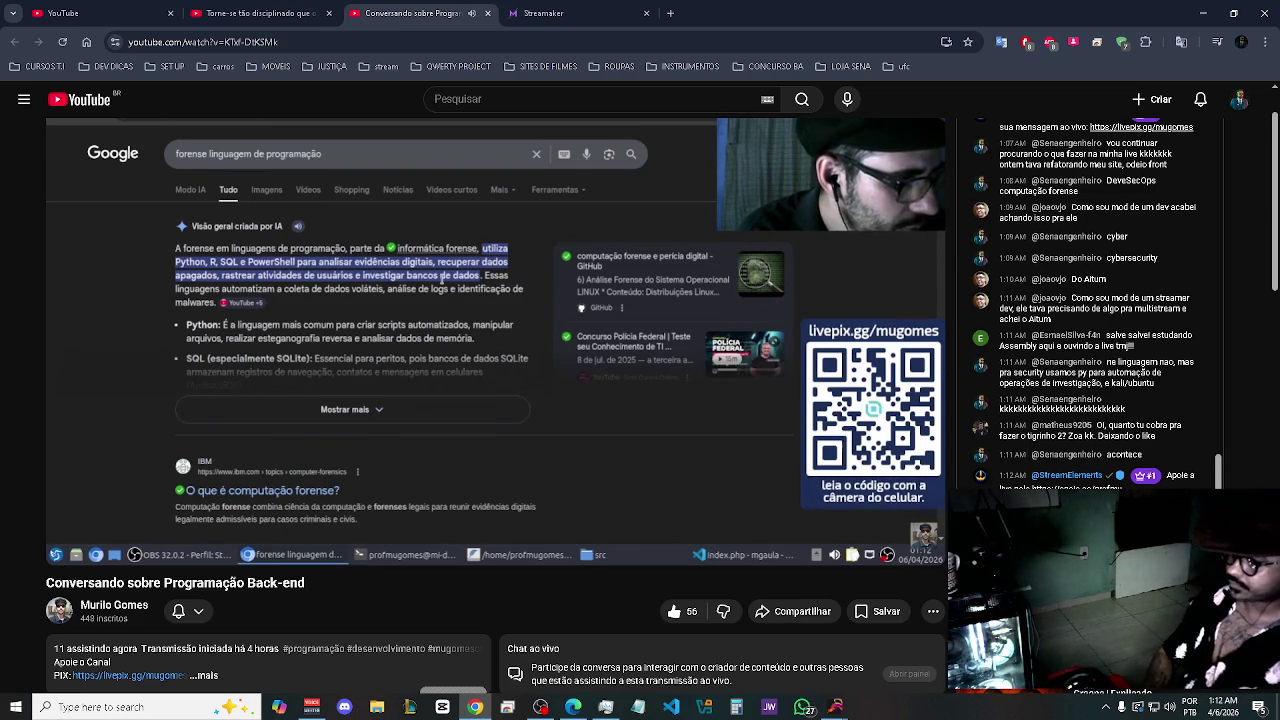
pyautogui.moveTo(493, 383)
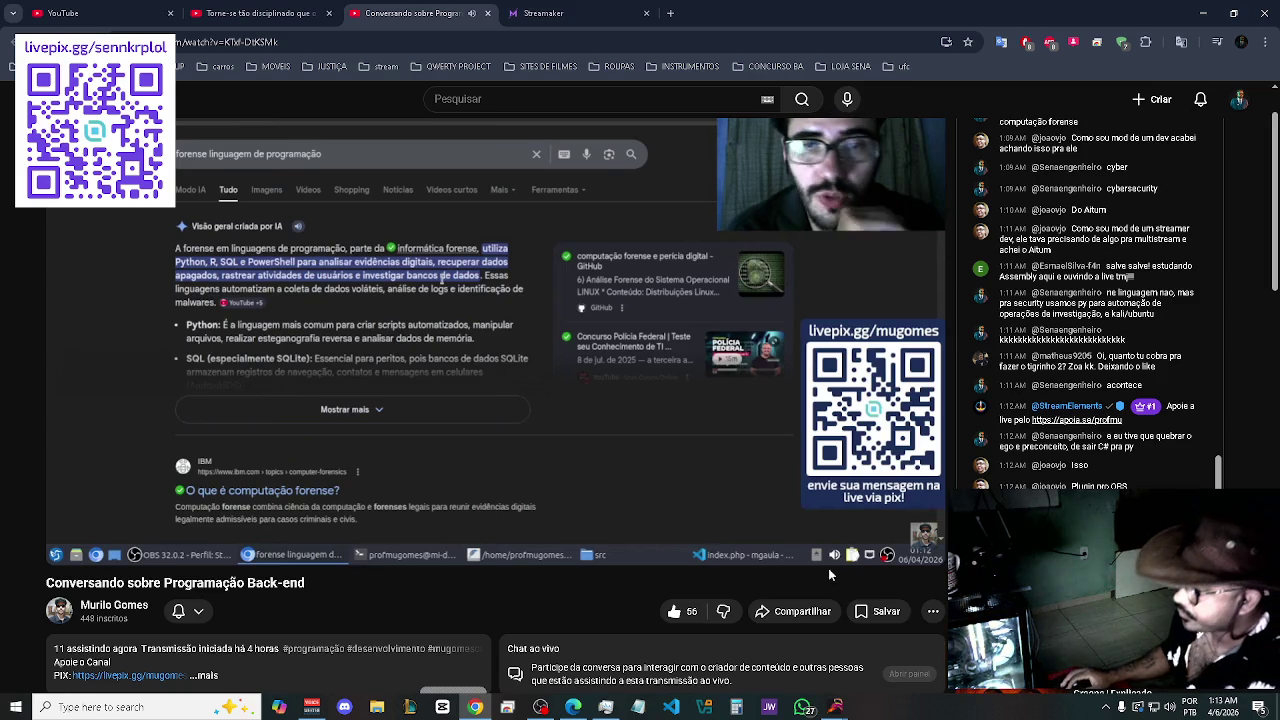
# - On the Streamaker dashboard, use RESGATAR GOLD: 690 in the Follow Booster card
pyautogui.moveTo(743, 500)
pyautogui.click(540, 12)
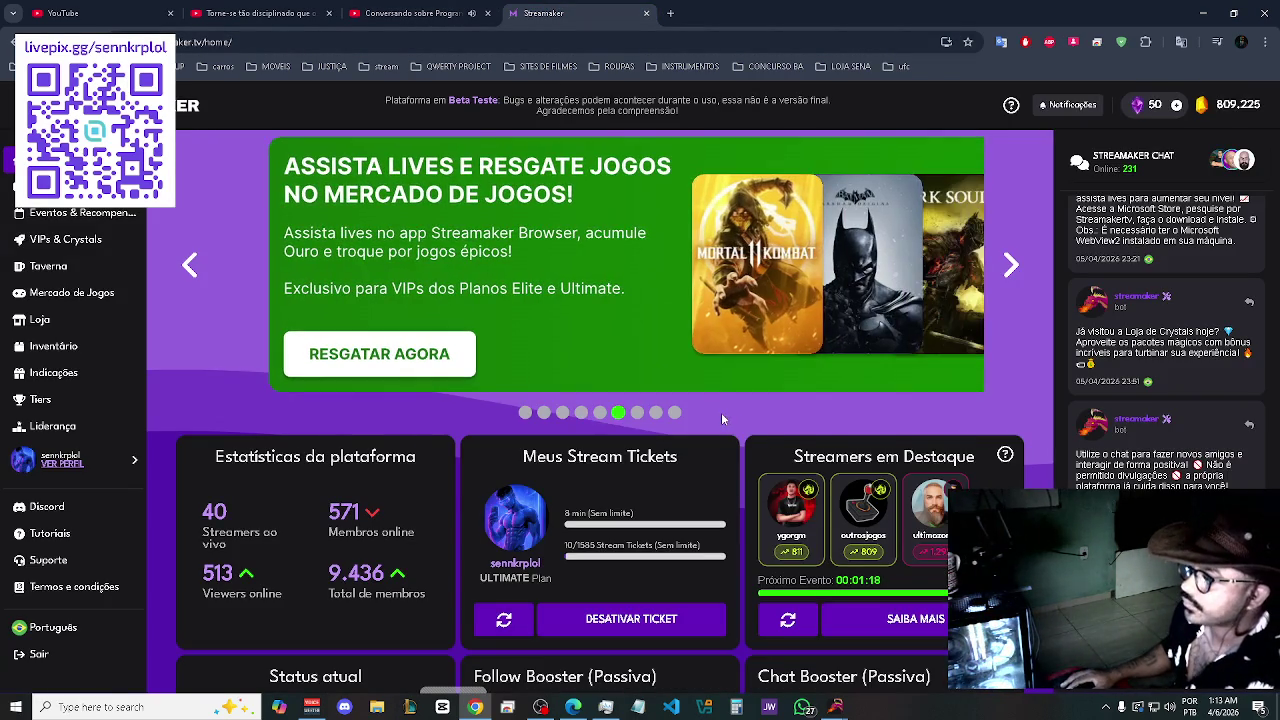
pyautogui.scroll(-1, 721, 412)
pyautogui.scroll(-2, 692, 592)
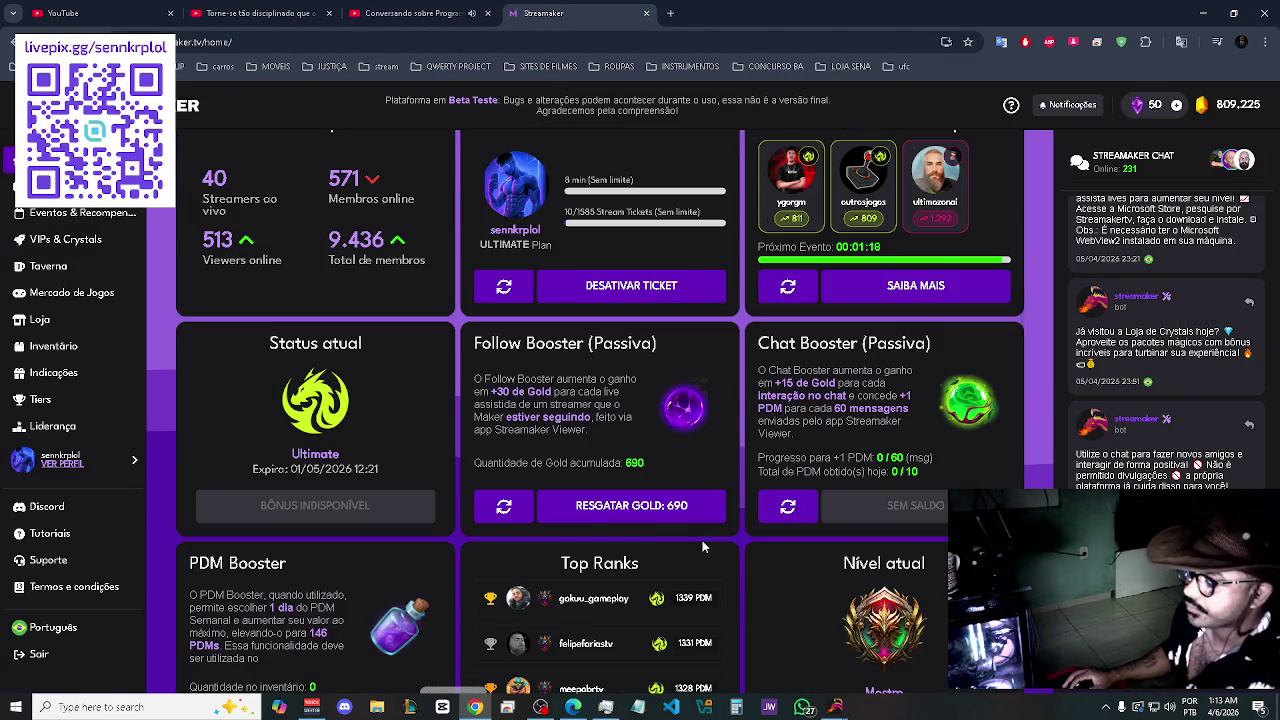
pyautogui.click(700, 508)
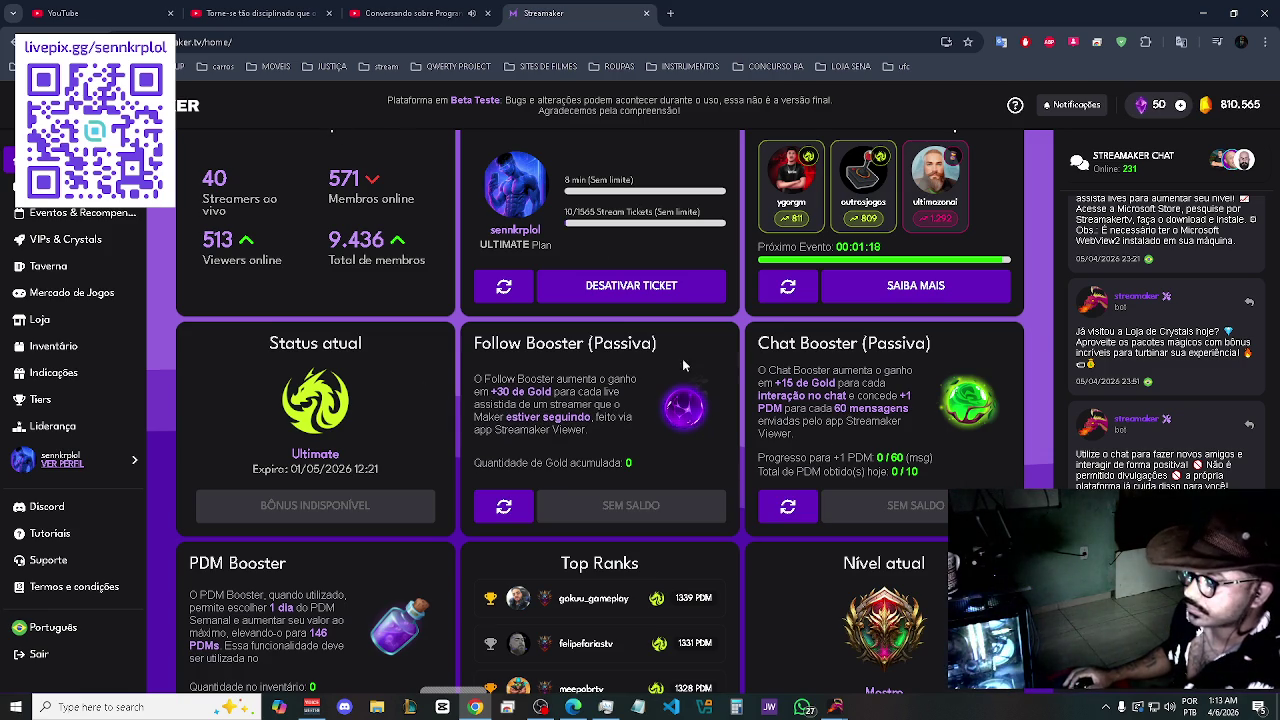
pyautogui.scroll(3, 1008, 334)
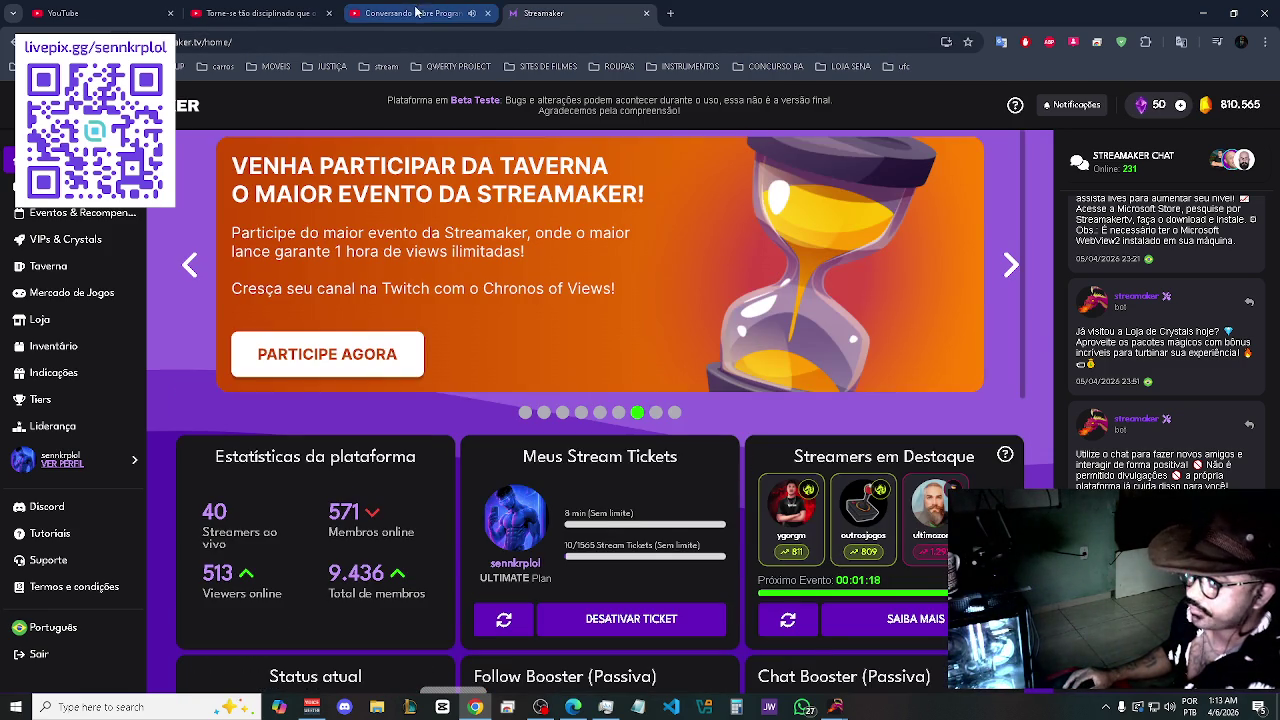
# - Switch back to the 'Conversando sobre Programação Back-end' live stream tab with its chat
pyautogui.click(417, 12)
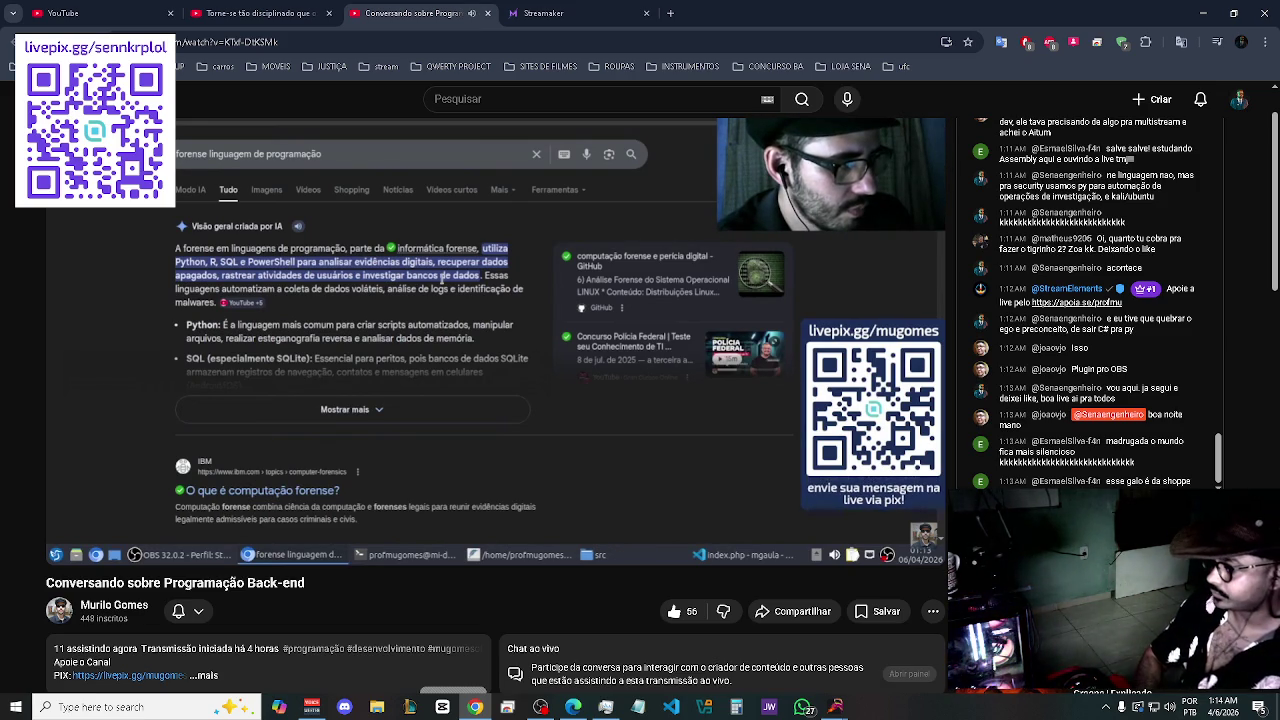
pyautogui.click(1056, 424)
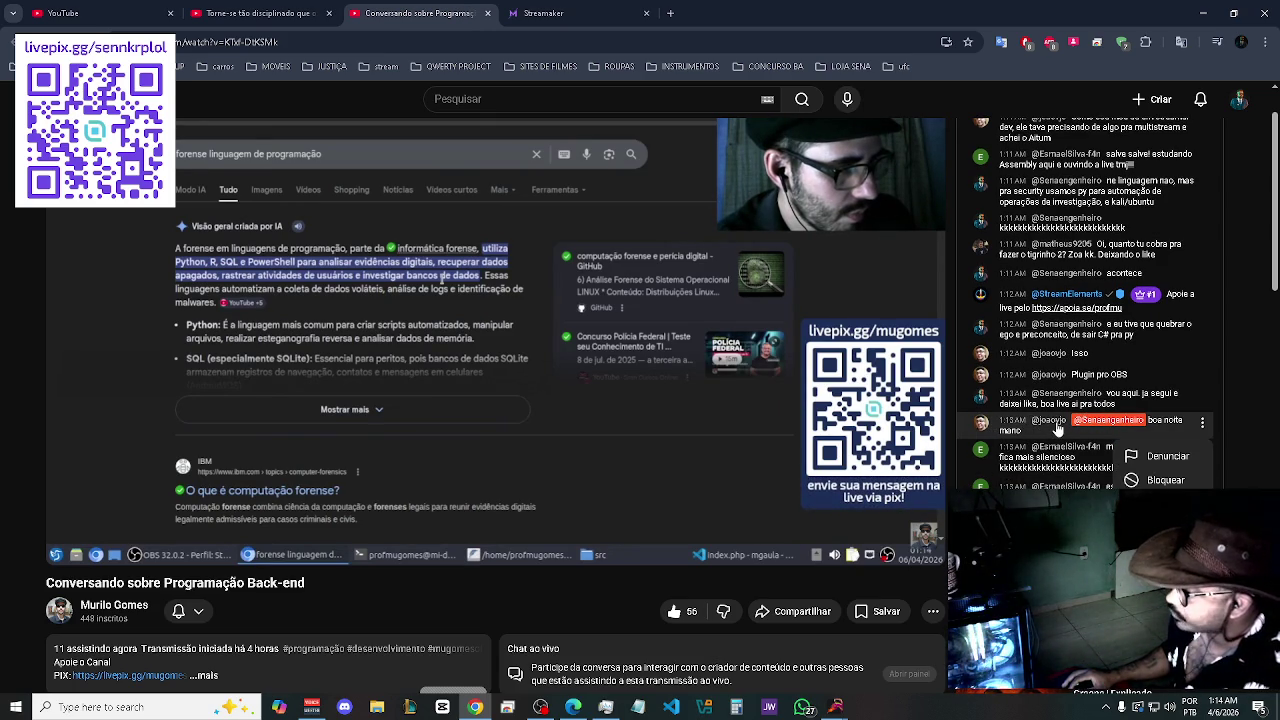
pyautogui.press('Escape')
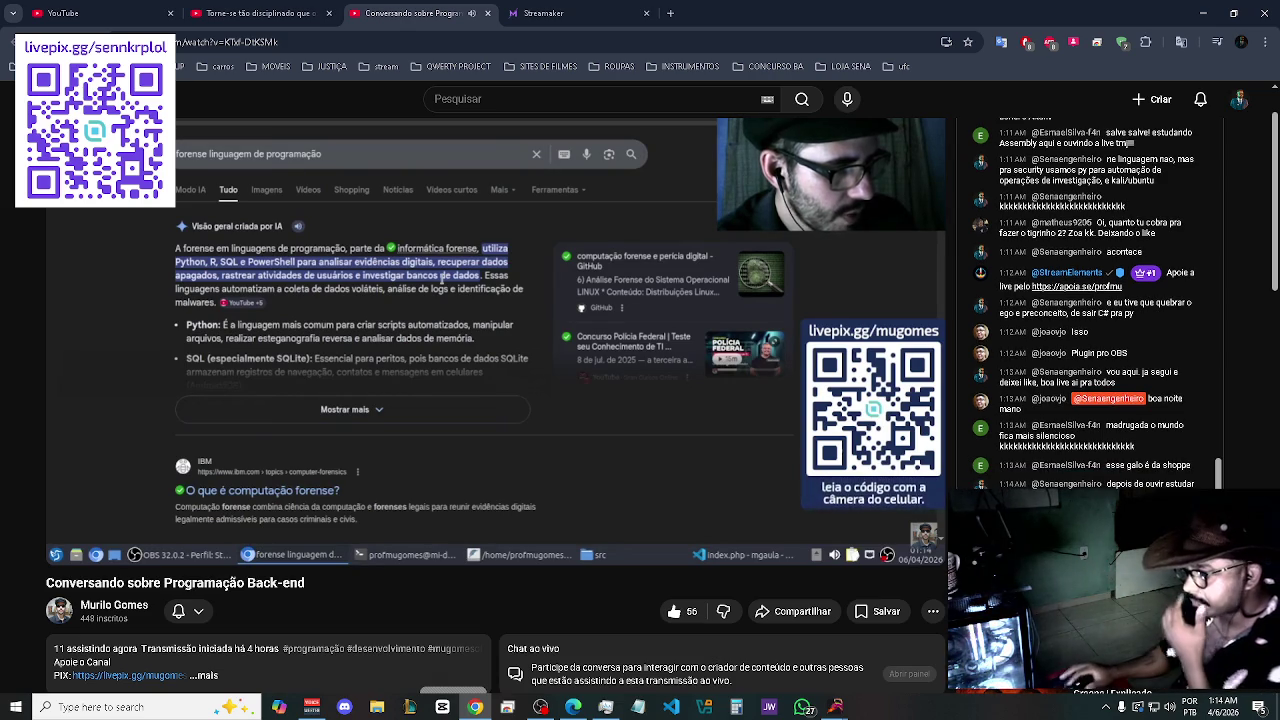
pyautogui.moveTo(515, 340)
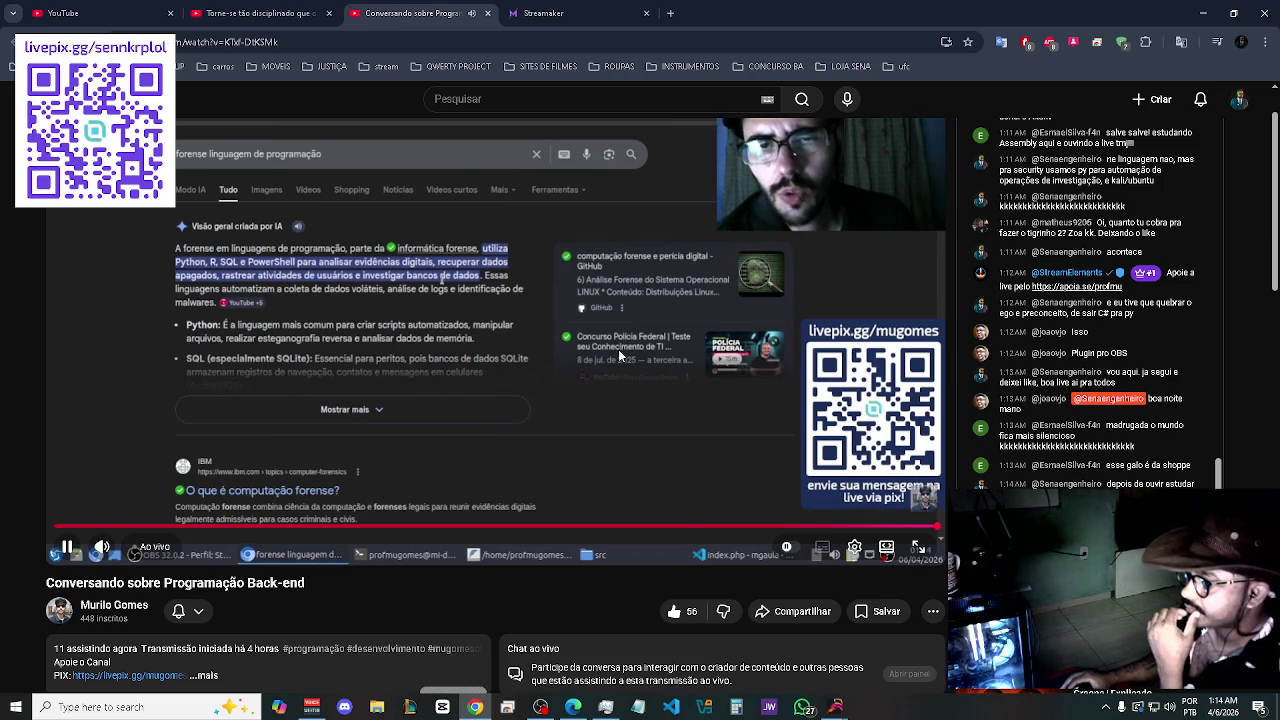
pyautogui.scroll(1, 671, 349)
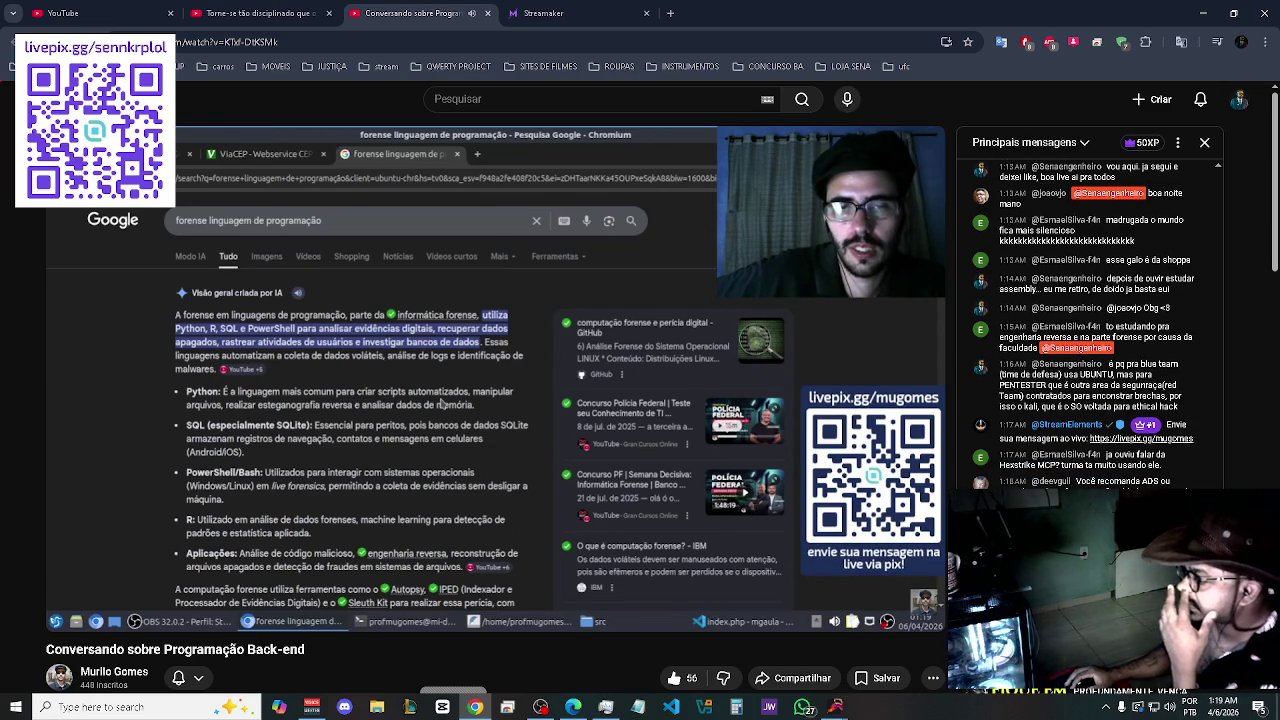
pyautogui.scroll(-2, 578, 599)
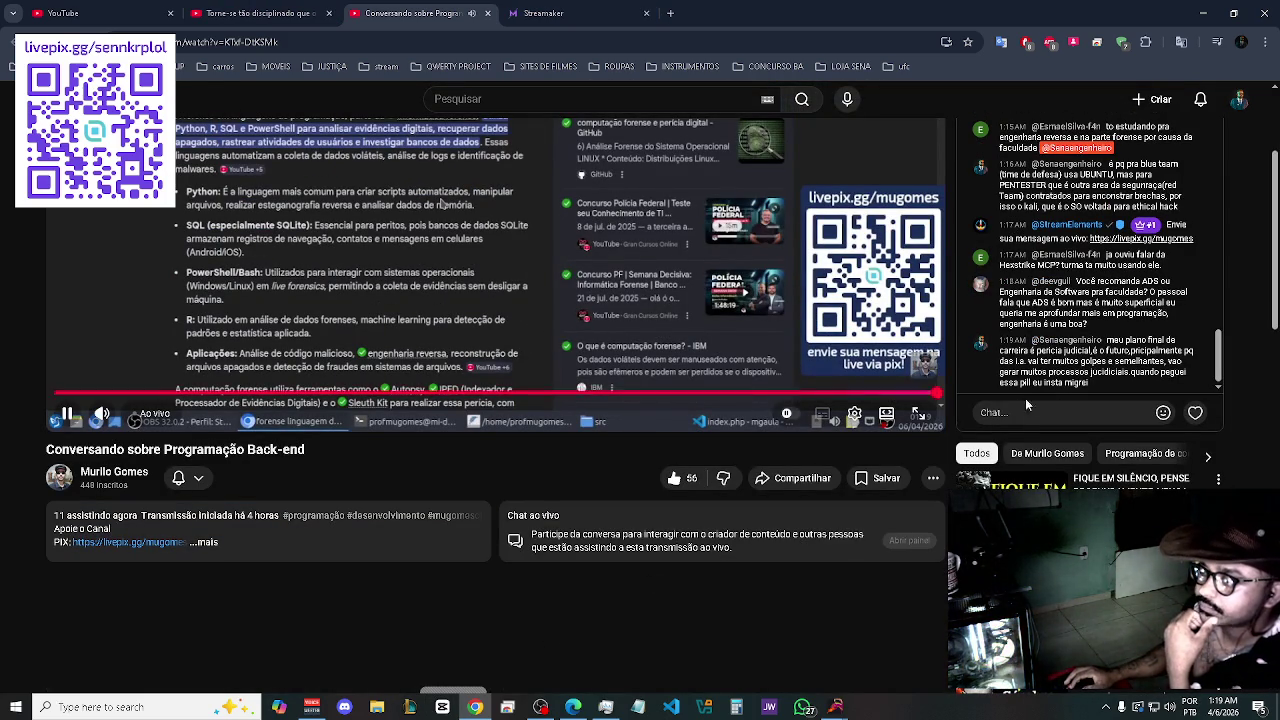
# - Switch to the Streamaker tab and scroll to the Status atual, Booster and Top Ranks cards
pyautogui.click(655, 12)
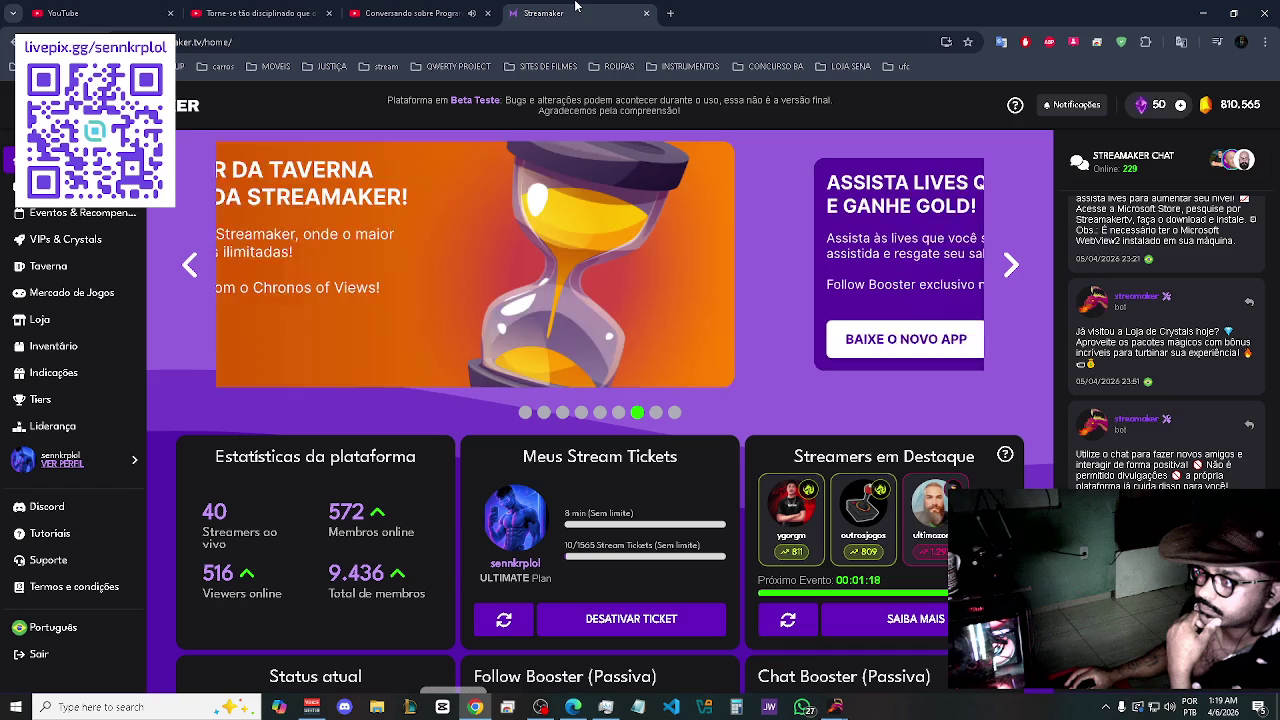
pyautogui.scroll(-5, 646, 342)
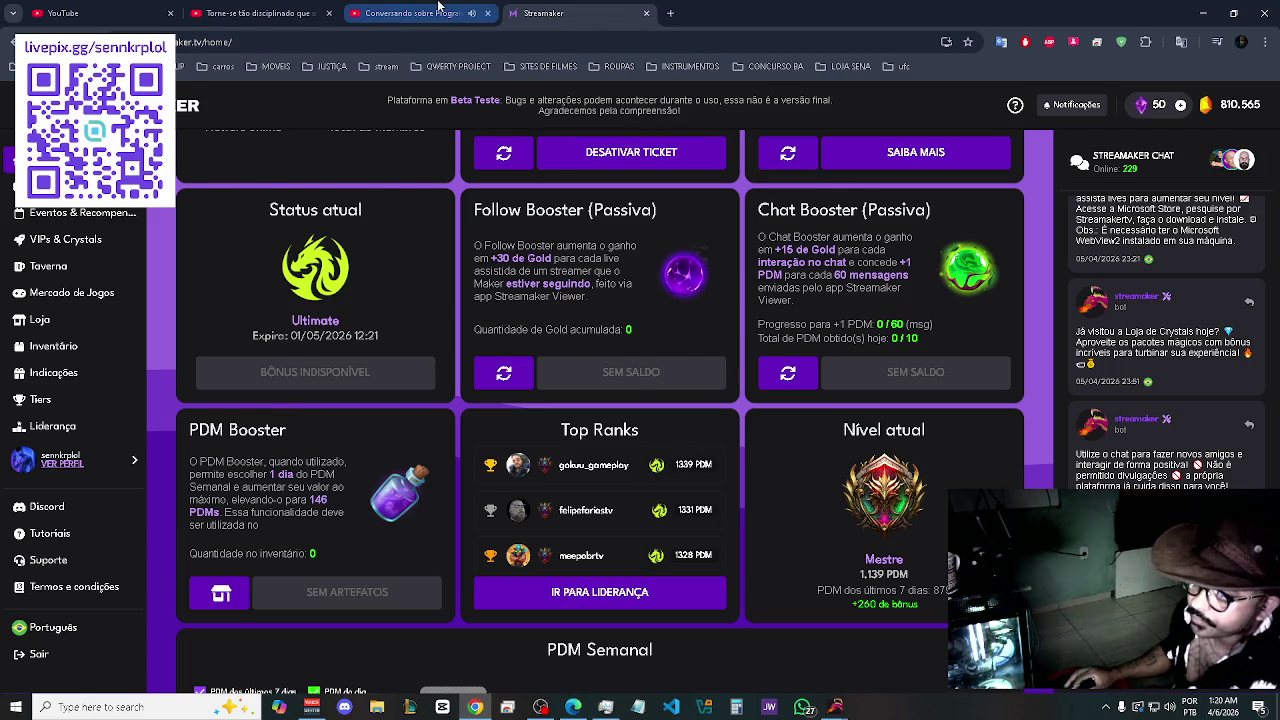
# - Close the Conversando sobre Programação Back-end live stream tab
pyautogui.click(438, 7)
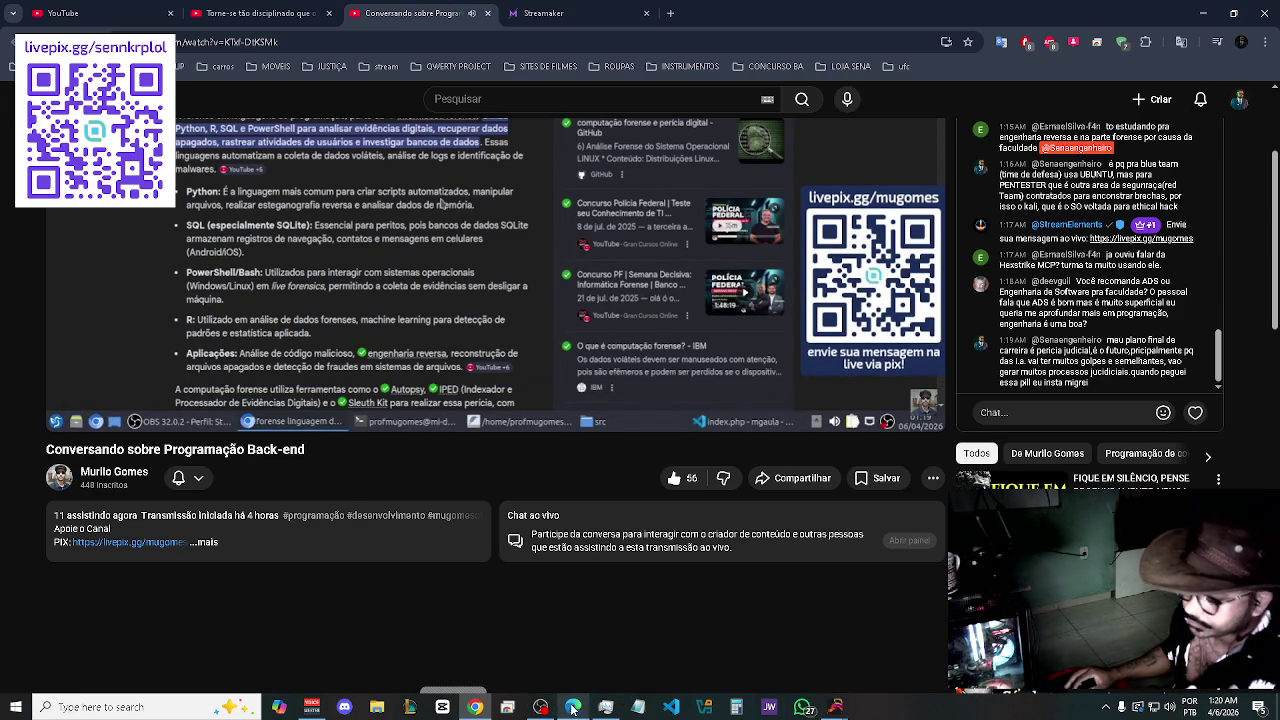
pyautogui.moveTo(600, 697)
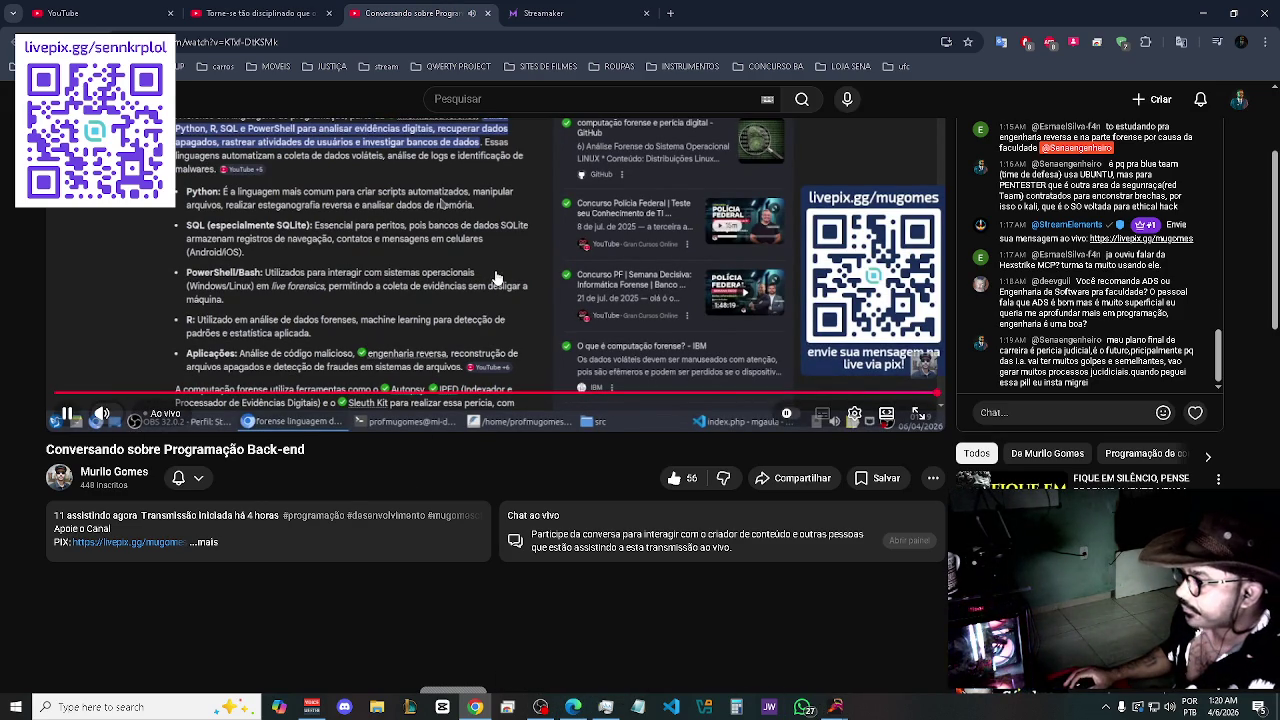
pyautogui.scroll(2, 925, 225)
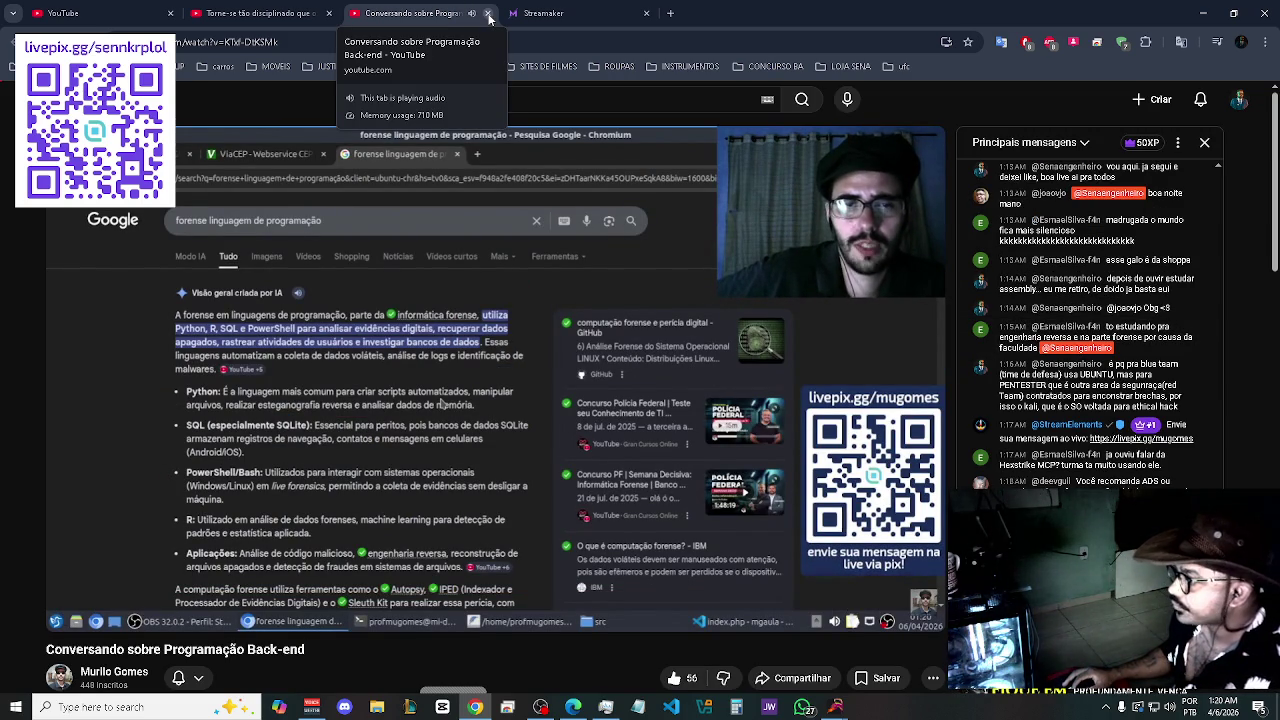
pyautogui.click(488, 13)
# - Pause the Maquiavel 'Torne-se tão disciplinado que os assuste' video and close its tab
pyautogui.click(260, 13)
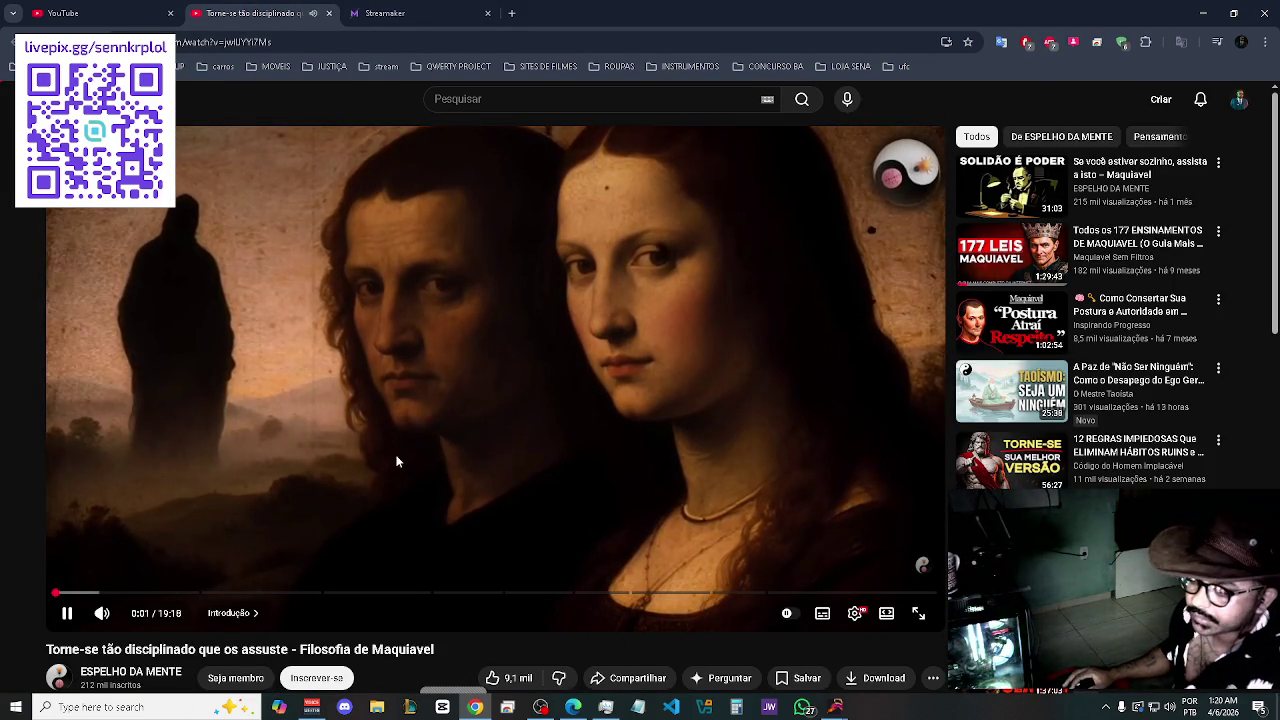
pyautogui.click(464, 379)
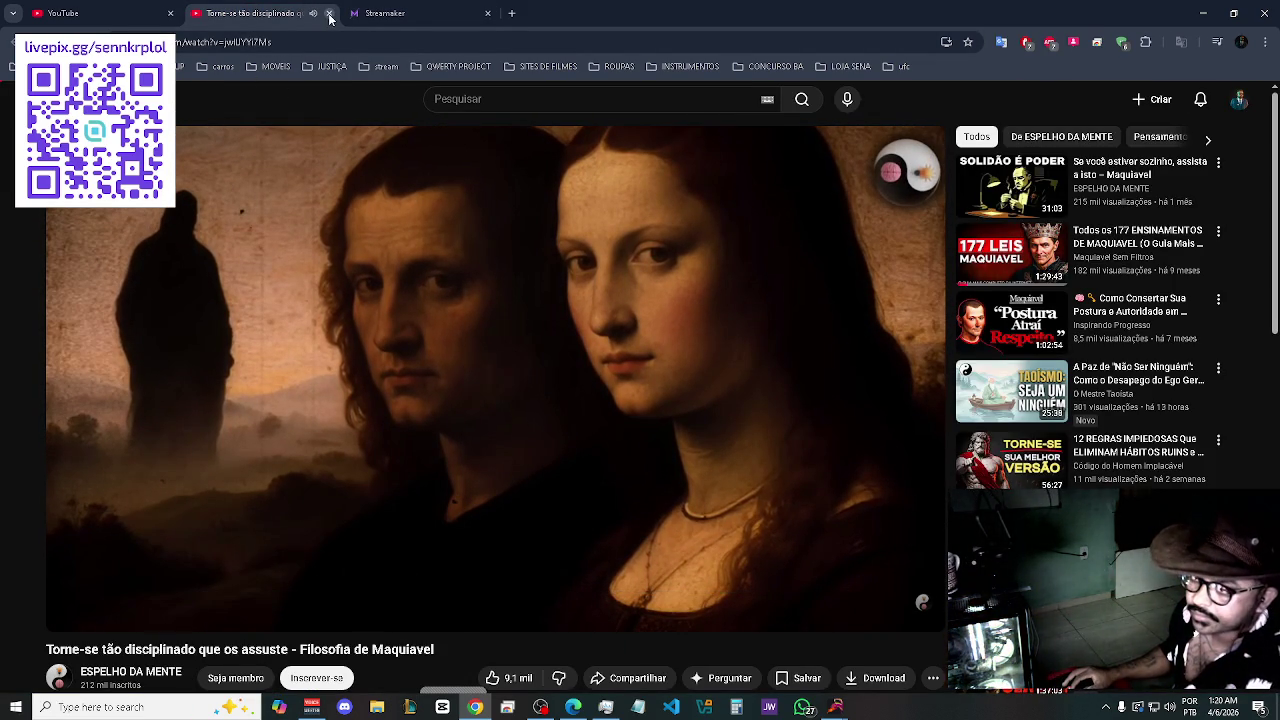
pyautogui.click(330, 15)
# - Resume 'Toque Dez - Um Centímetro', then bring up Voicemeeter Banana's levels and minimize it
pyautogui.click(573, 707)
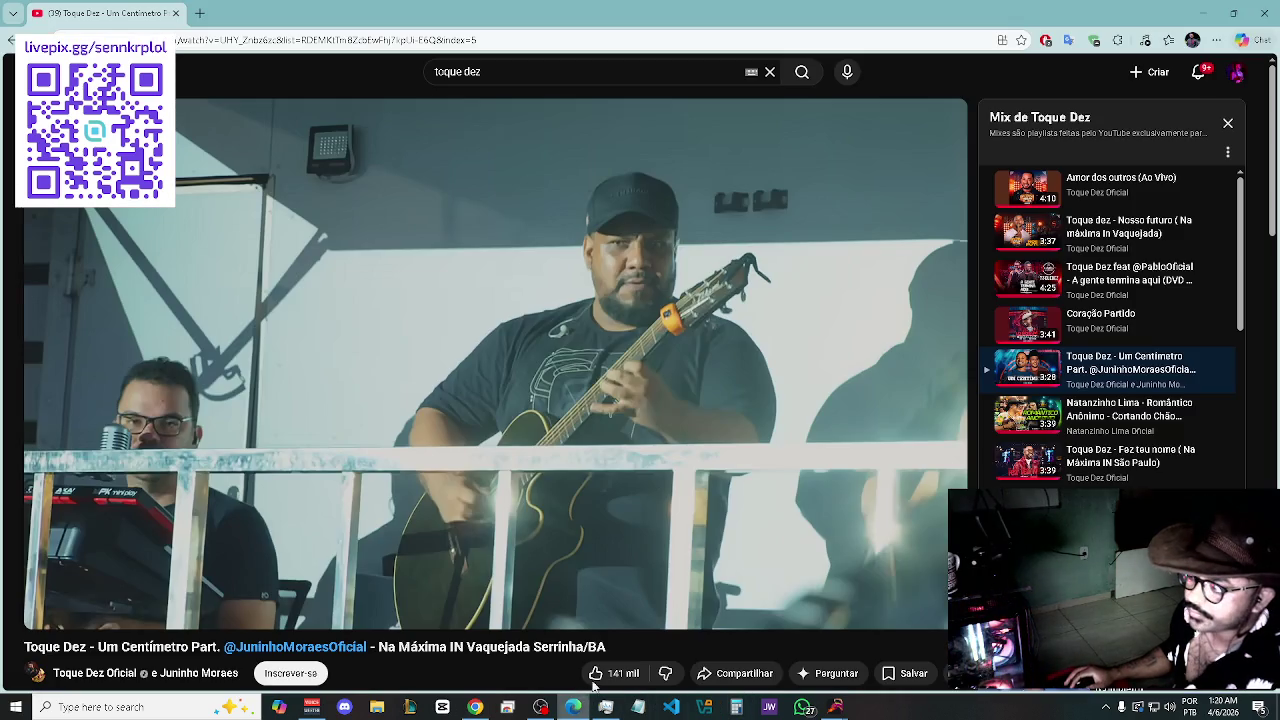
pyautogui.click(565, 298)
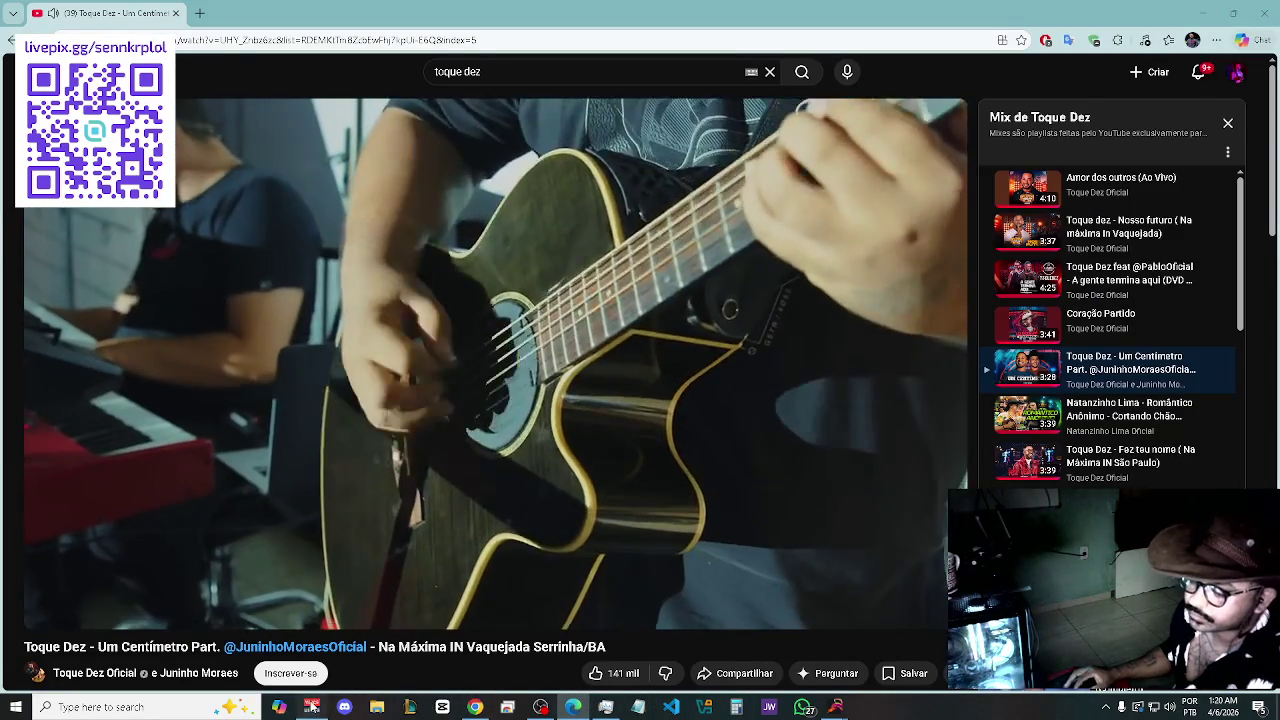
pyautogui.click(312, 707)
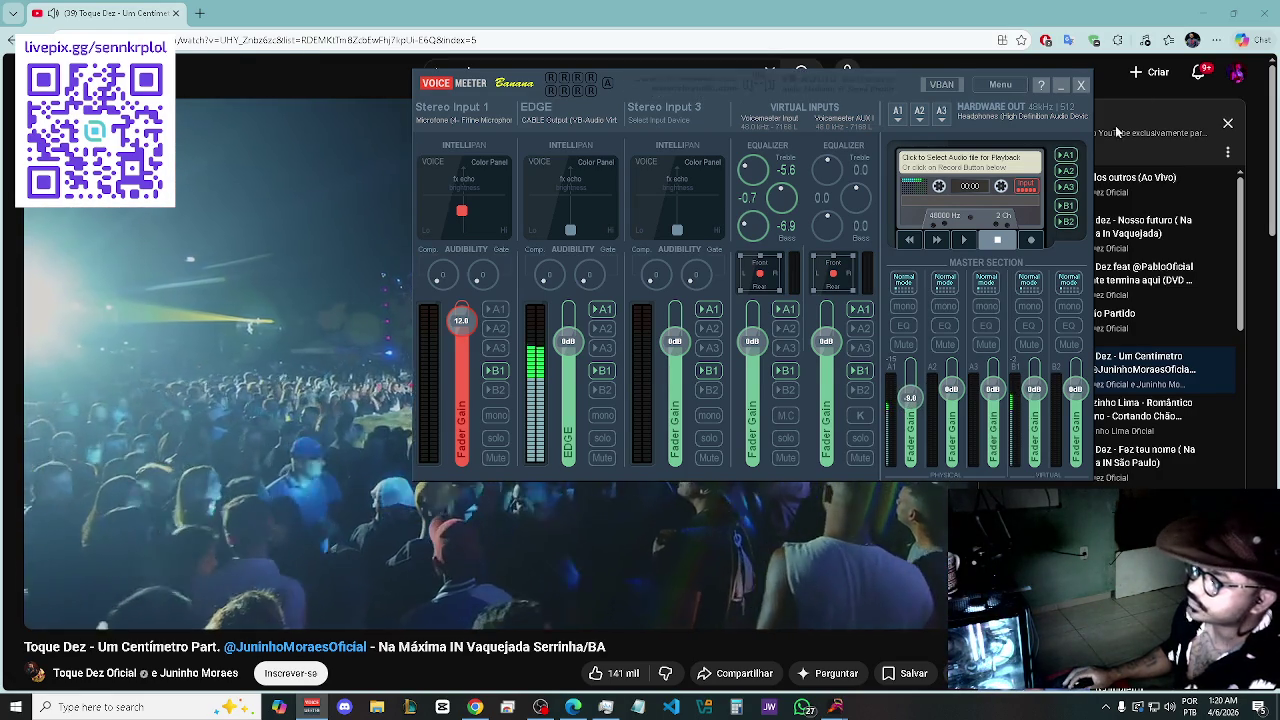
pyautogui.click(1061, 84)
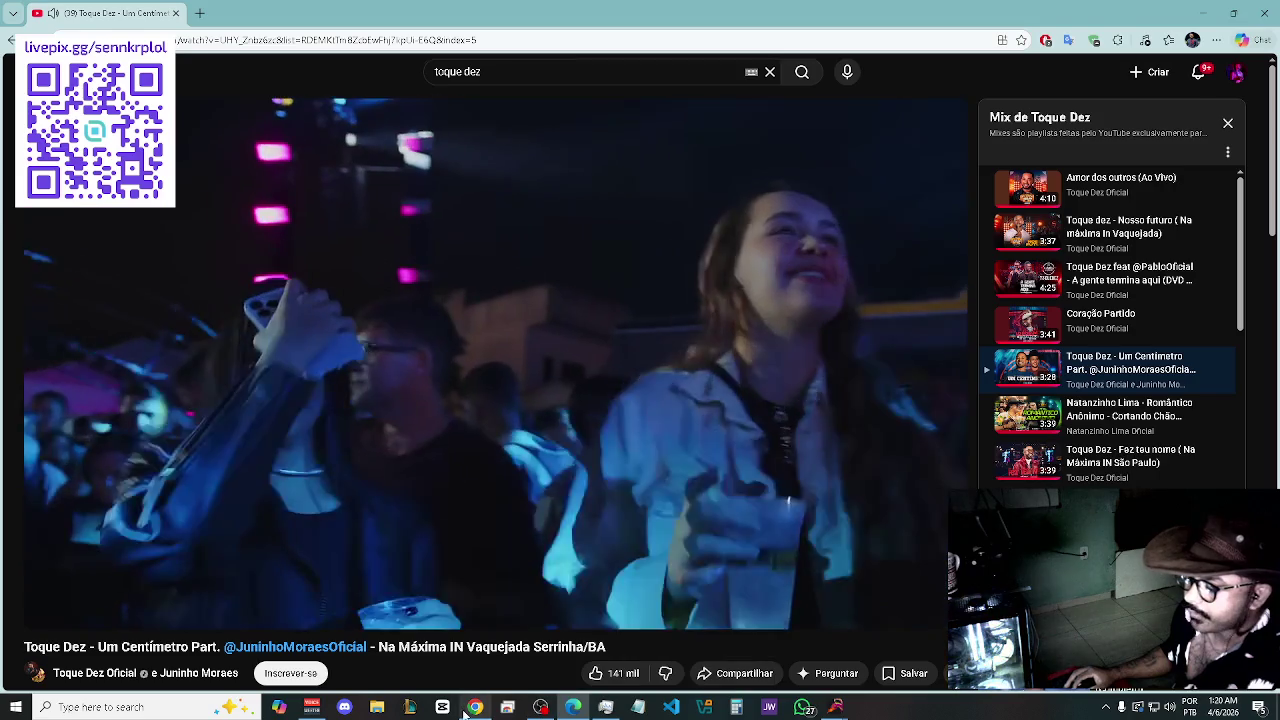
# - Register for the Taverna Maker Pass draw (Já inscrito 06/04 01:20), then return to YouTube
pyautogui.click(476, 707)
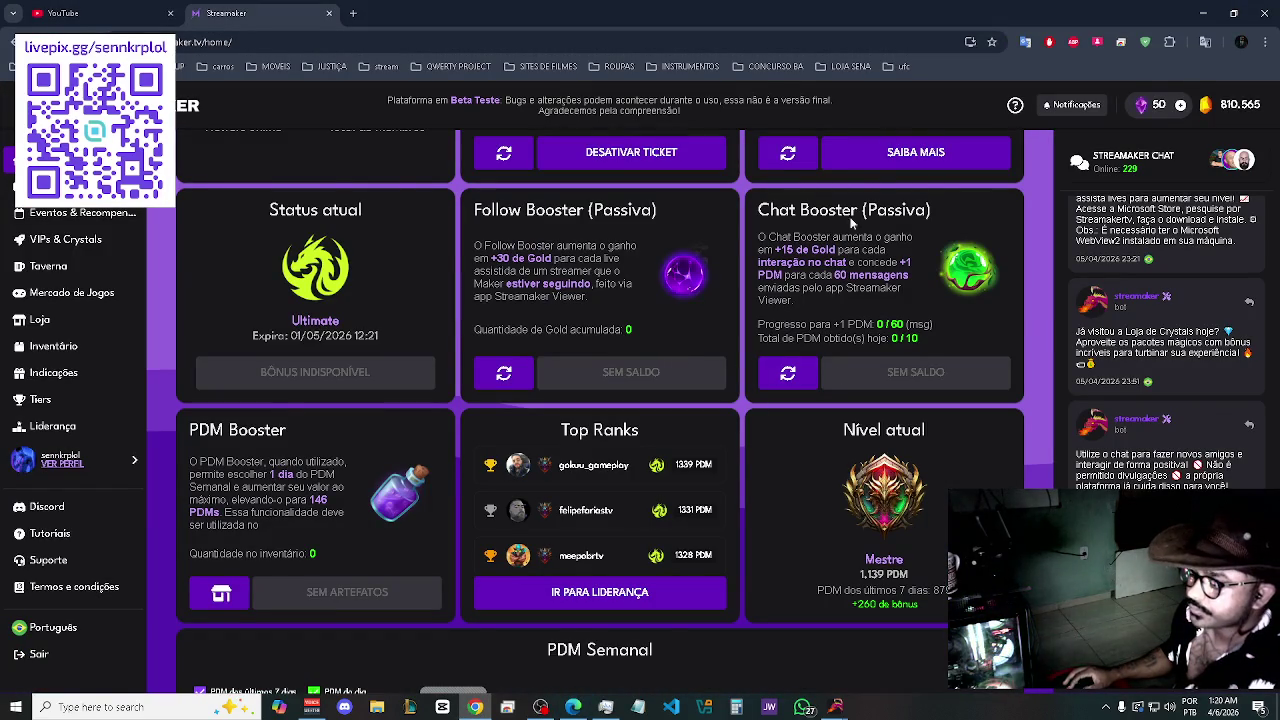
pyautogui.scroll(1, 833, 402)
pyautogui.click(880, 228)
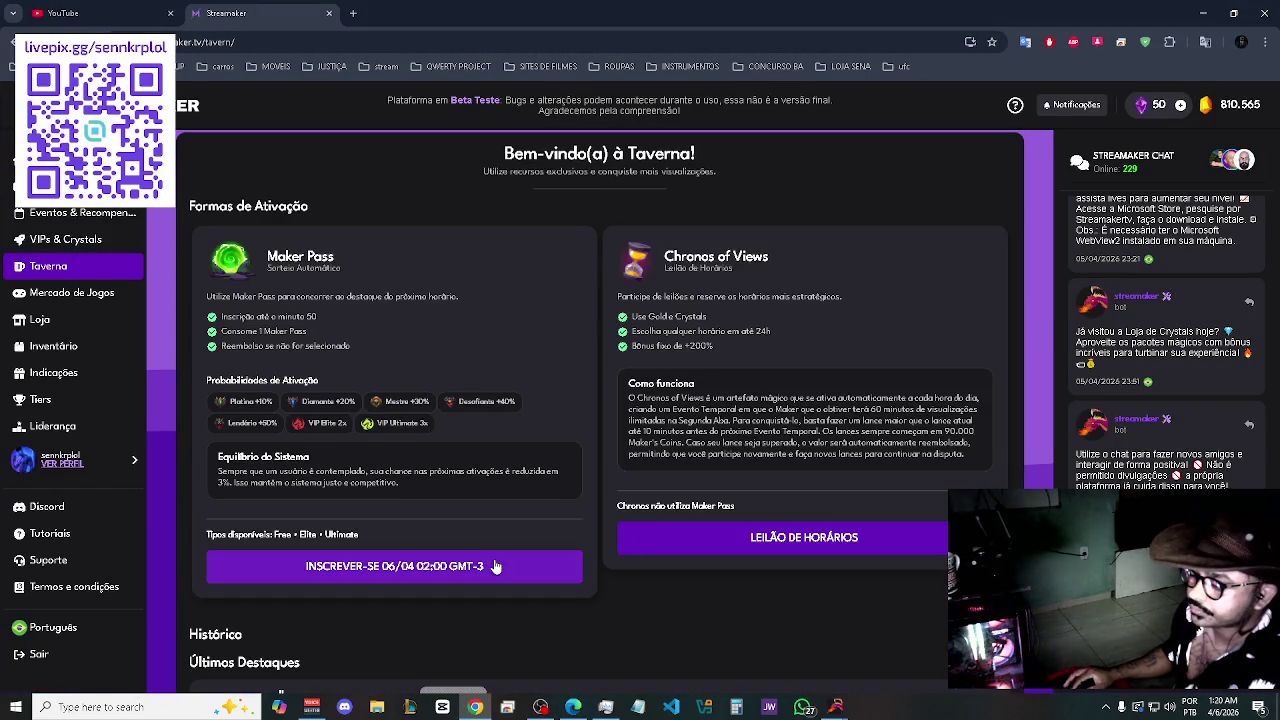
pyautogui.click(493, 562)
pyautogui.click(746, 474)
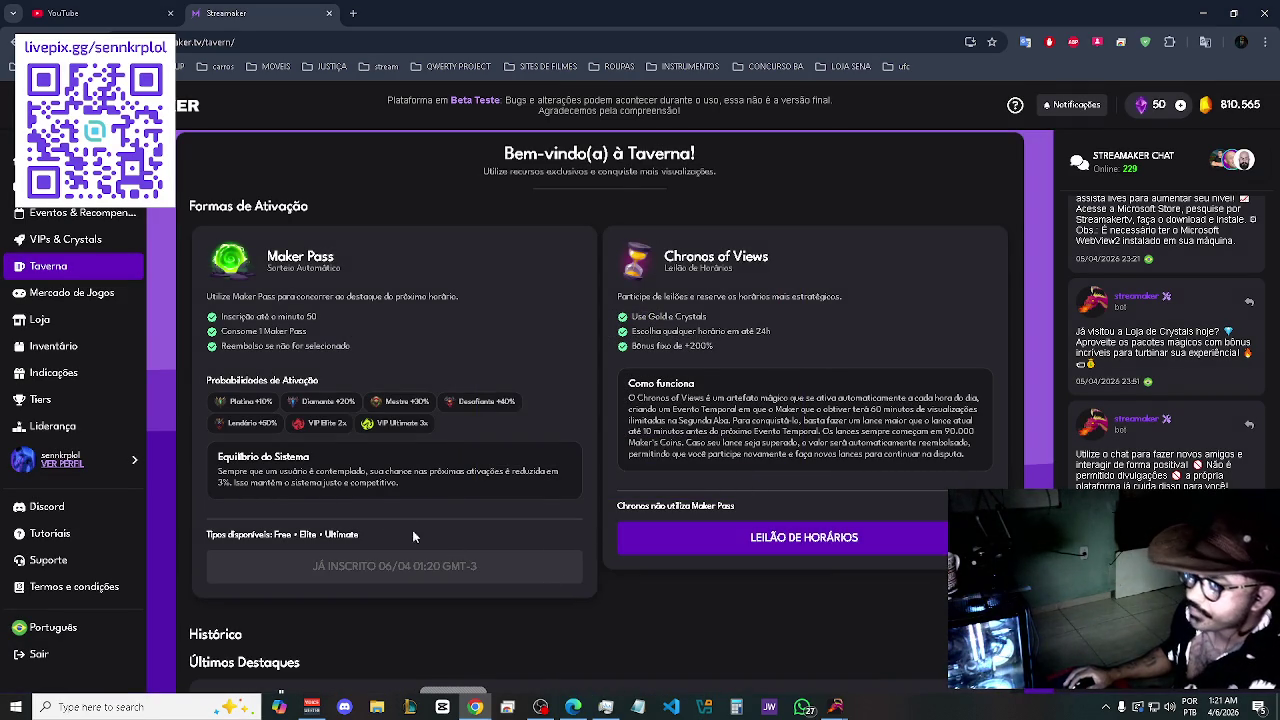
pyautogui.click(152, 10)
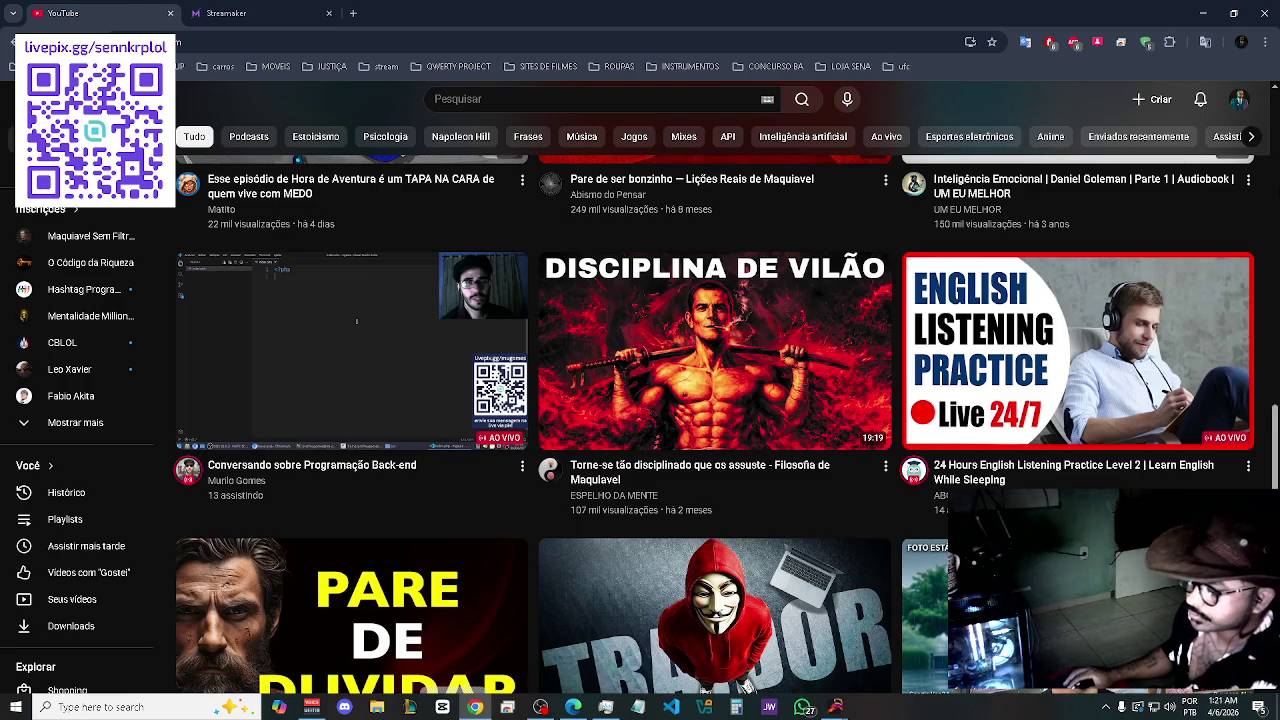
# - Scroll the home feed down to 'ACORDA: FAÇA MELHOR DO QUE 99% DAS PESSOAS' and 'O Que é Neuropsicologia?'
pyautogui.scroll(-2, 726, 387)
pyautogui.scroll(-1, 715, 400)
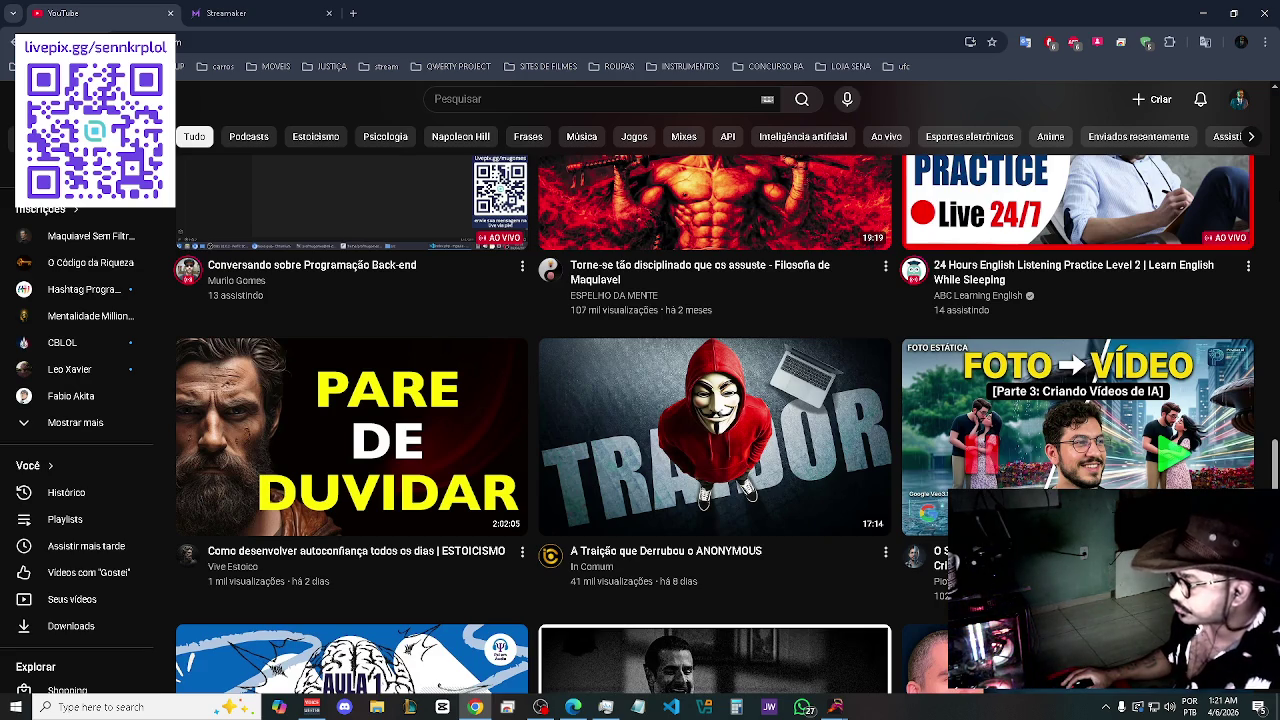
pyautogui.scroll(-5, 715, 400)
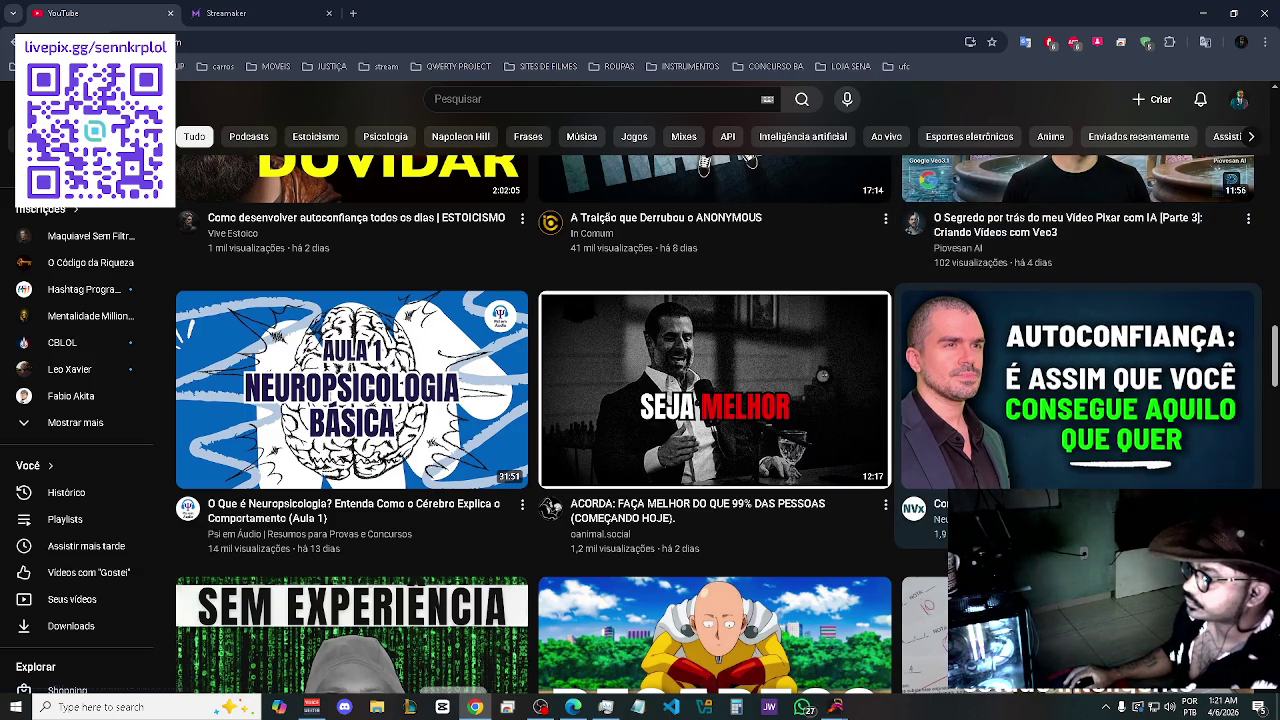
# - Queue 'AUTOCONFIANÇA: É assim que você consegue aquilo que quer' and save it to MINDSET
pyautogui.click(1248, 504)
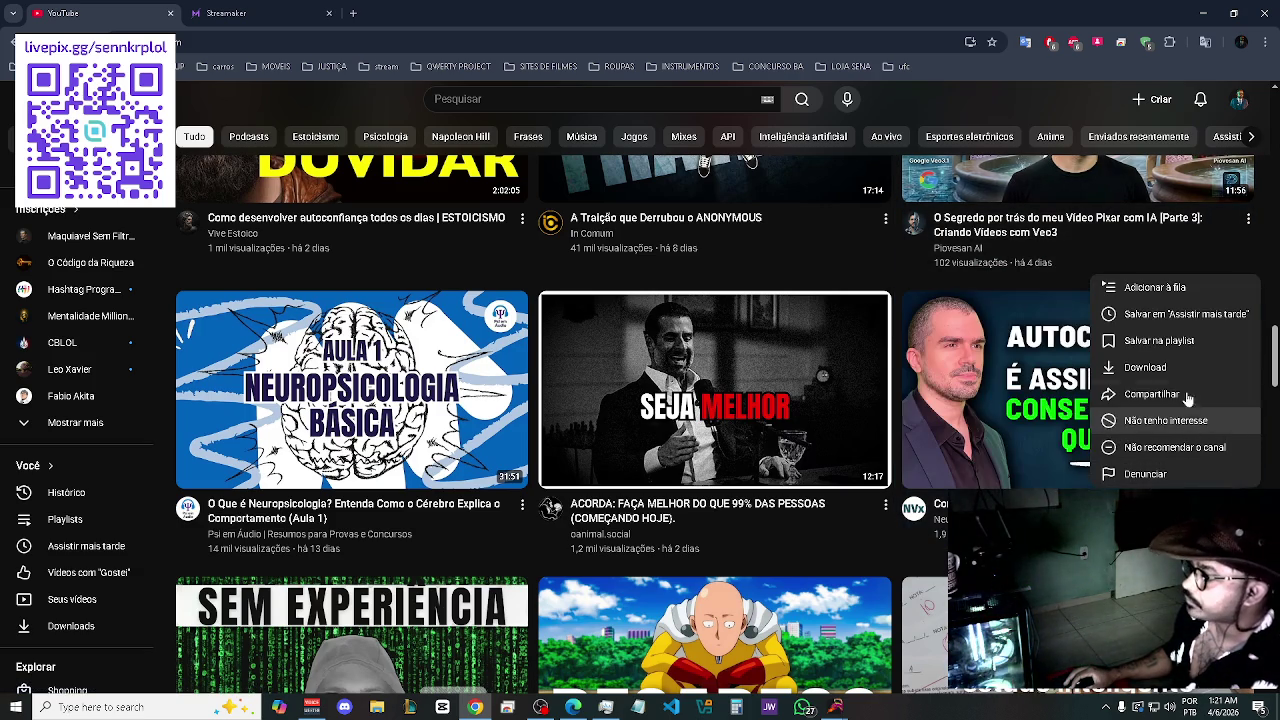
pyautogui.click(1188, 289)
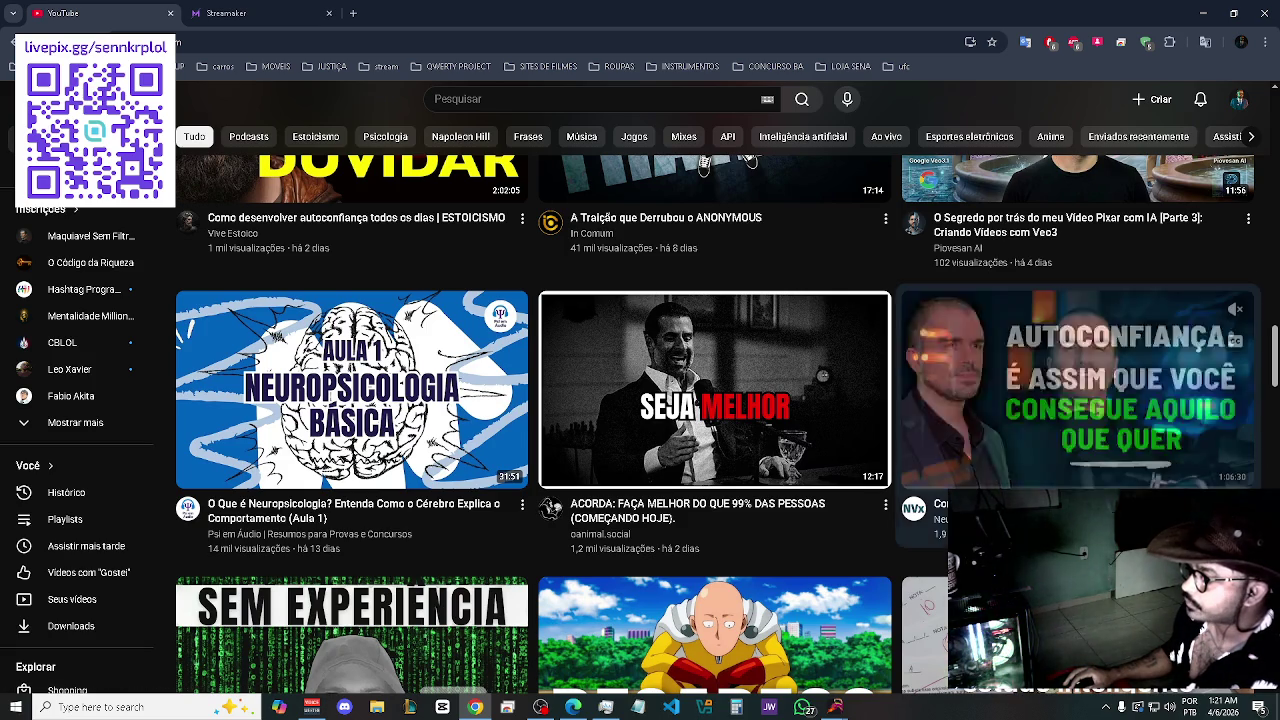
pyautogui.click(1248, 504)
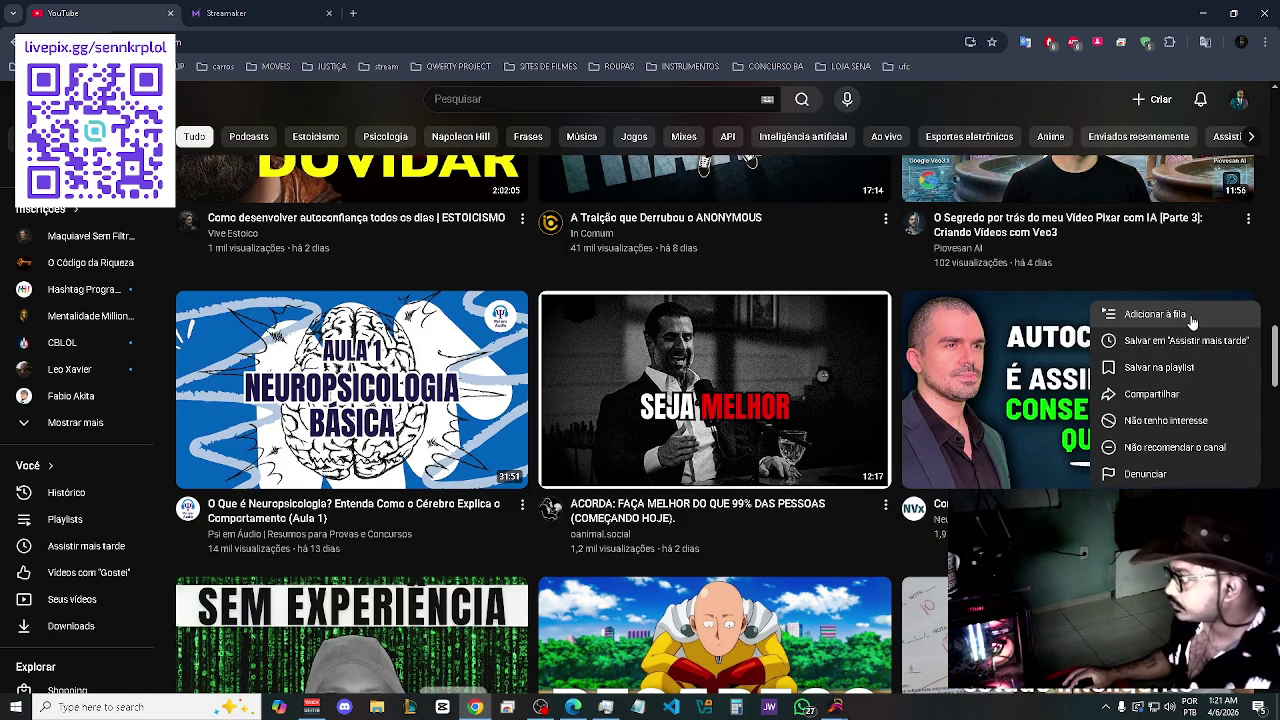
pyautogui.click(1191, 368)
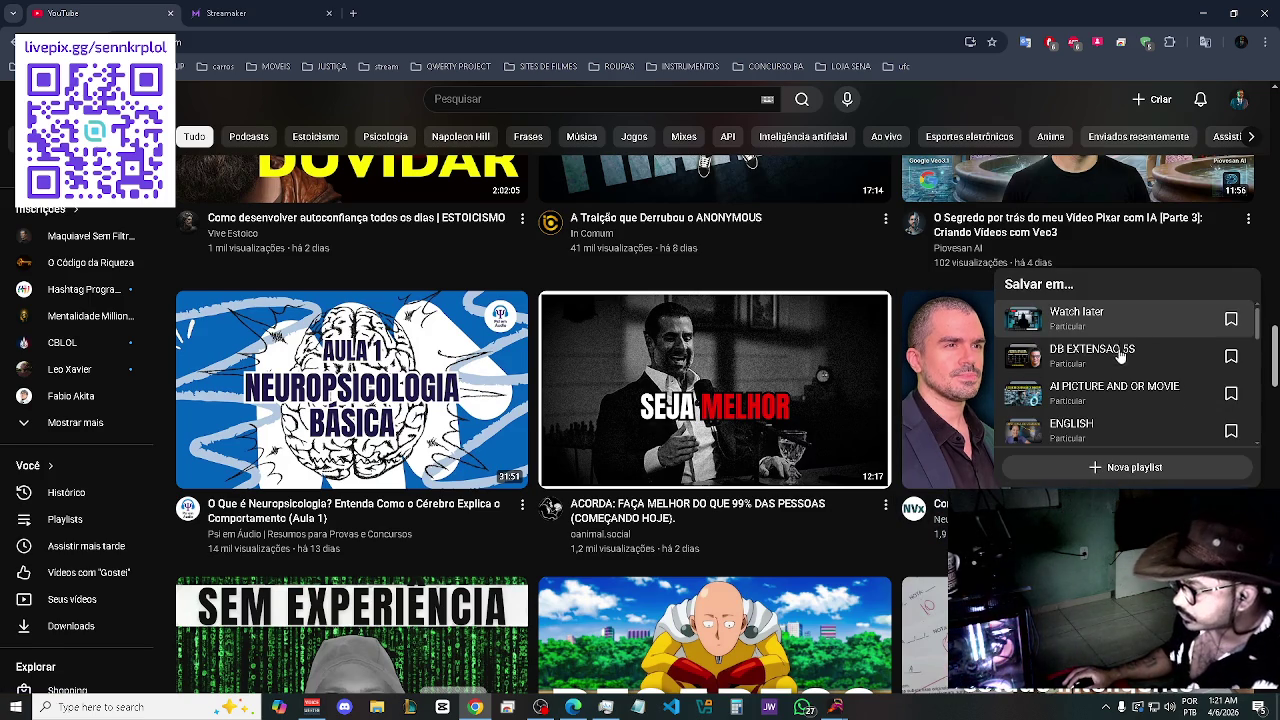
pyautogui.scroll(-1, 1120, 360)
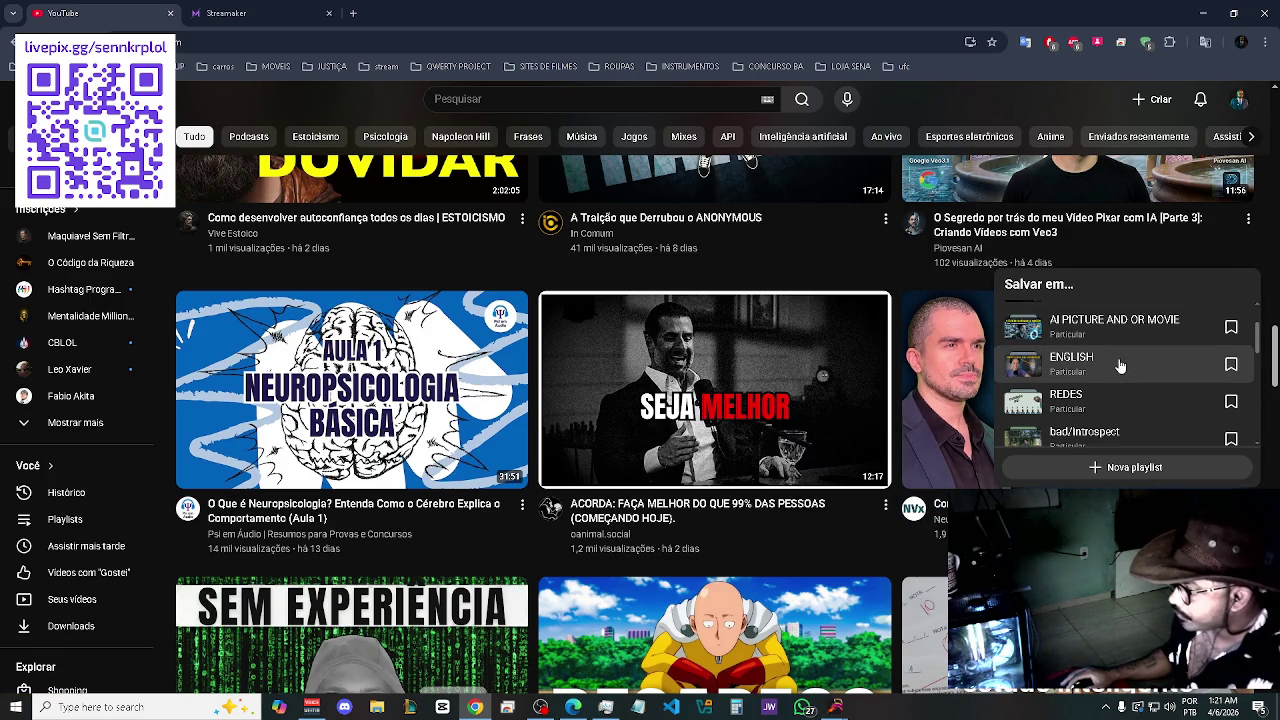
pyautogui.scroll(-1, 1120, 367)
pyautogui.scroll(-1, 1120, 367)
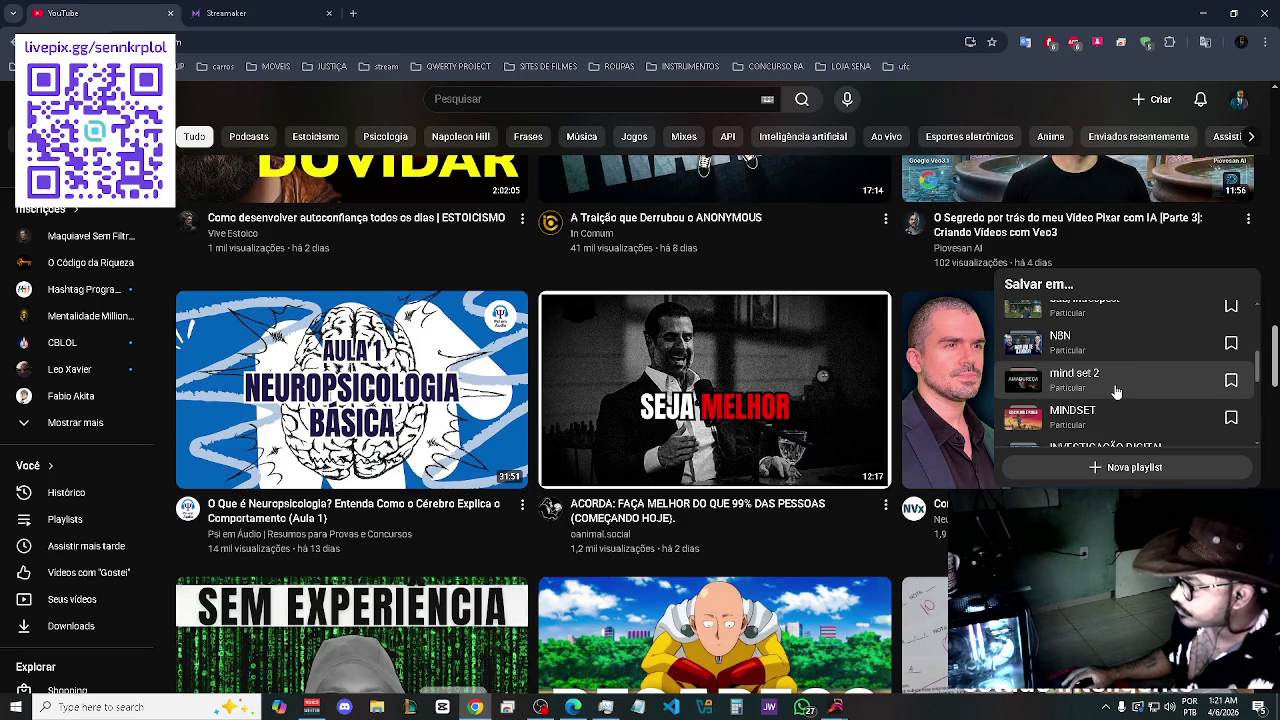
pyautogui.click(1107, 415)
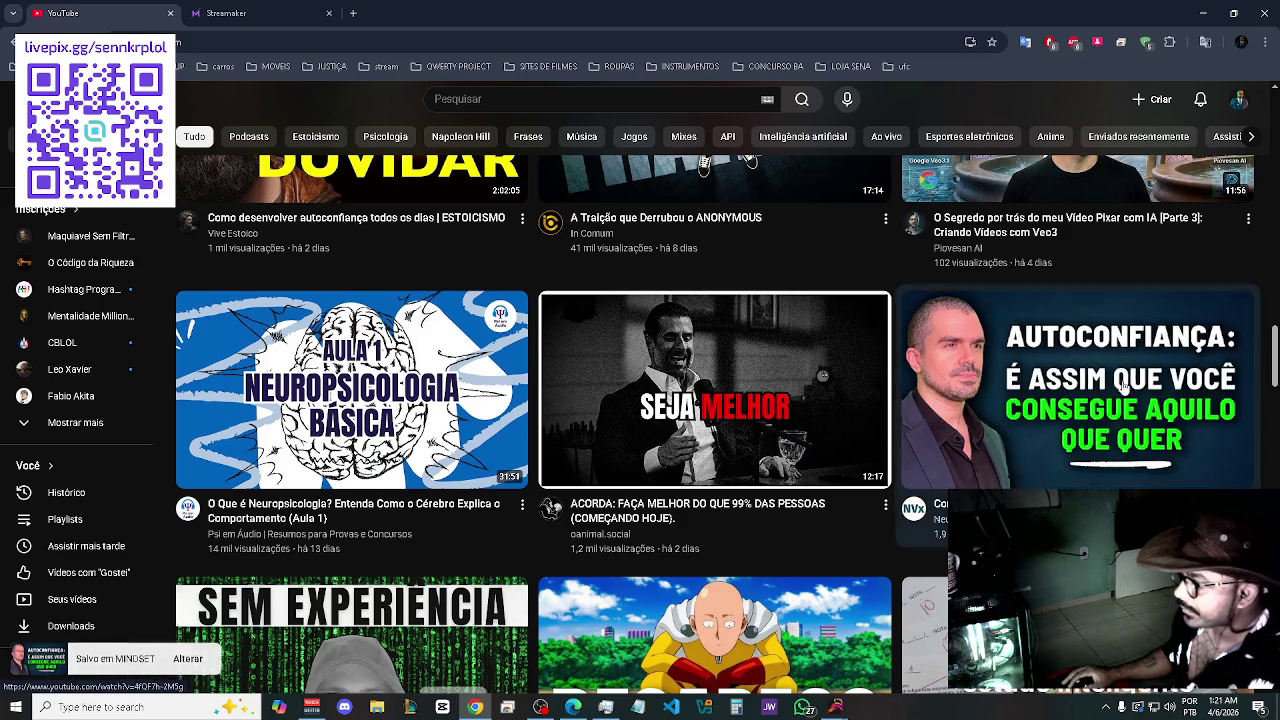
# - Scroll past the 48 Leis do Poder videos to the 'Harvard CS50 (2023)' recommendation
pyautogui.scroll(-2, 1107, 415)
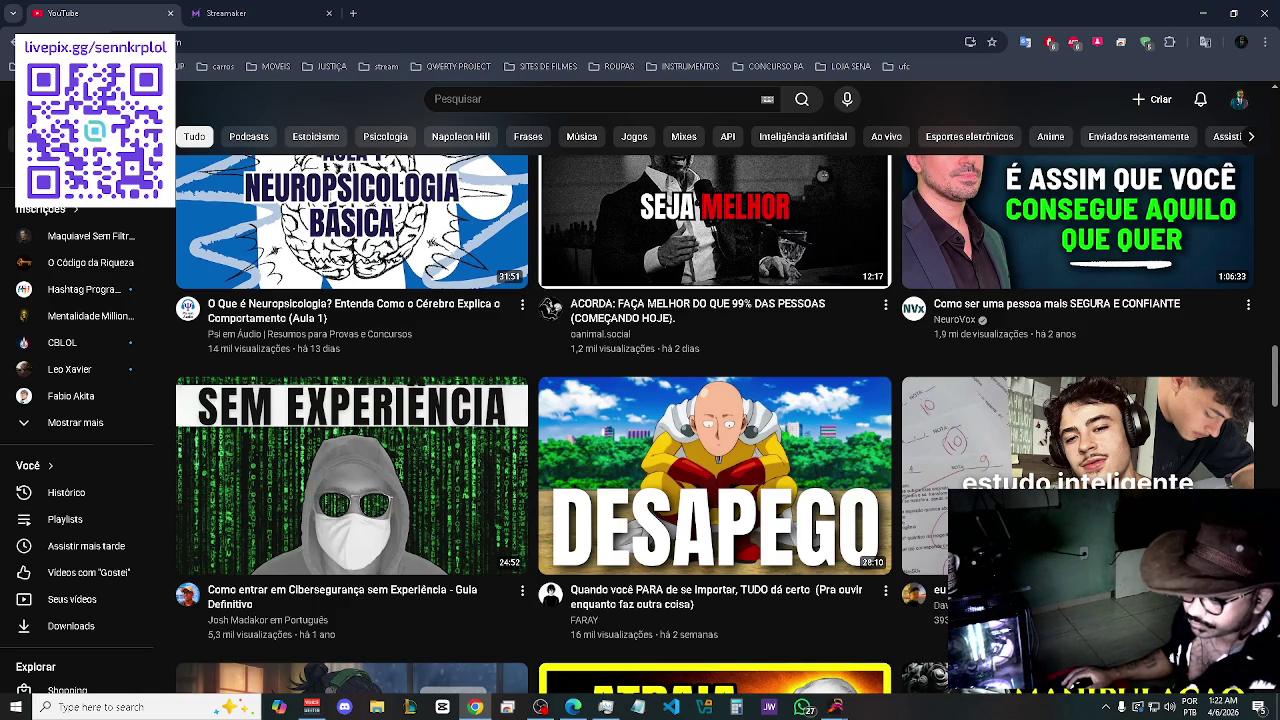
pyautogui.scroll(-2, 715, 420)
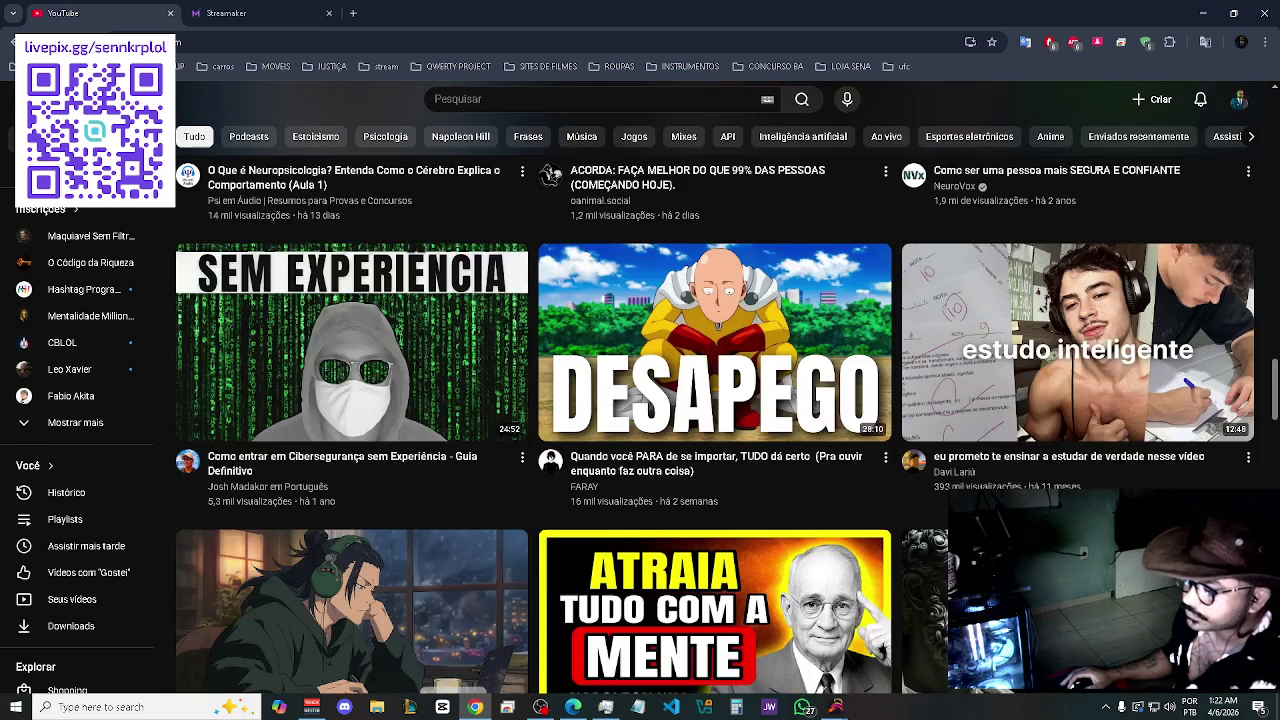
pyautogui.scroll(-4, 715, 420)
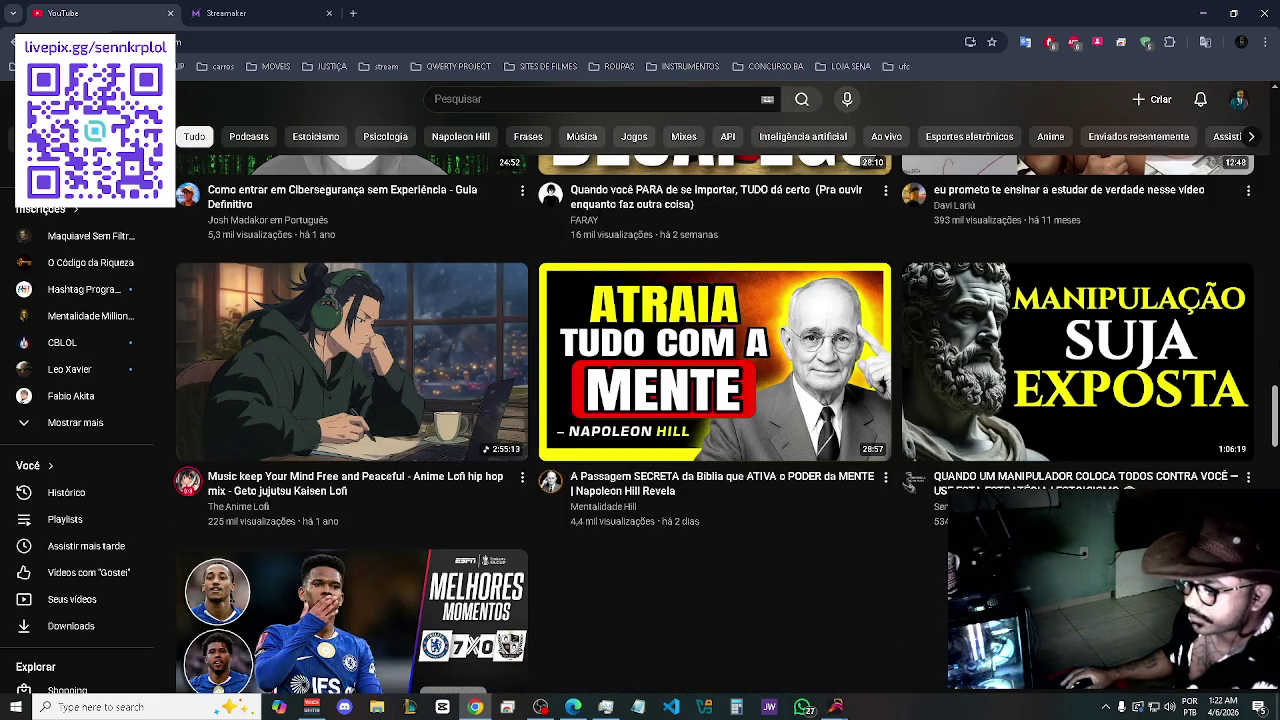
pyautogui.scroll(-1, 715, 420)
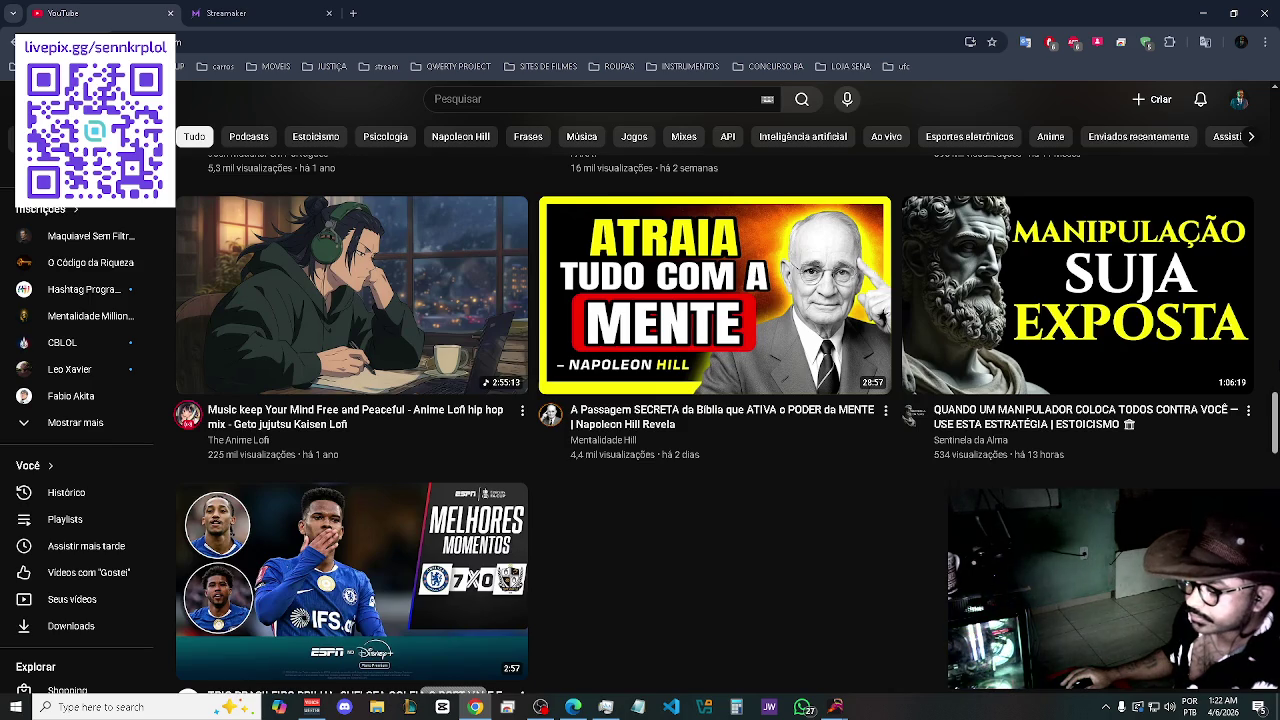
pyautogui.scroll(-1, 715, 420)
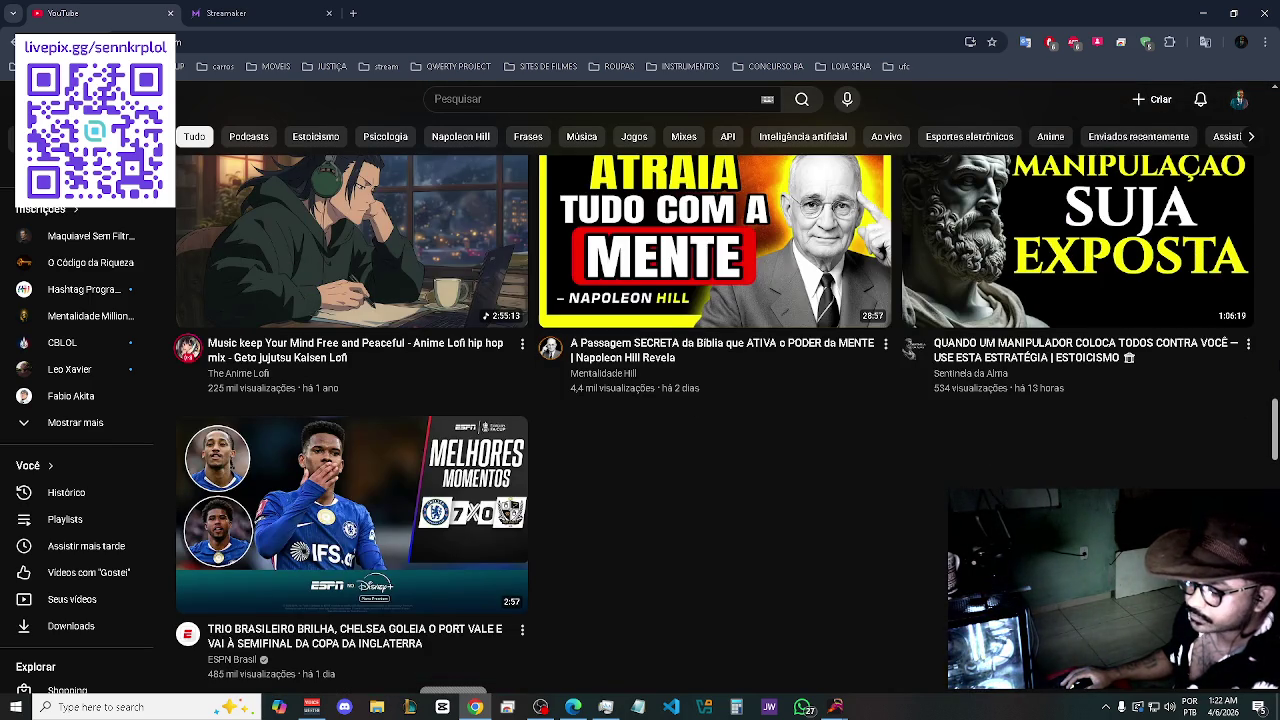
pyautogui.scroll(-5, 715, 420)
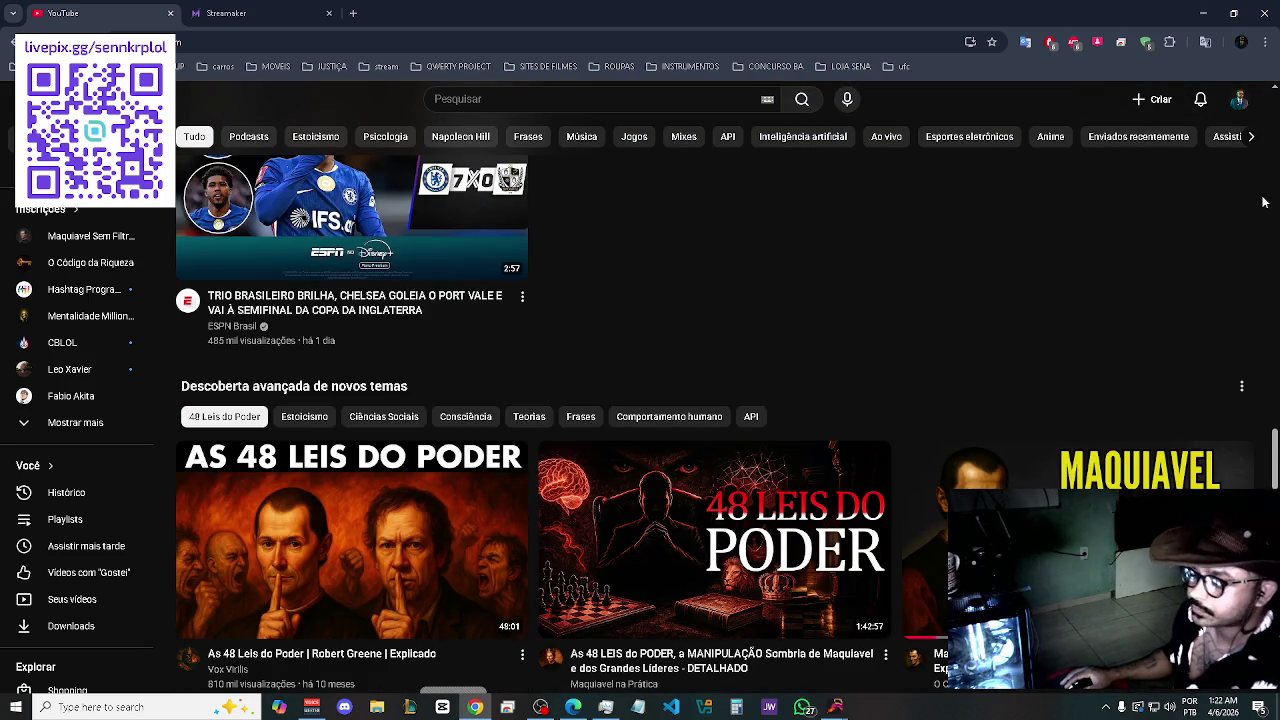
pyautogui.scroll(-6, 1263, 202)
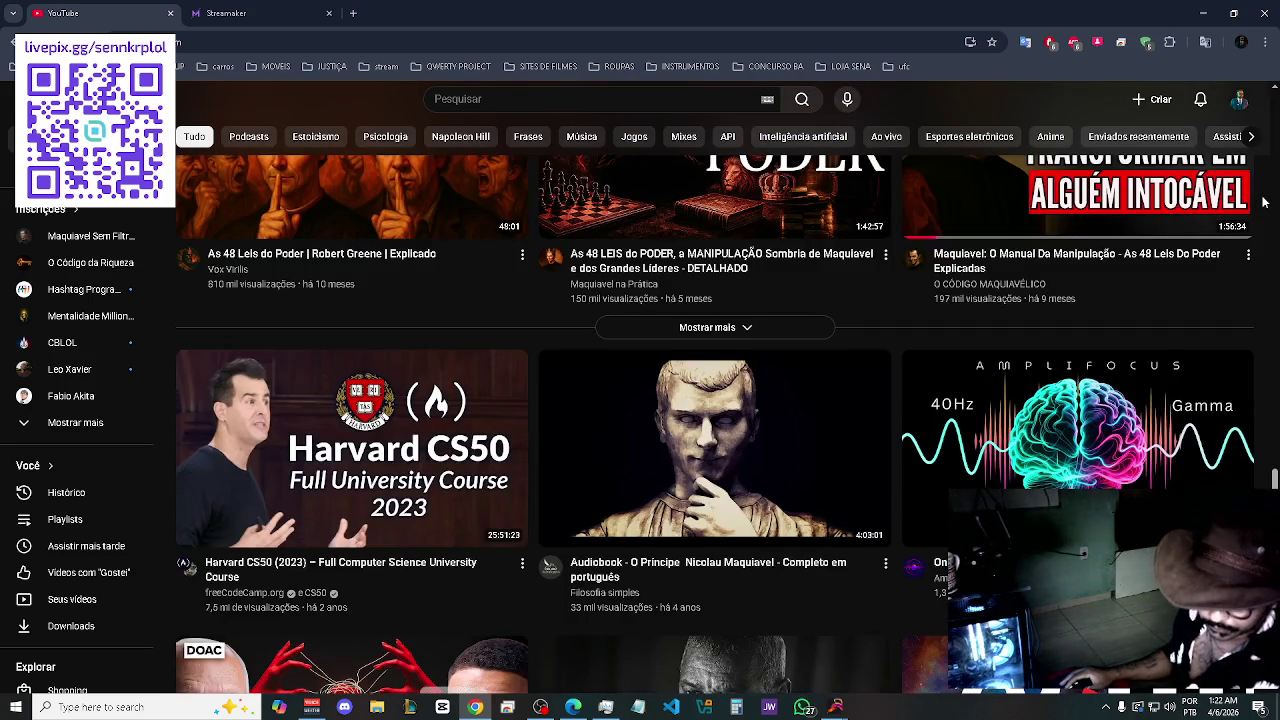
pyautogui.scroll(-1, 1263, 202)
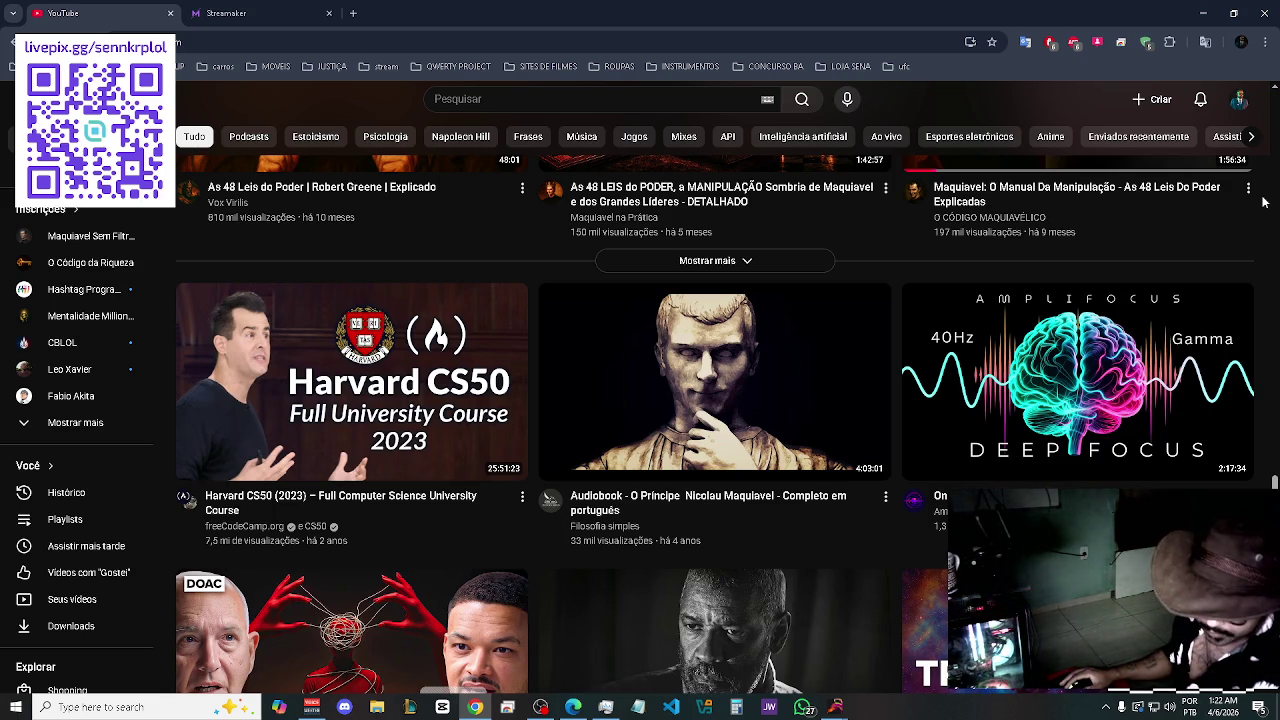
# - Bring the Streamaker window forward, then minimize it back to the YouTube feed in Chrome
pyautogui.click(541, 708)
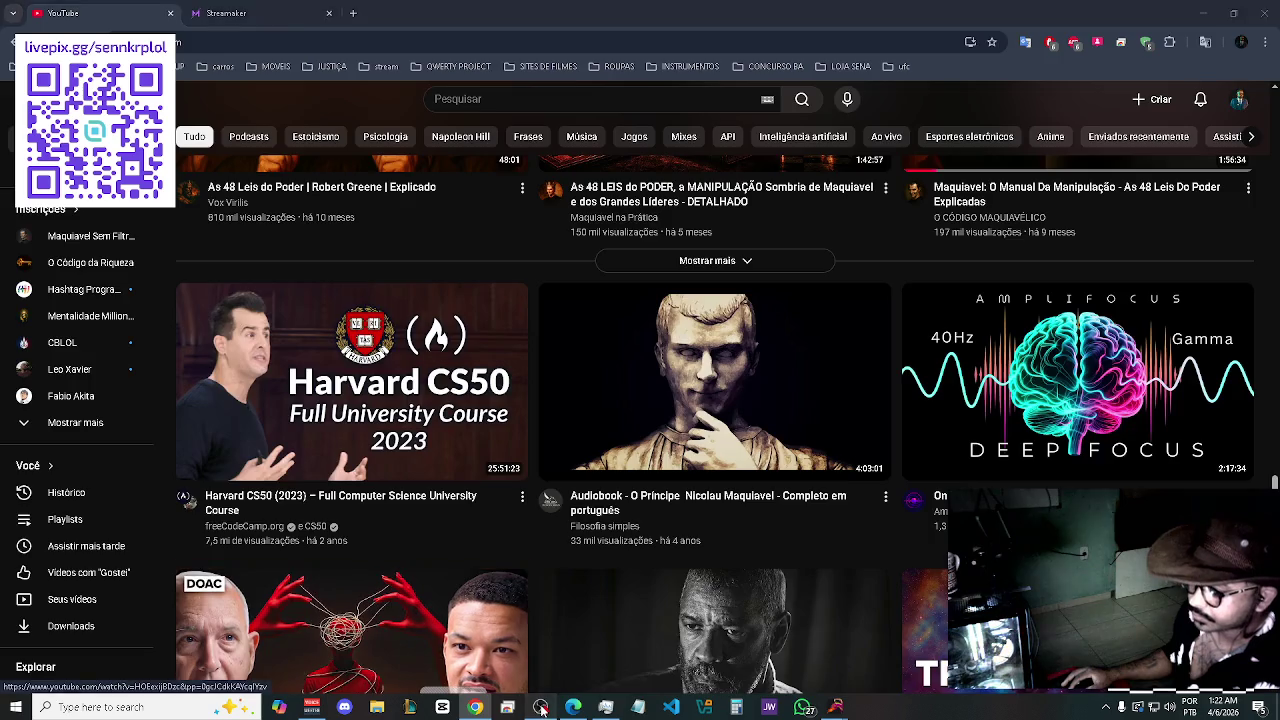
pyautogui.click(541, 708)
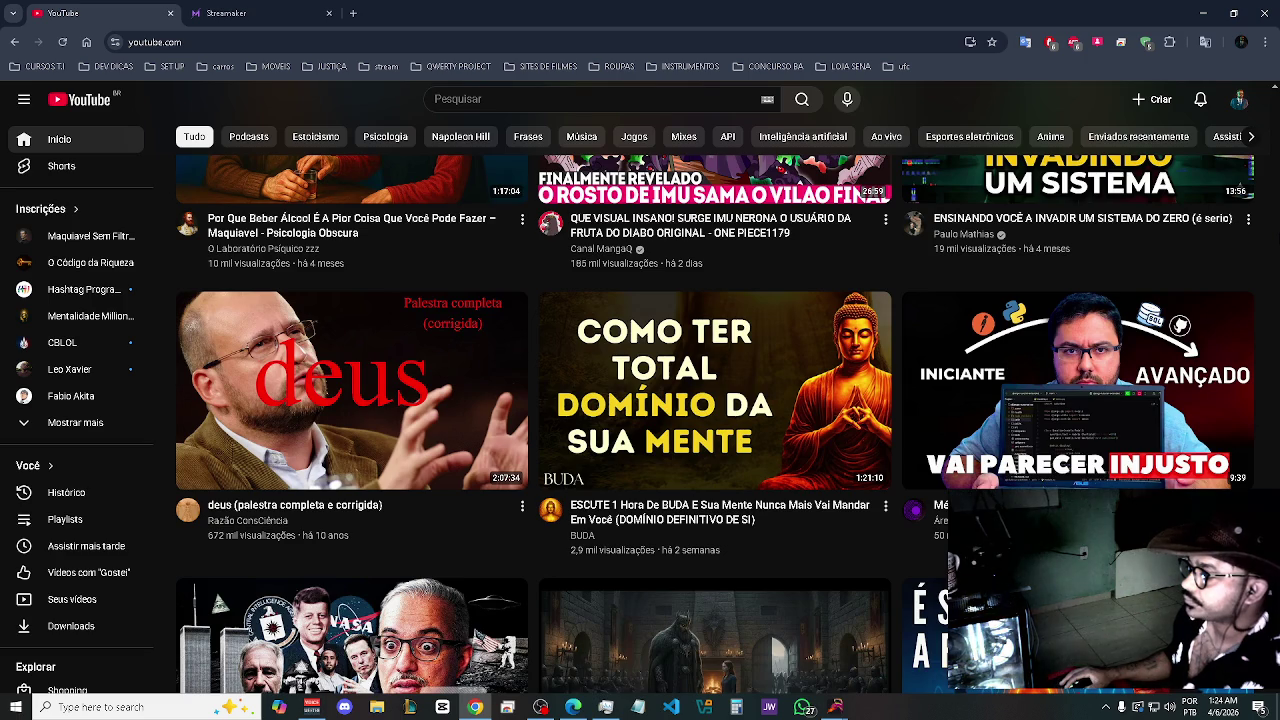
# - Scroll the feed and open 'O Paradoxo de Ser uma Boa Pessoa' in a background tab
pyautogui.scroll(-3, 640, 420)
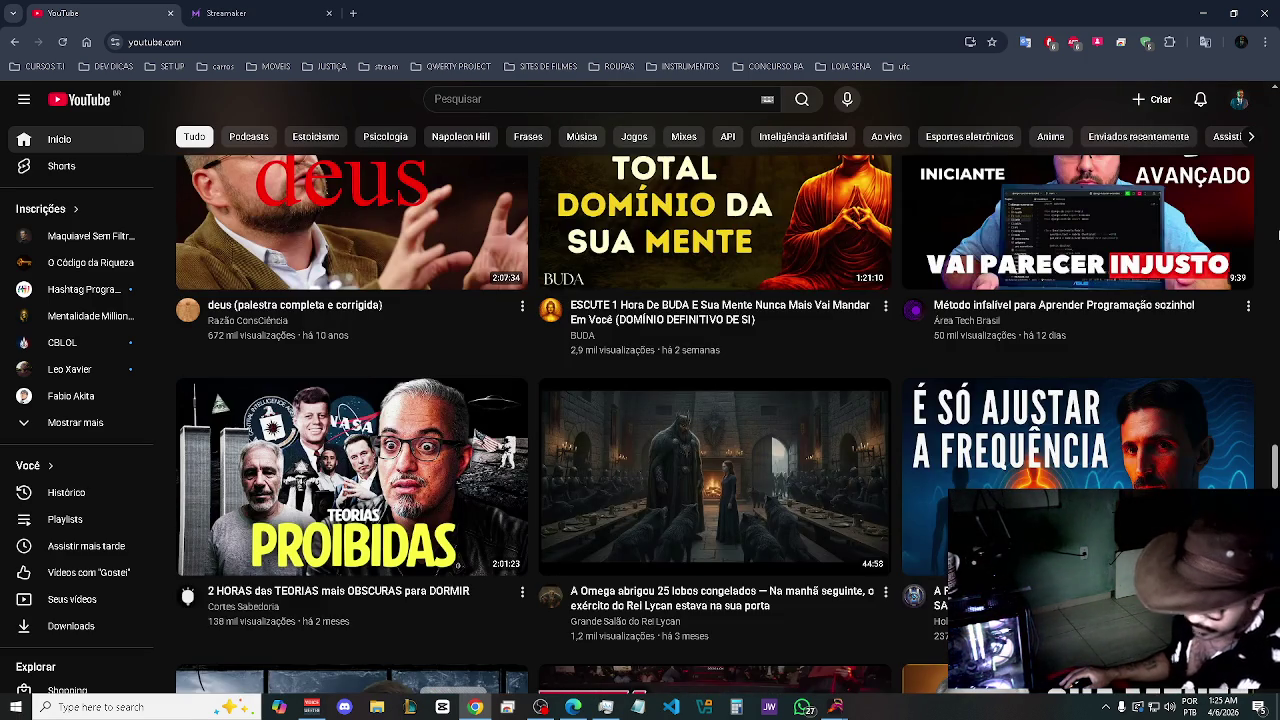
pyautogui.scroll(-2, 1278, 234)
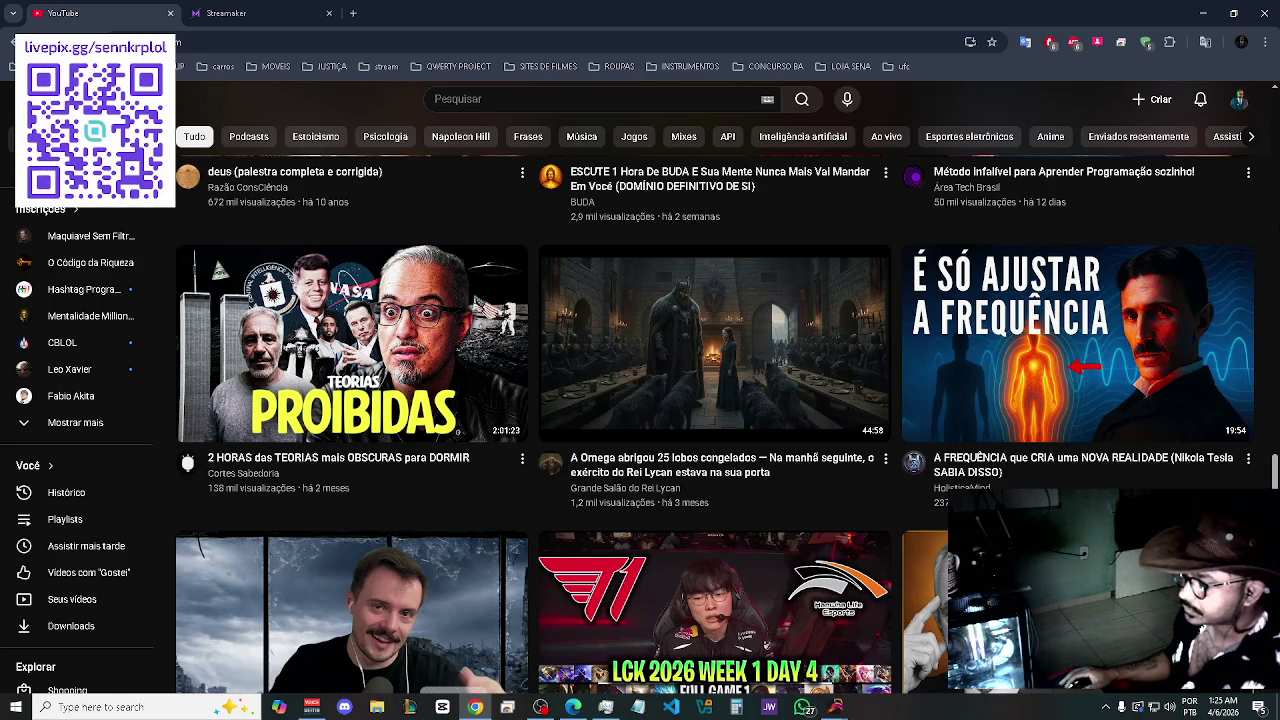
pyautogui.scroll(-2, 716, 387)
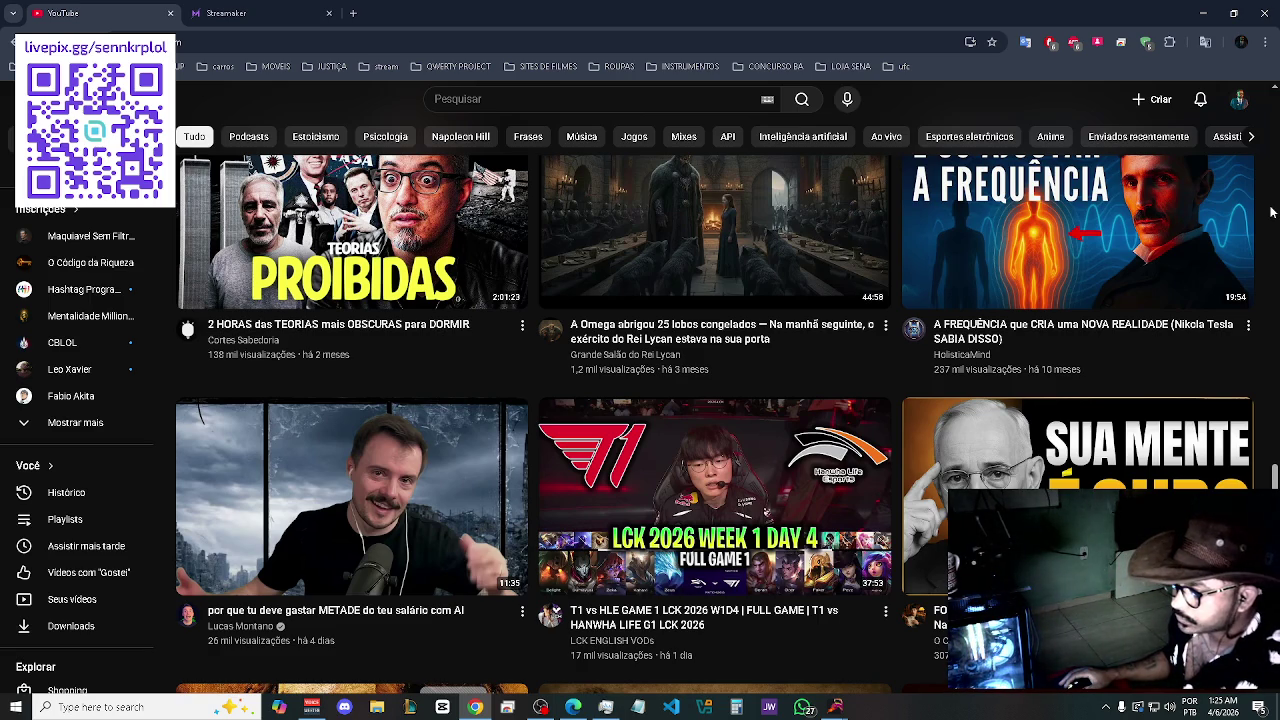
pyautogui.scroll(1, 1271, 211)
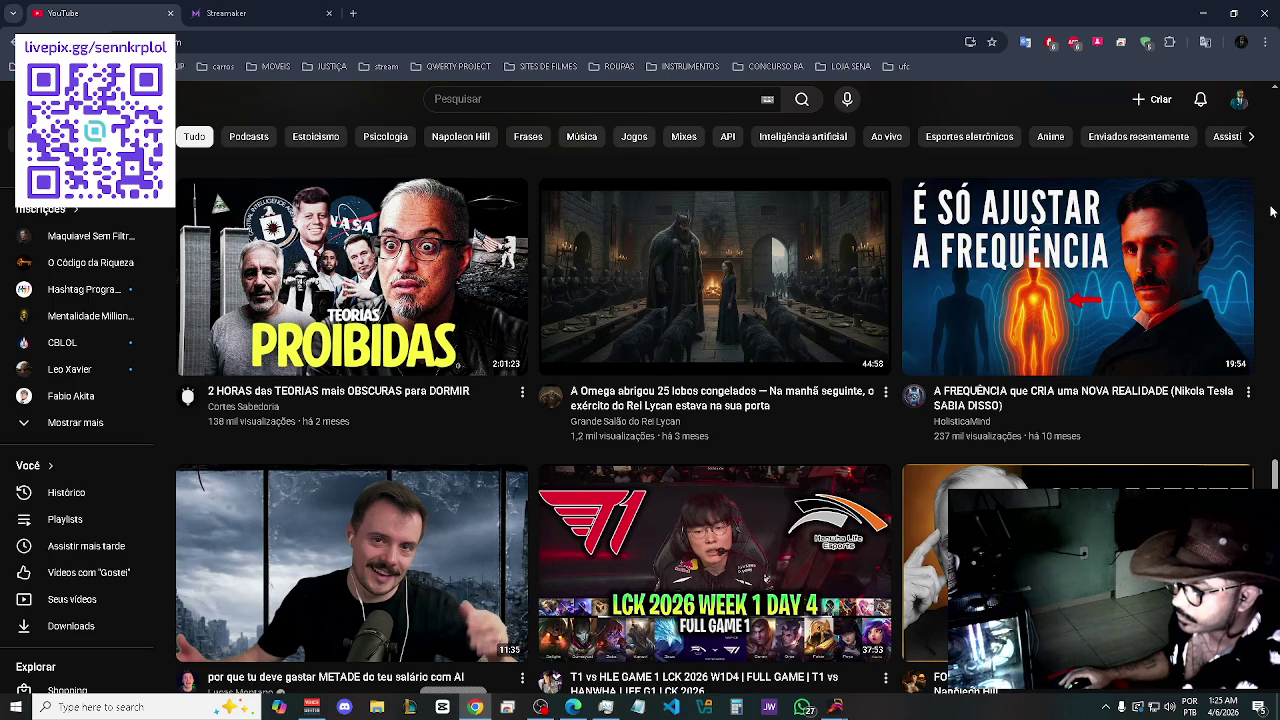
pyautogui.scroll(-4, 1271, 211)
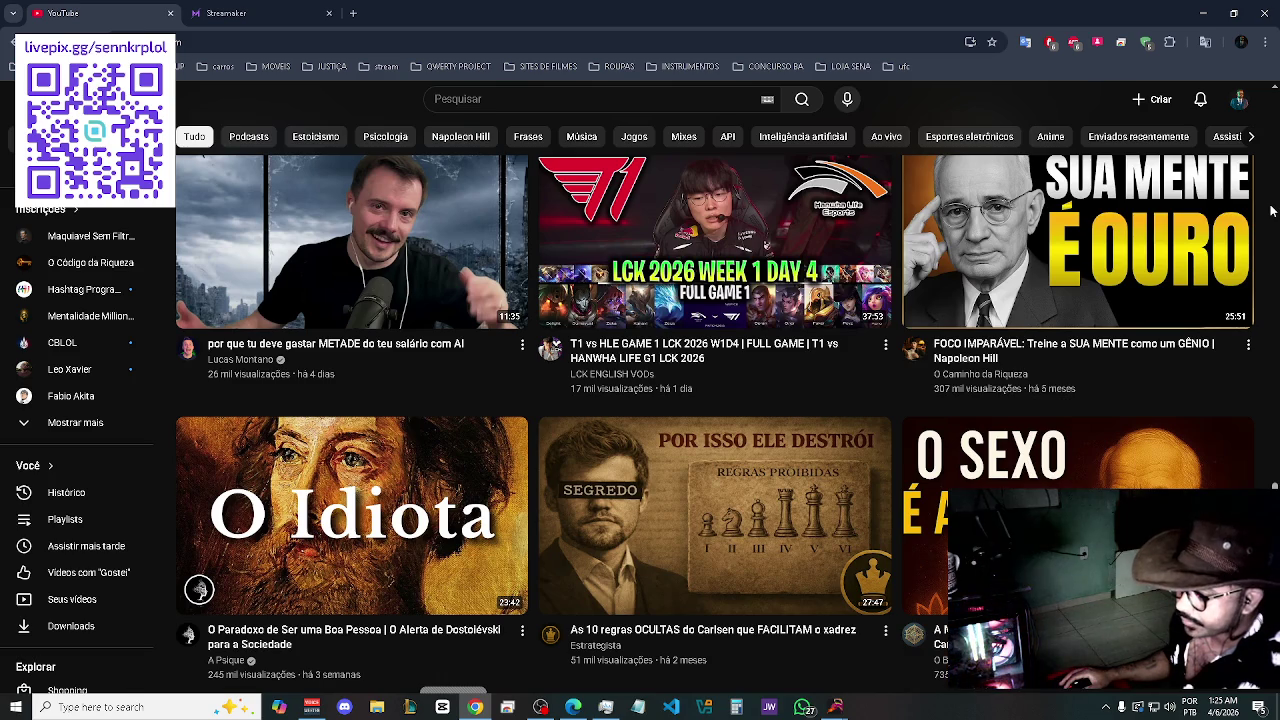
pyautogui.scroll(-2, 1271, 211)
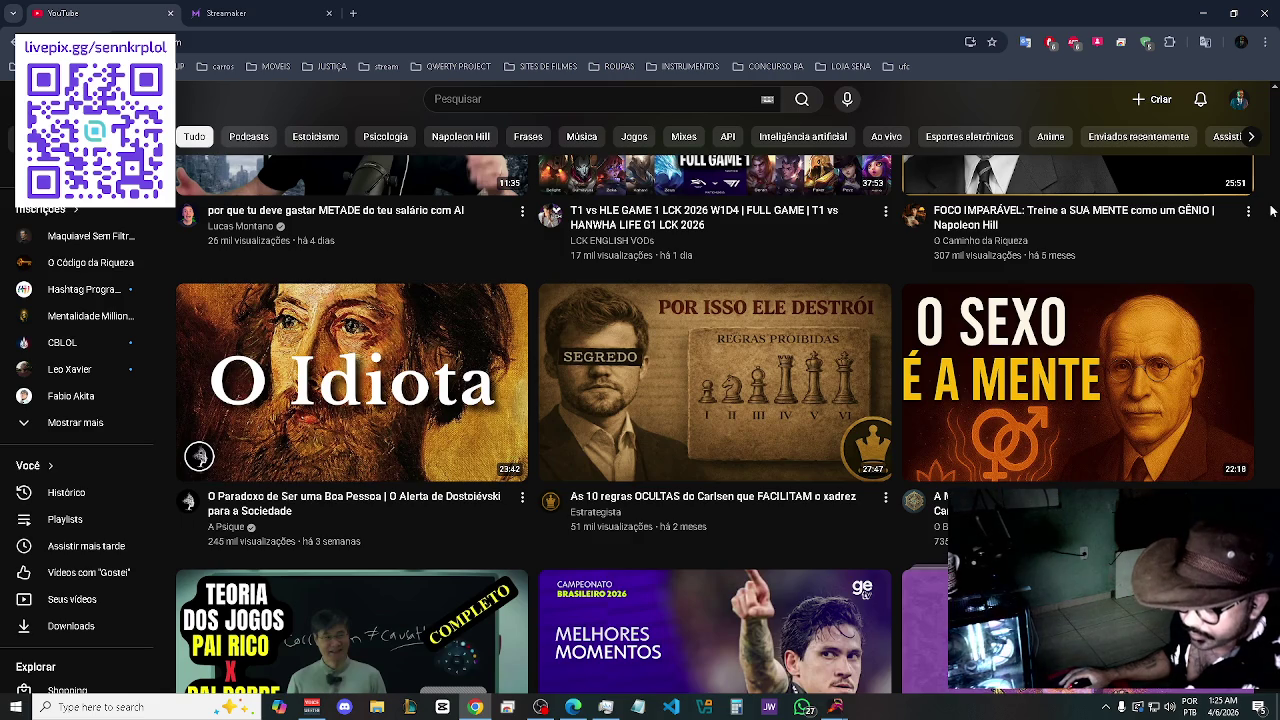
pyautogui.middleClick(518, 549)
# - Scroll further down to 'Ranking REAL das melhores carreiras em TI' and 'Rant: Aprendizado na Beira do Caos'
pyautogui.scroll(-4, 536, 542)
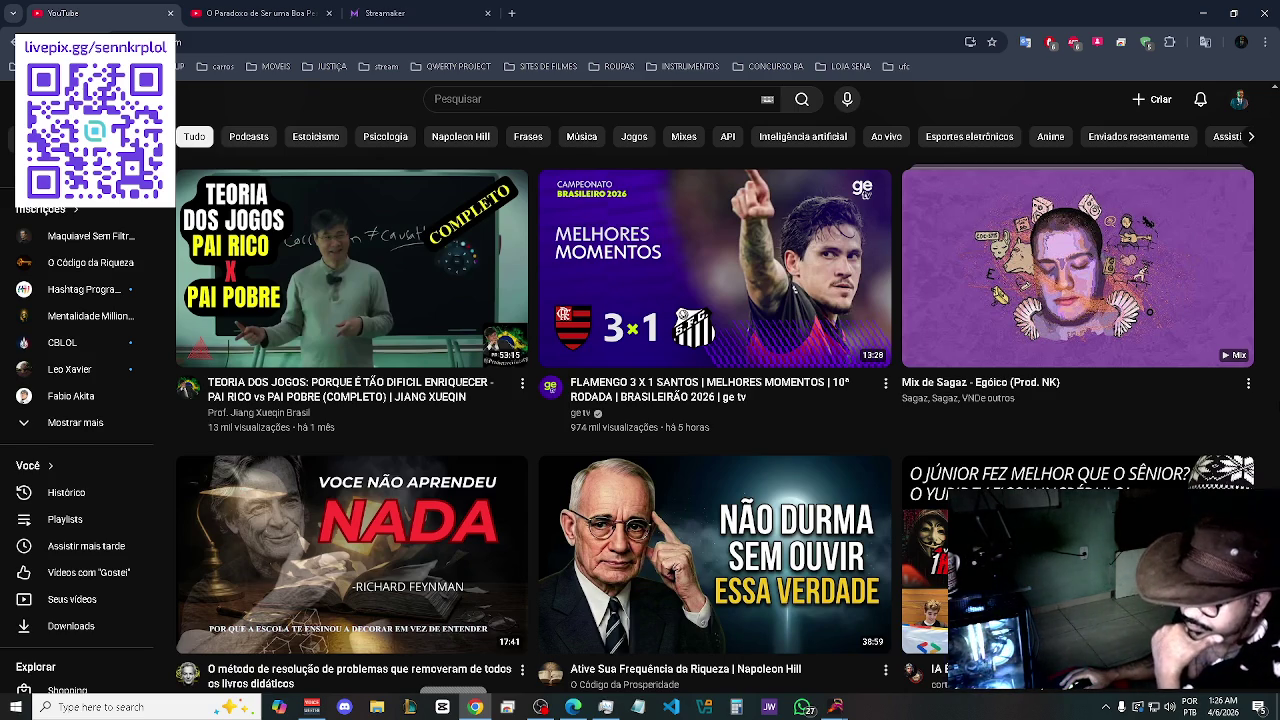
pyautogui.scroll(-2, 716, 420)
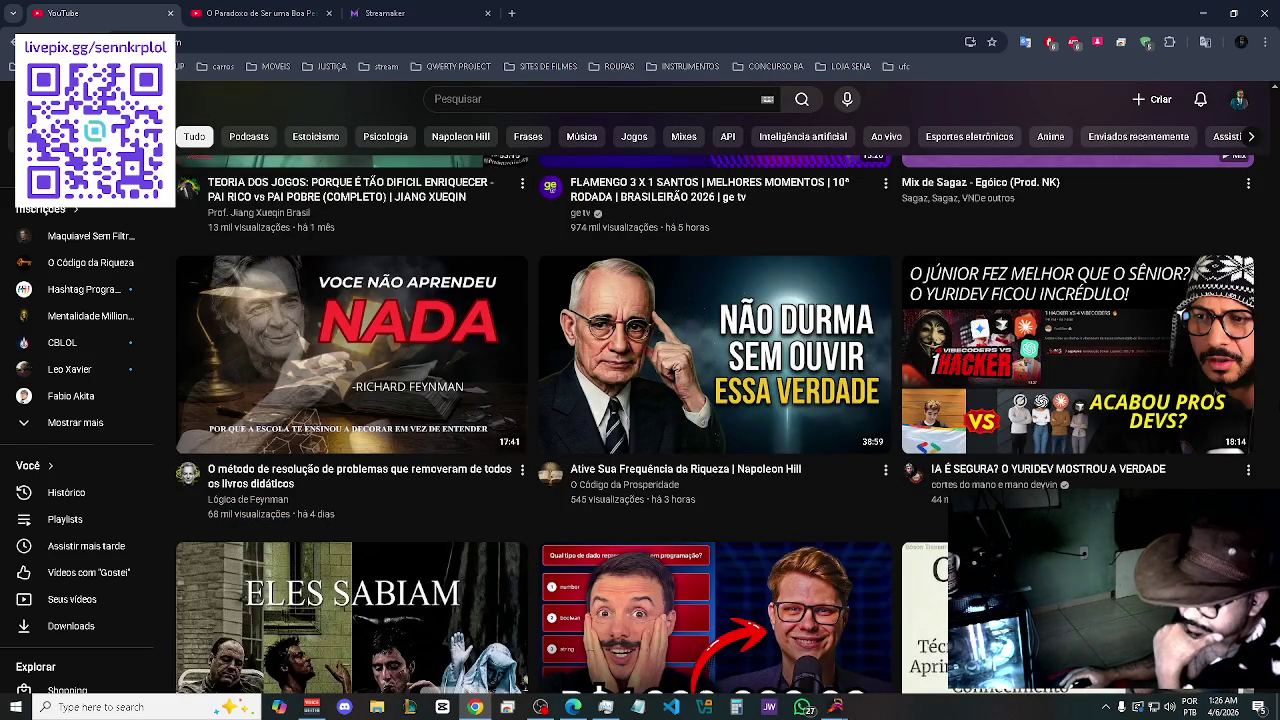
pyautogui.scroll(-2, 716, 420)
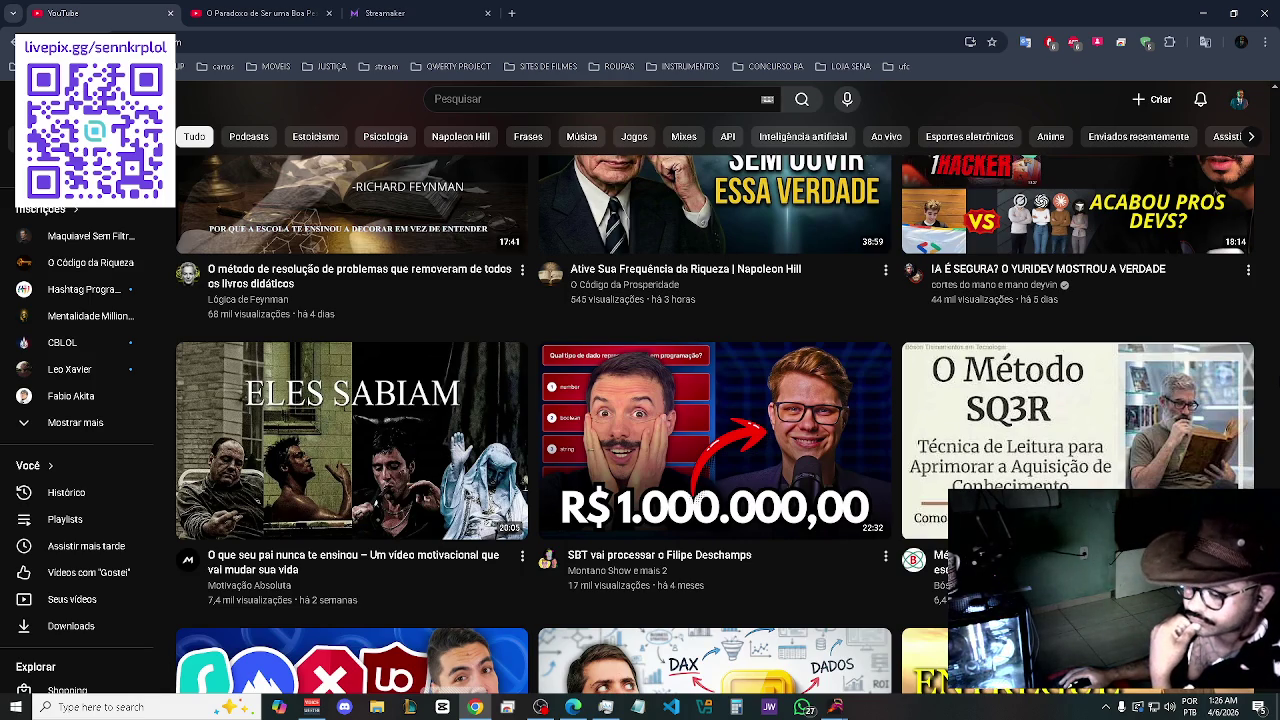
pyautogui.scroll(-2, 700, 497)
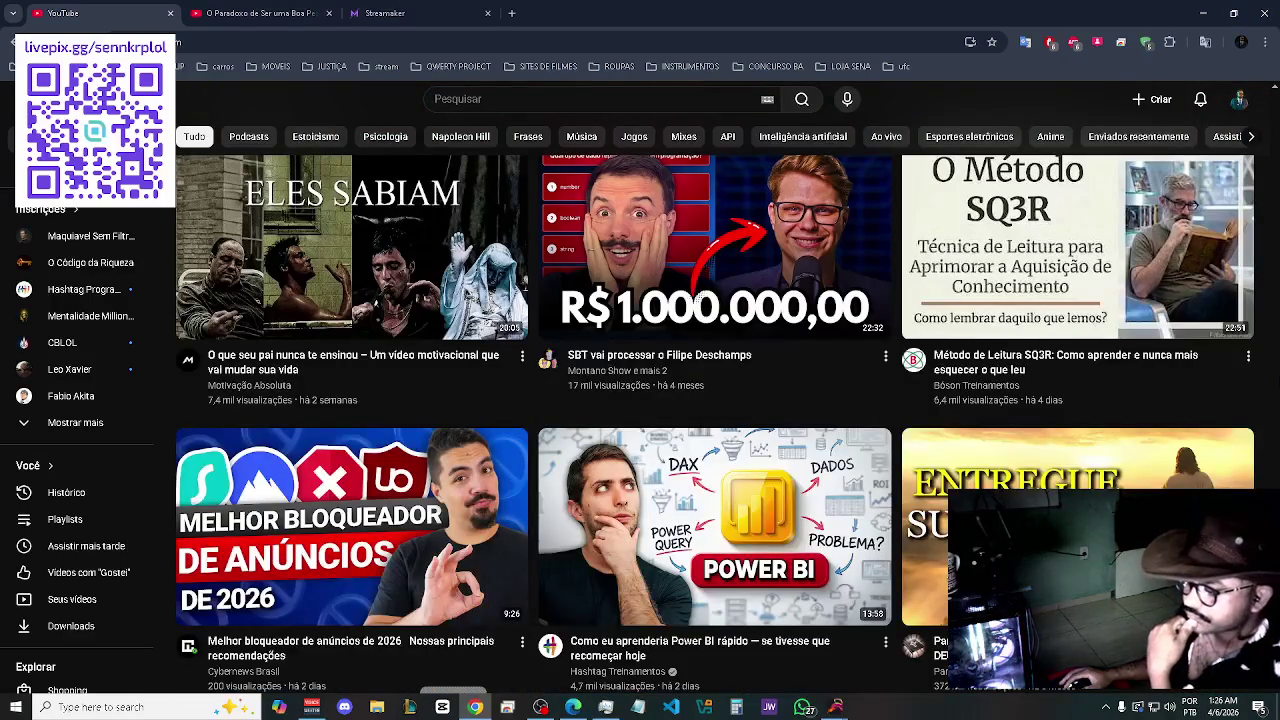
pyautogui.scroll(-2, 700, 400)
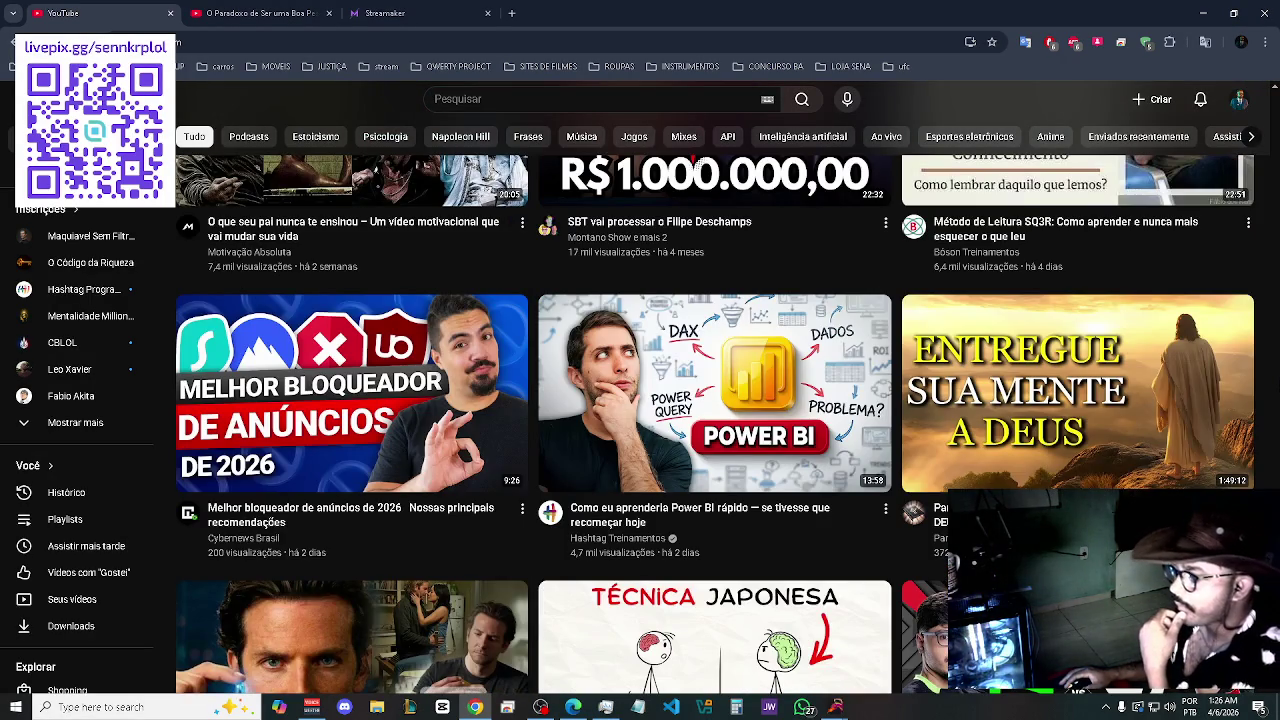
pyautogui.scroll(-2, 703, 163)
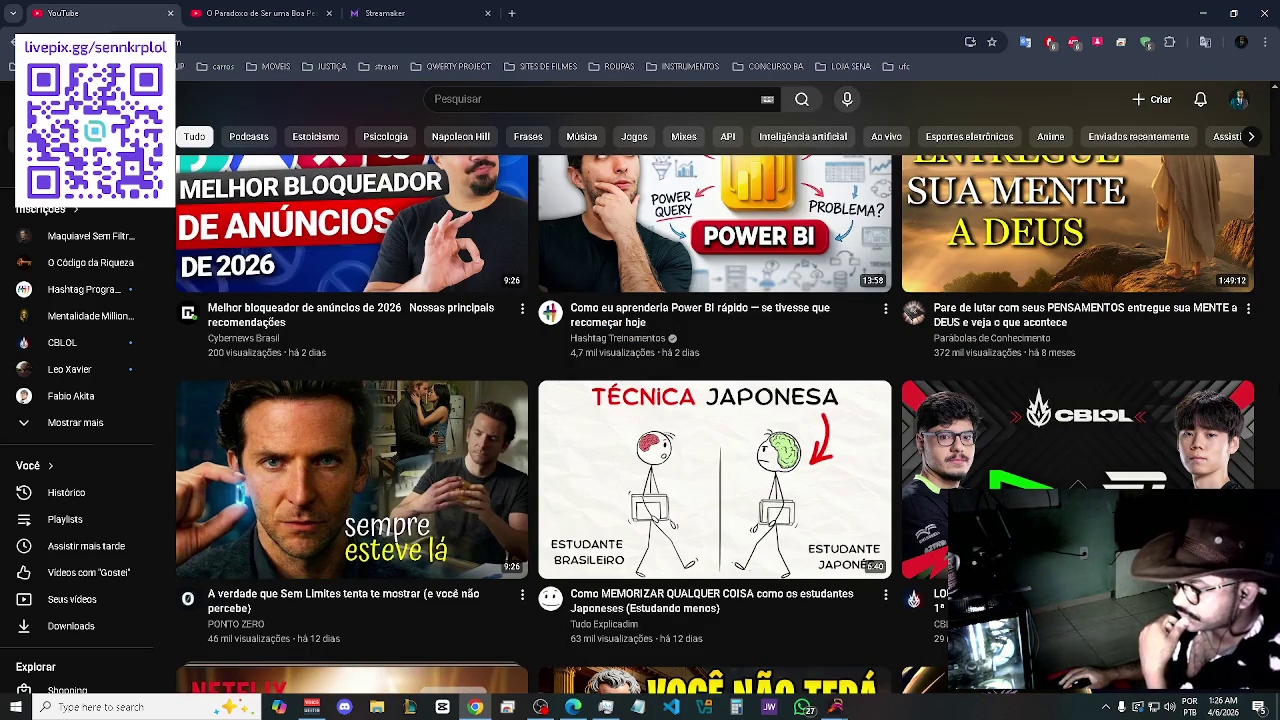
pyautogui.scroll(-3, 535, 404)
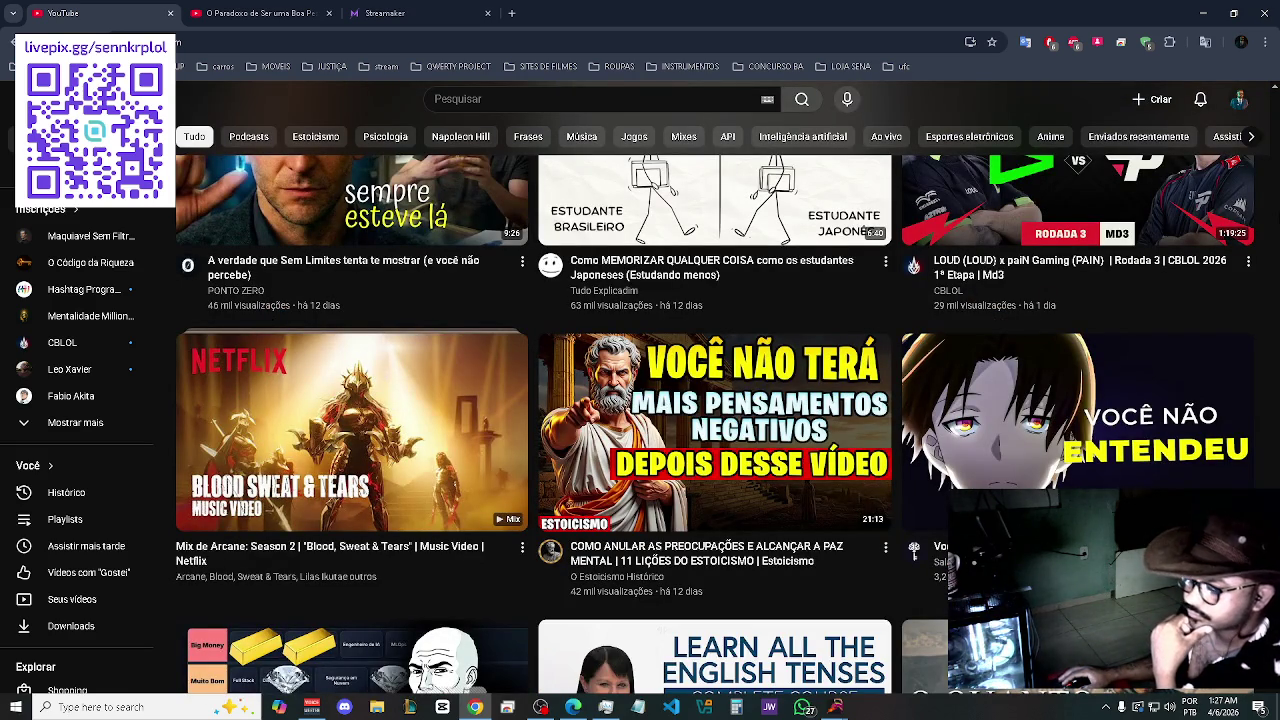
pyautogui.scroll(-3, 715, 400)
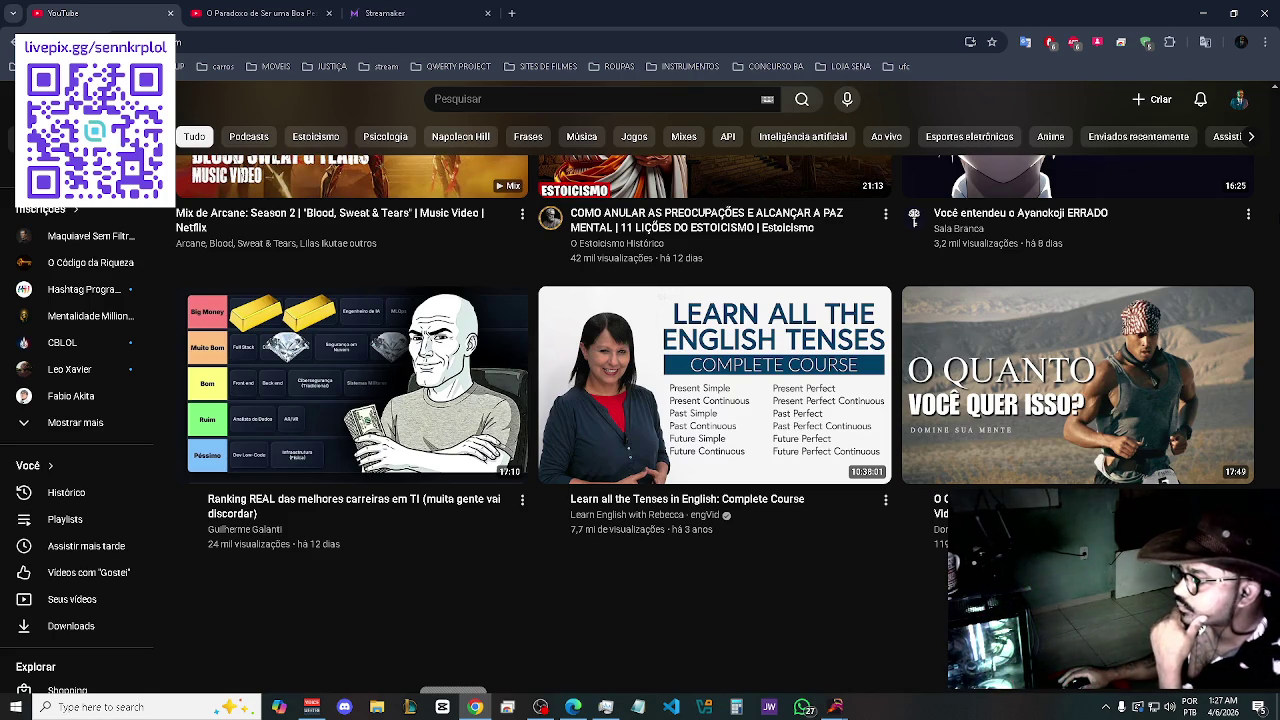
pyautogui.scroll(-3, 716, 320)
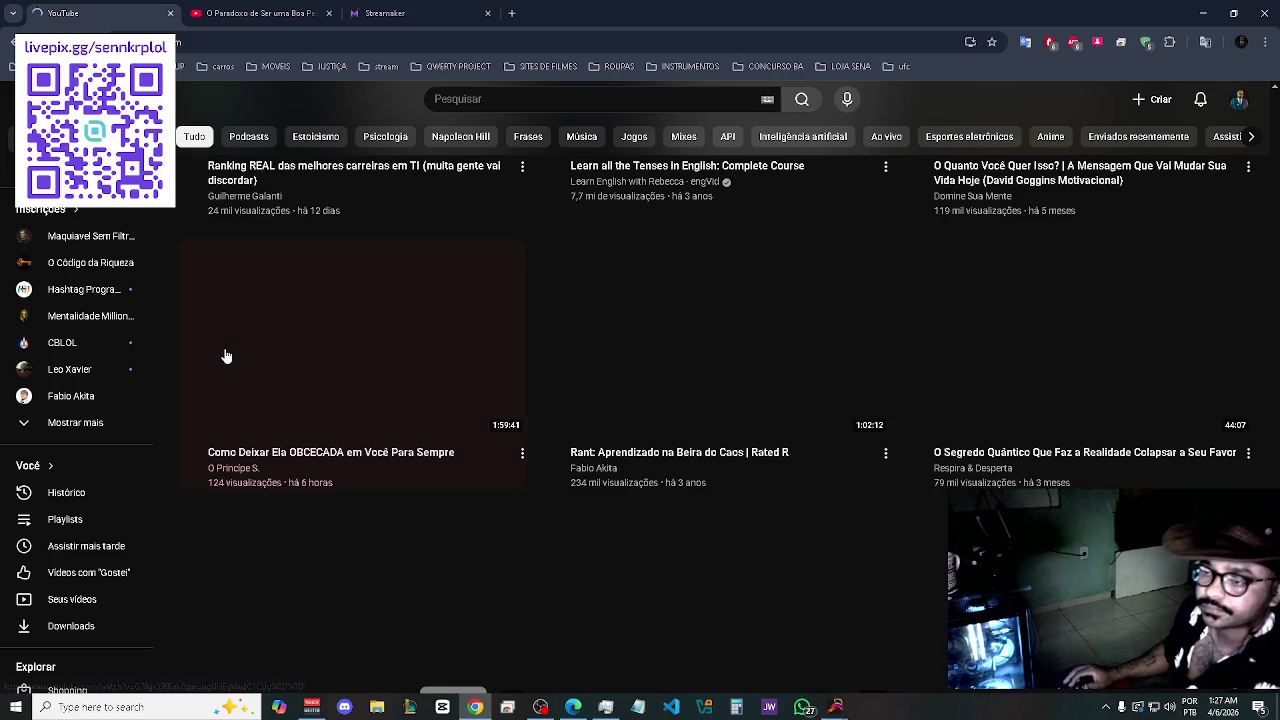
# - In a new tab, run the 'speed oakland' Google search from the address-bar suggestions
pyautogui.click(511, 13)
pyautogui.click(909, 45)
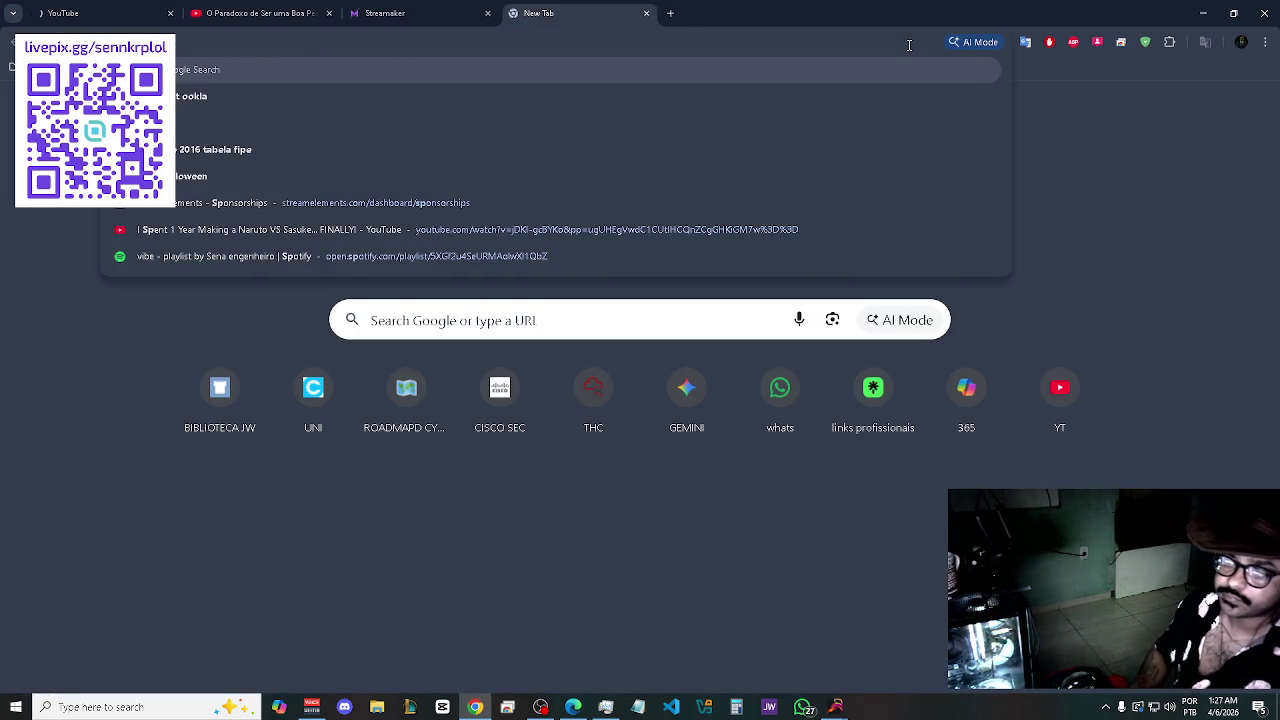
pyautogui.press('BackSpace')
pyautogui.press('BackSpace')
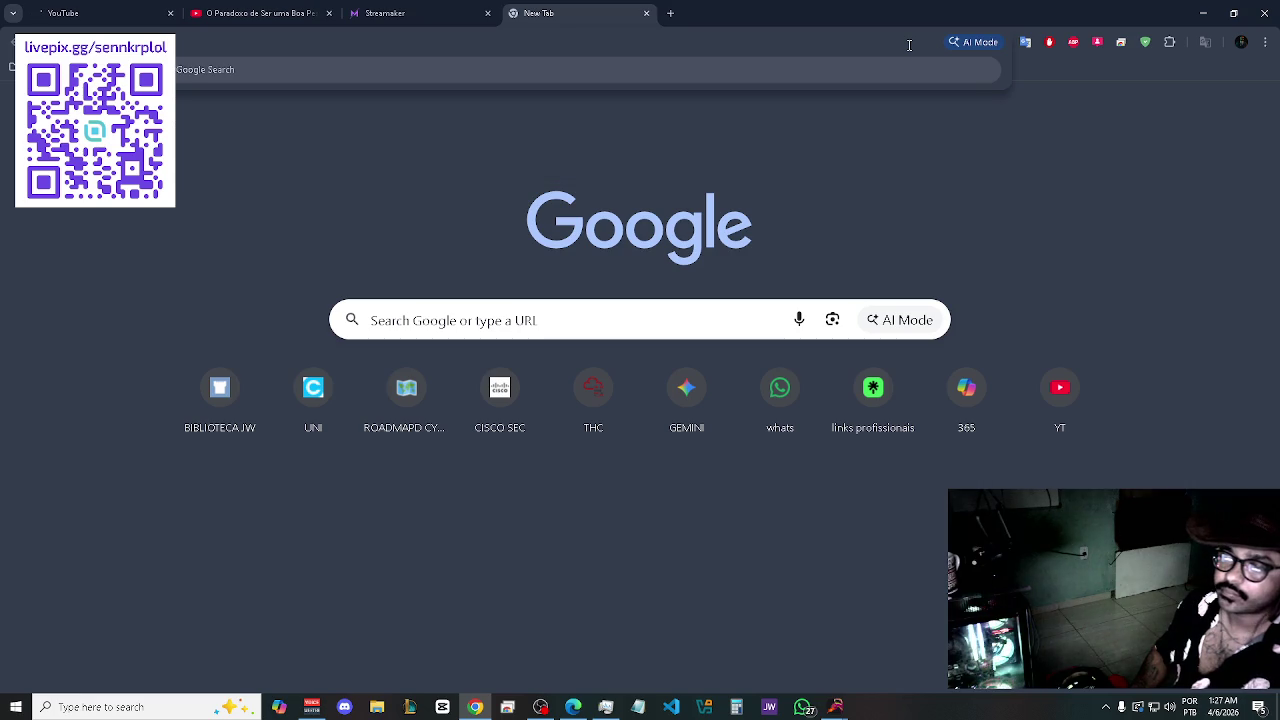
pyautogui.write('lan')
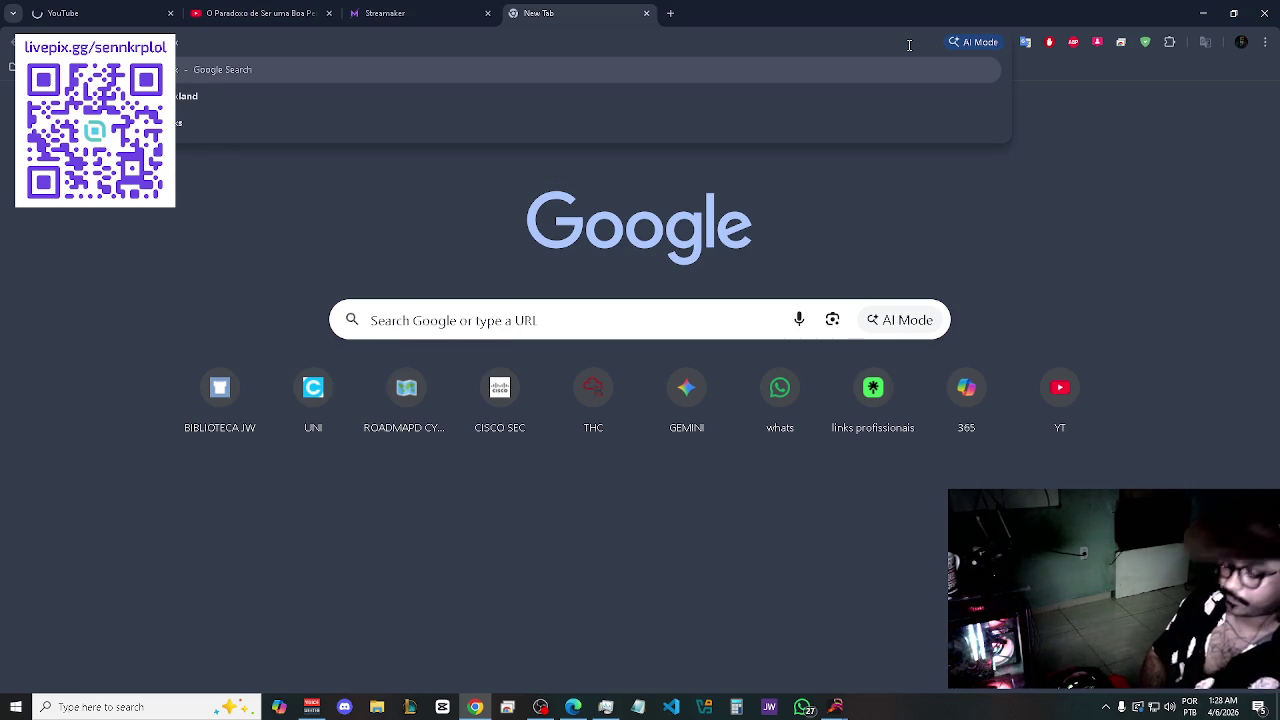
pyautogui.write('l')
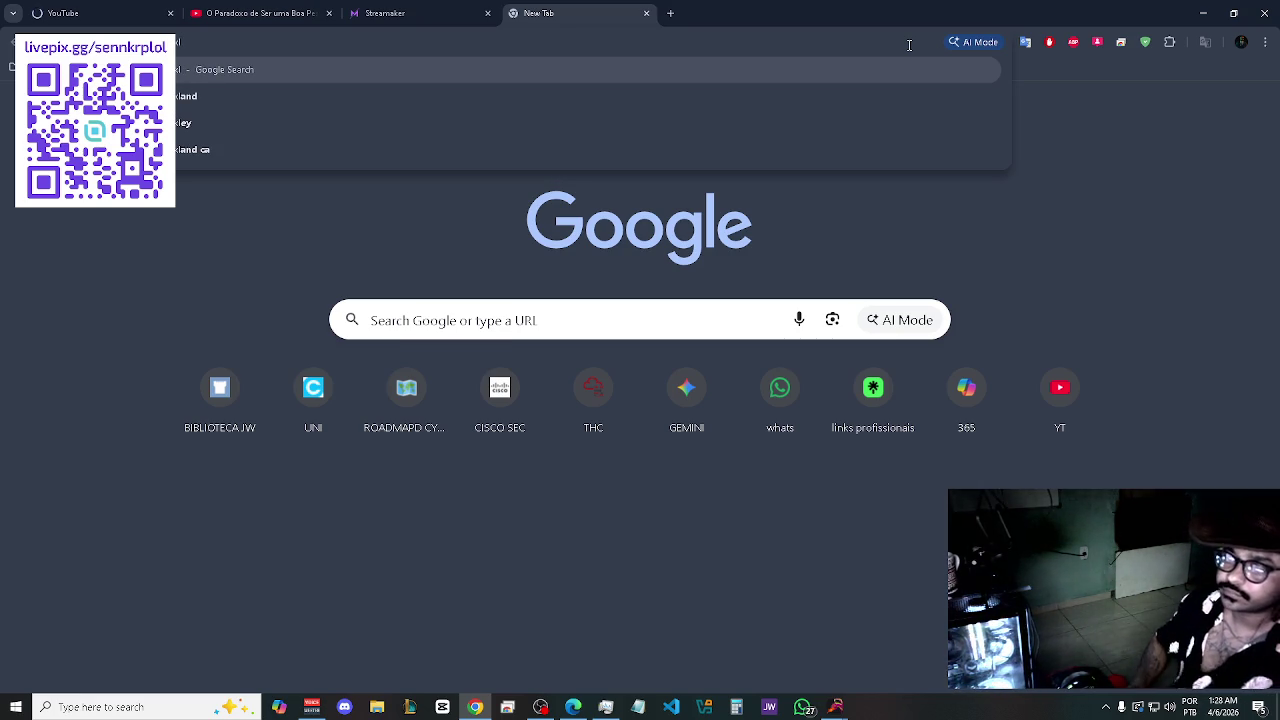
pyautogui.press('Down')
pyautogui.press('Return')
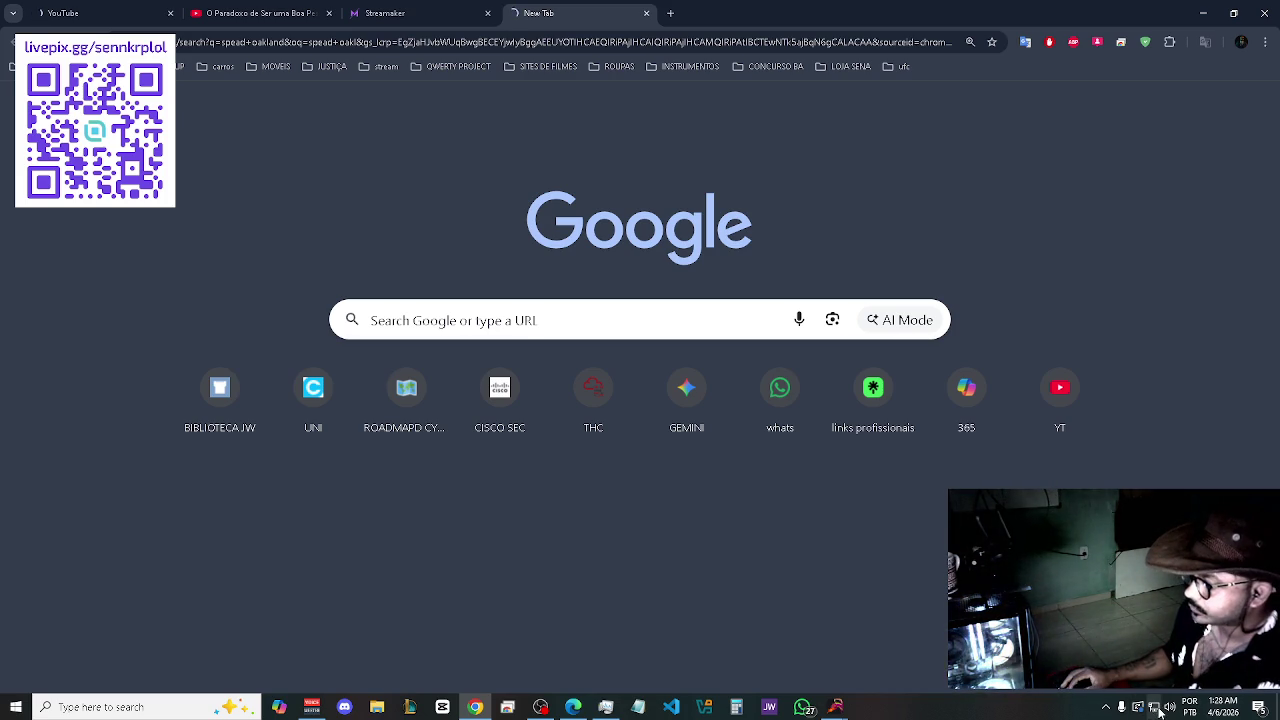
# - Bring up the Streamaker Twitch stream and open the player's gear settings
pyautogui.moveTo(836, 706)
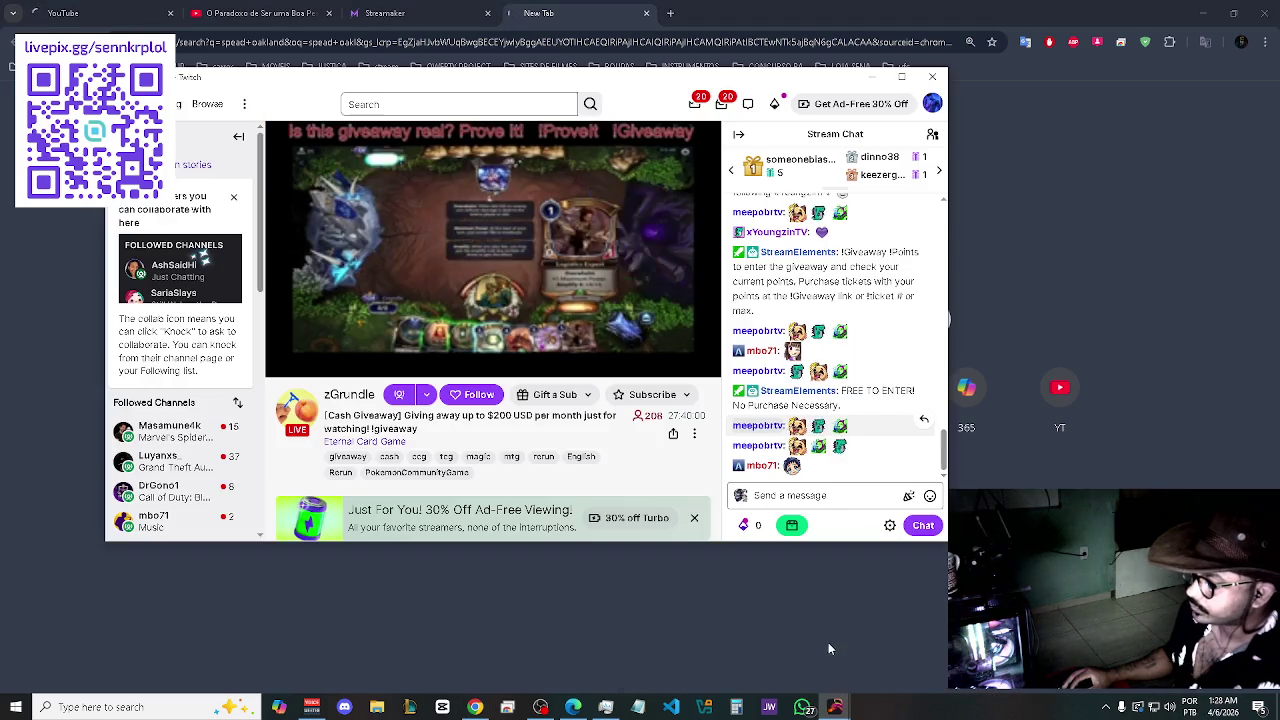
pyautogui.click(828, 642)
pyautogui.moveTo(609, 348)
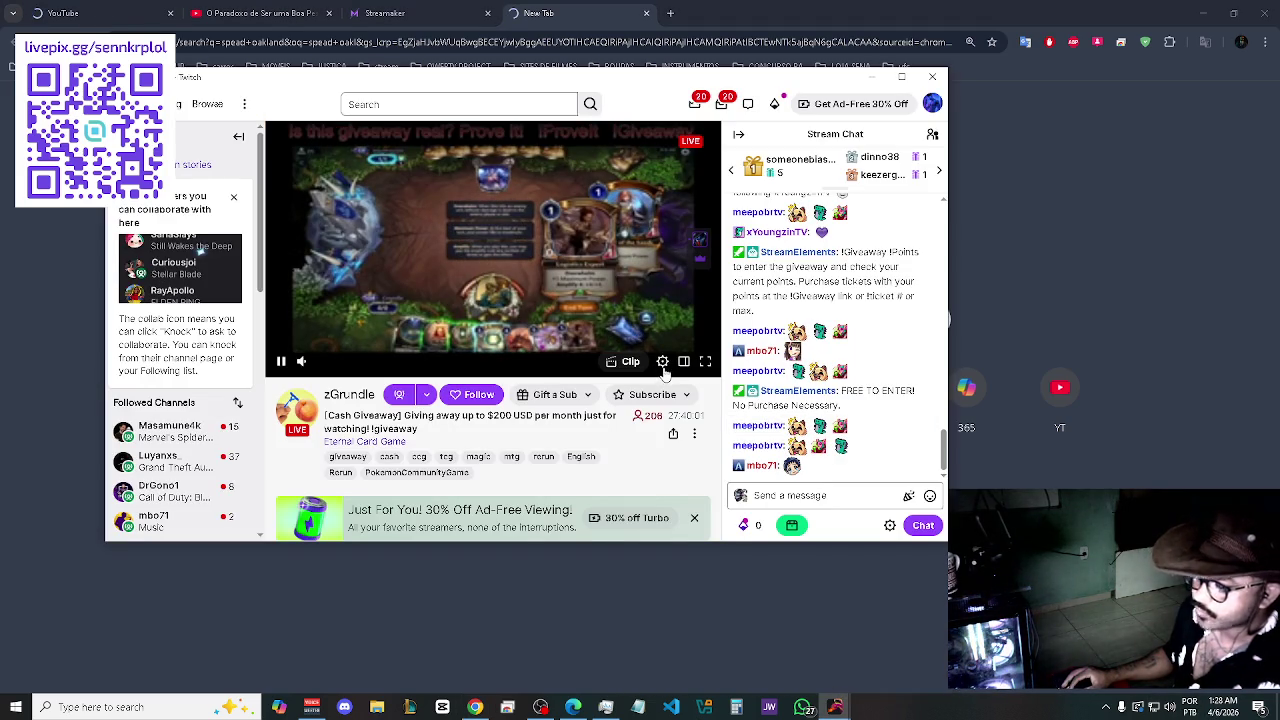
pyautogui.click(662, 362)
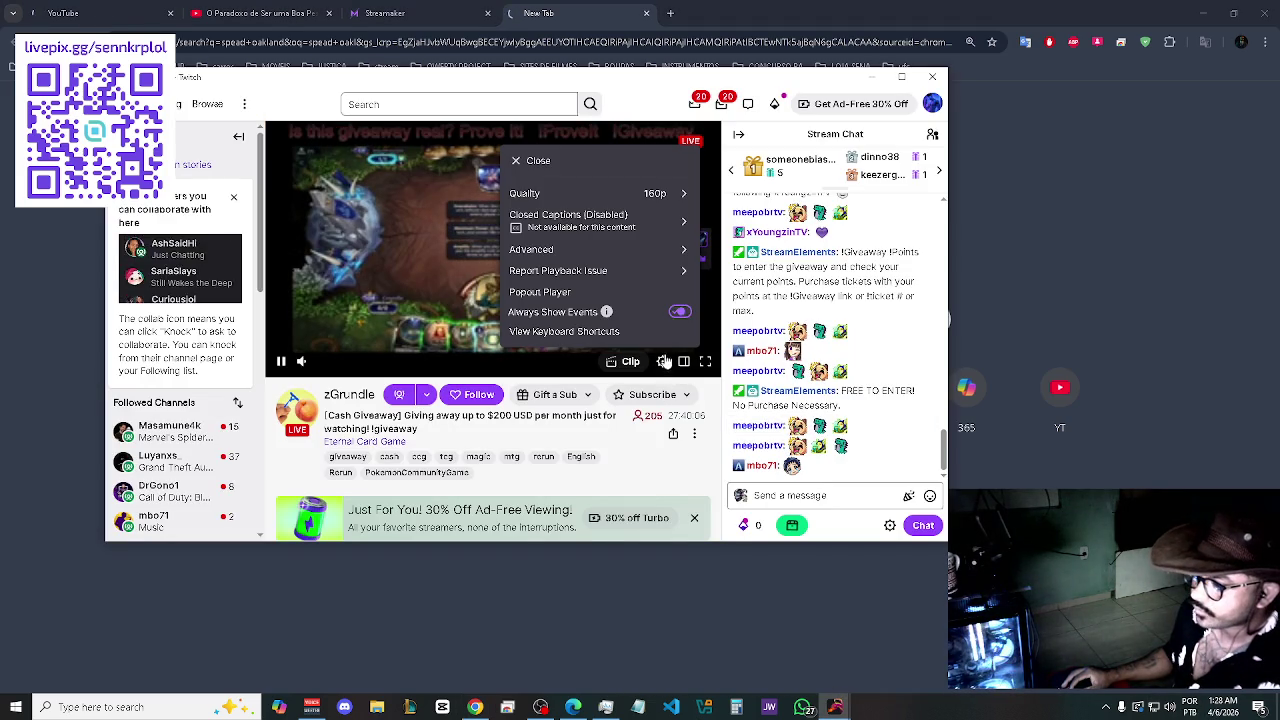
# - Minimize the stream viewer and return to the Toque Dez YouTube mix in Edge
pyautogui.press('super+Down')
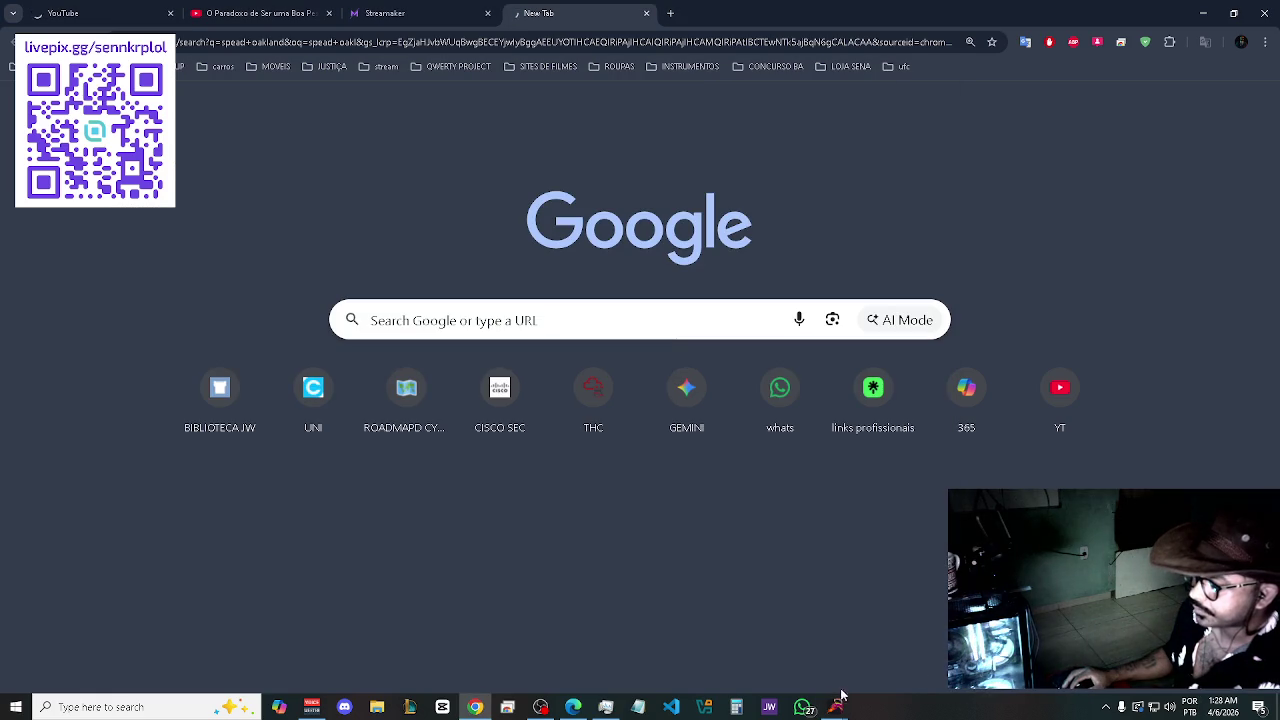
pyautogui.moveTo(846, 703)
pyautogui.click(690, 650)
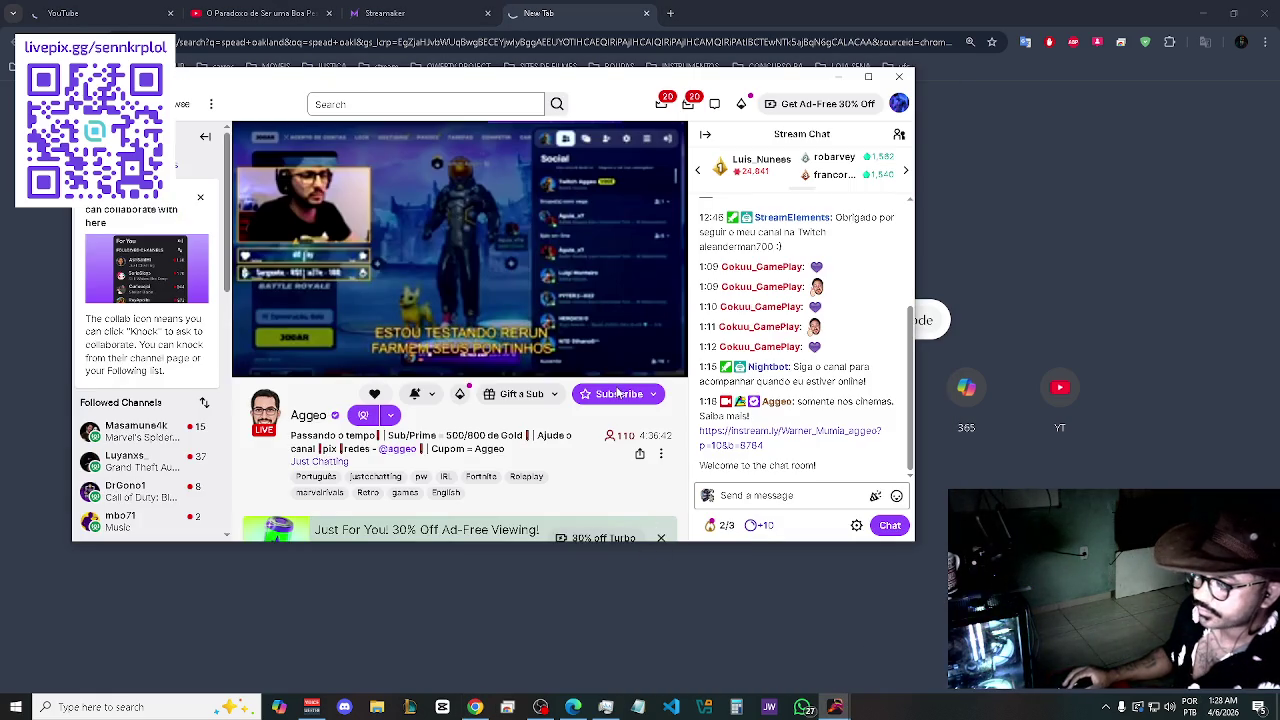
pyautogui.click(652, 640)
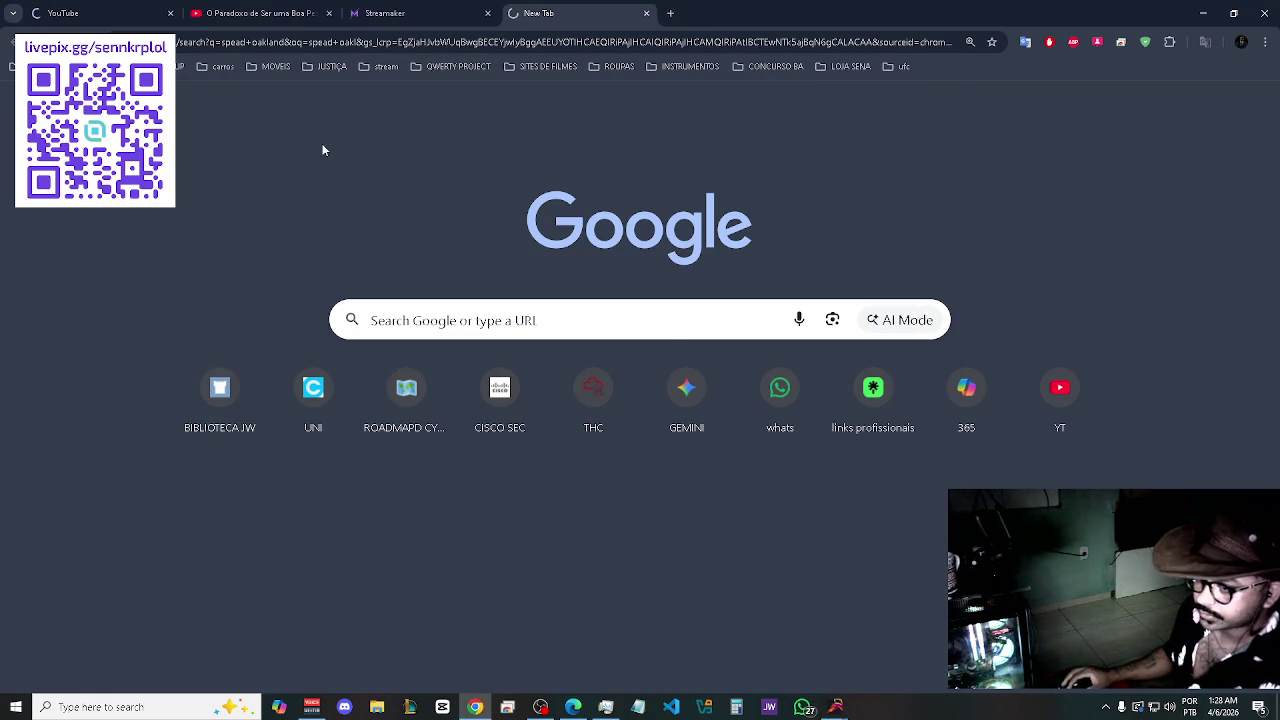
pyautogui.click(573, 707)
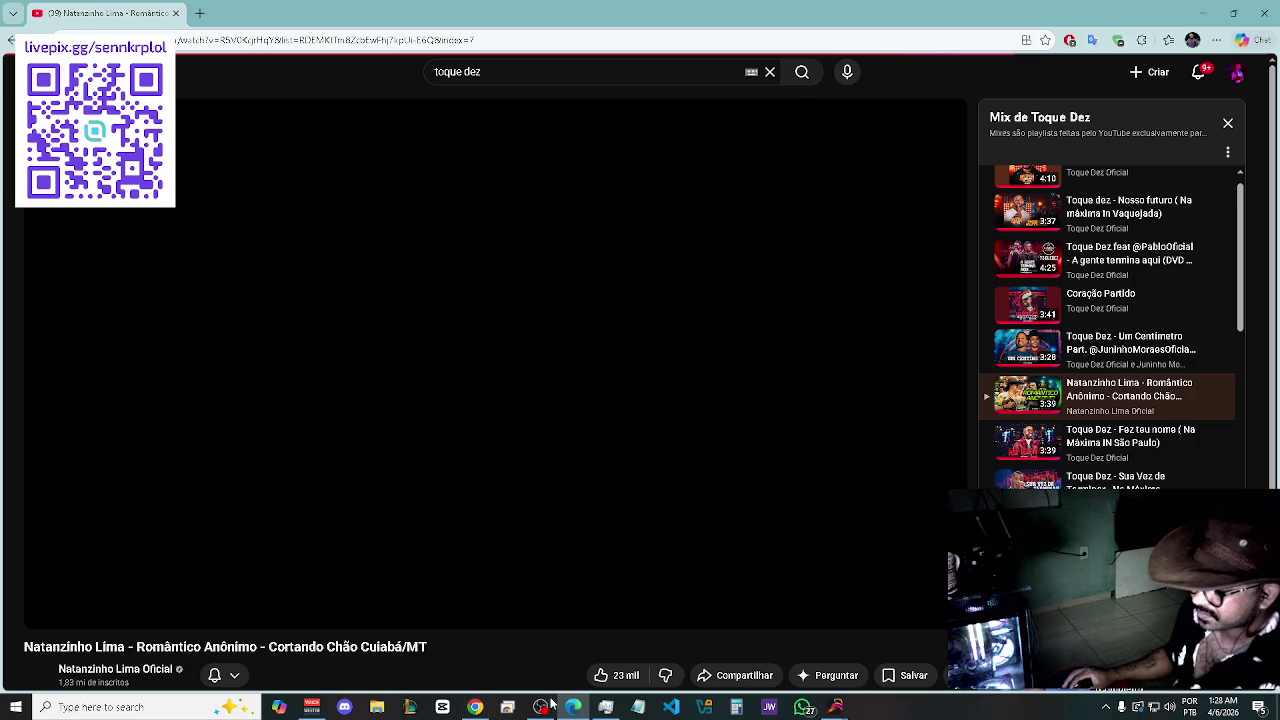
# - Open Task Manager's Performance stats, checking Ethernet, then the Ethernet 2 VirtualBox adapter at 0 Kbps
pyautogui.click(605, 708)
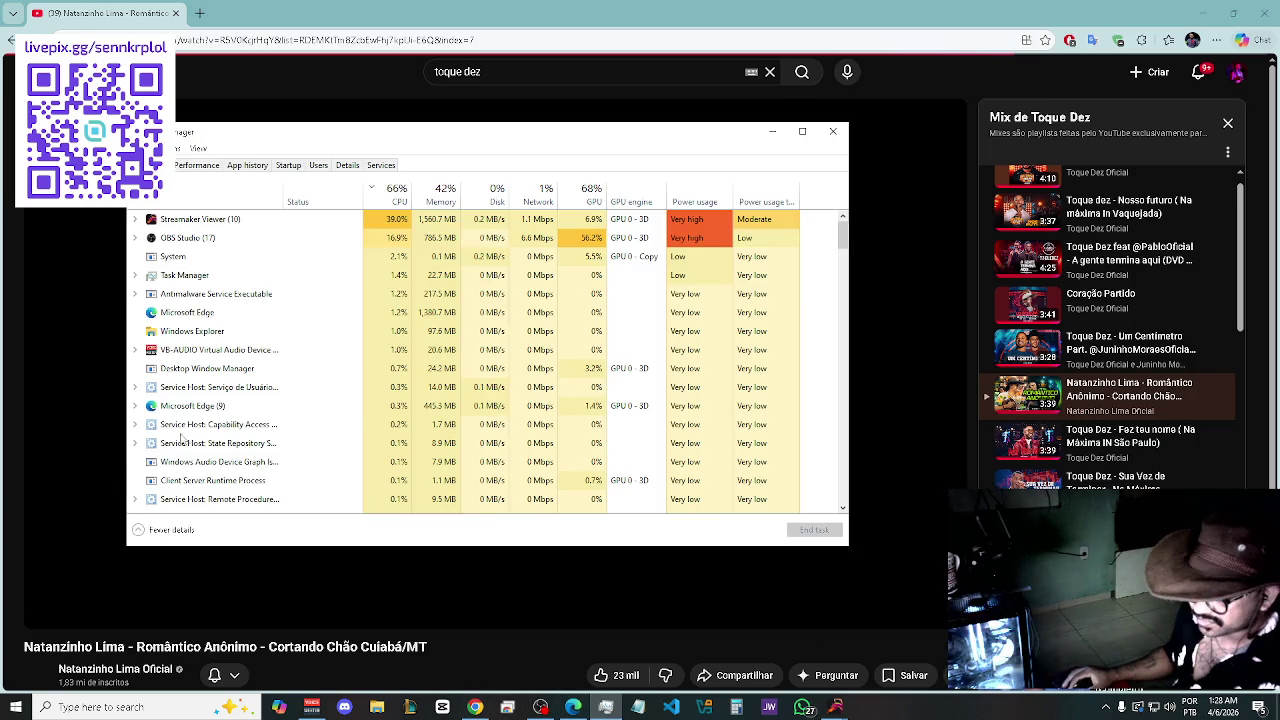
pyautogui.click(199, 163)
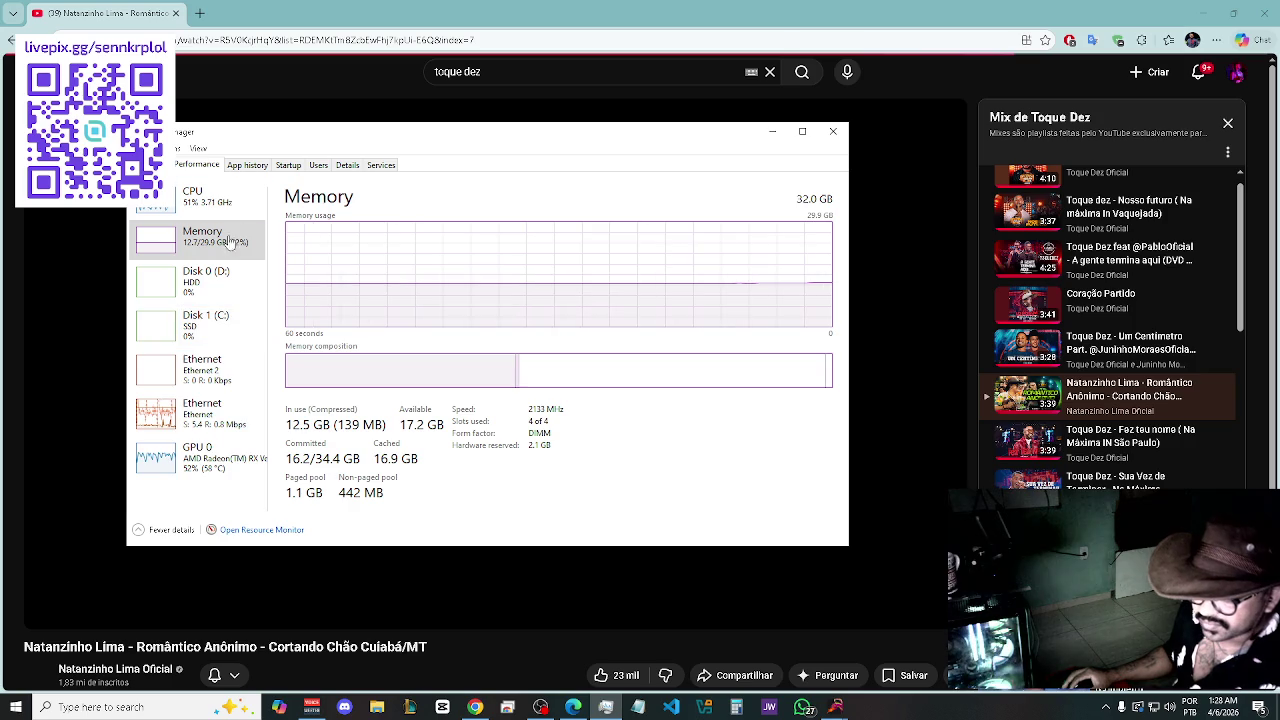
pyautogui.click(237, 417)
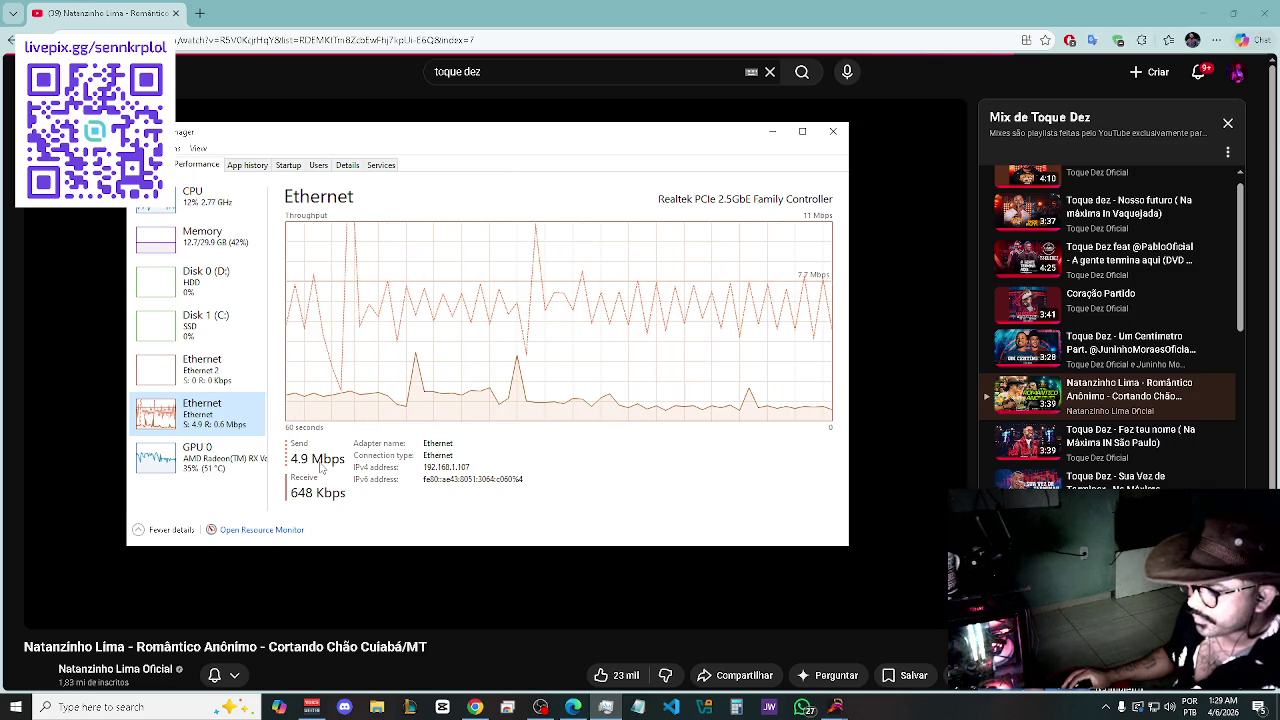
pyautogui.click(229, 381)
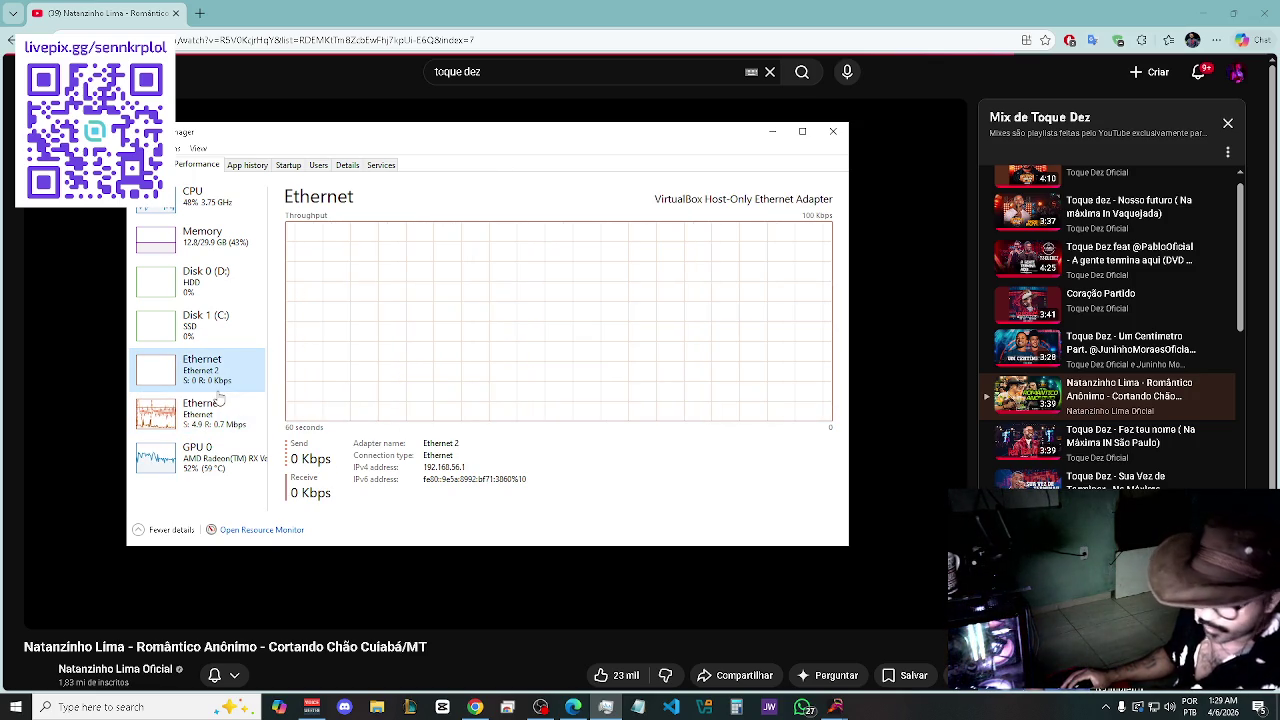
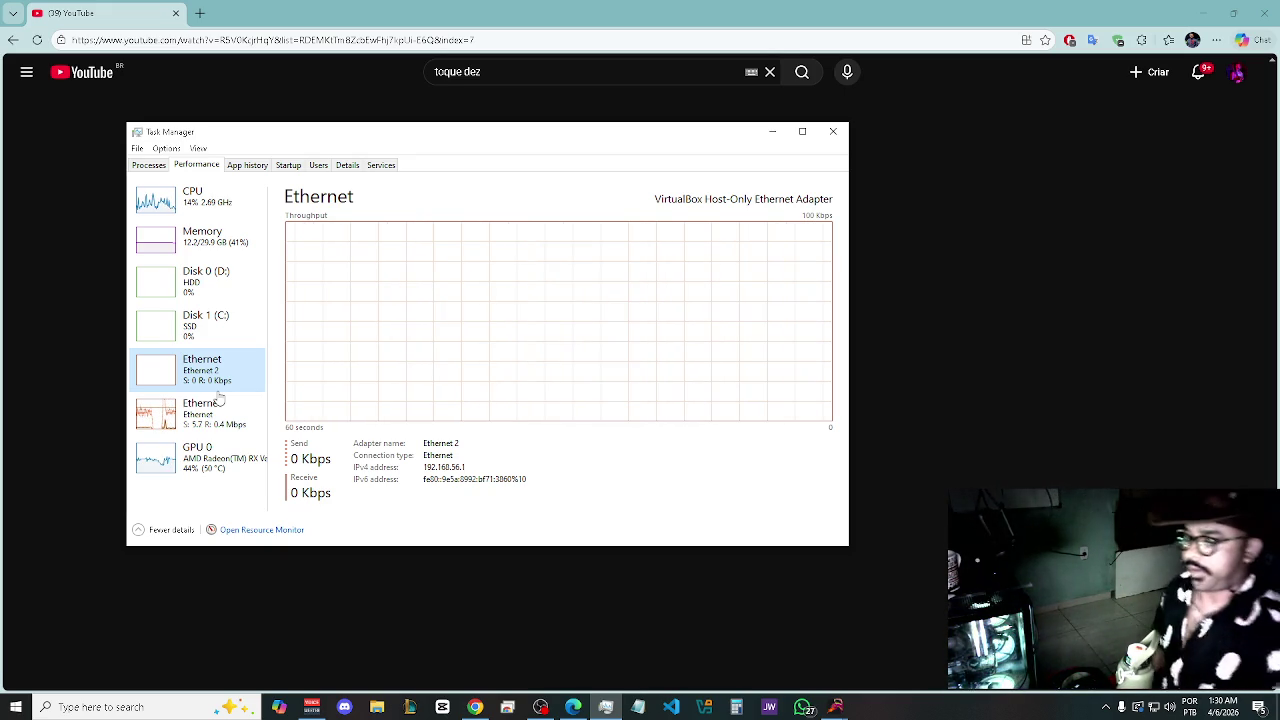
# - Minimize Task Manager, reload the offline YouTube page, and launch the network adapter troubleshooter
pyautogui.click(772, 131)
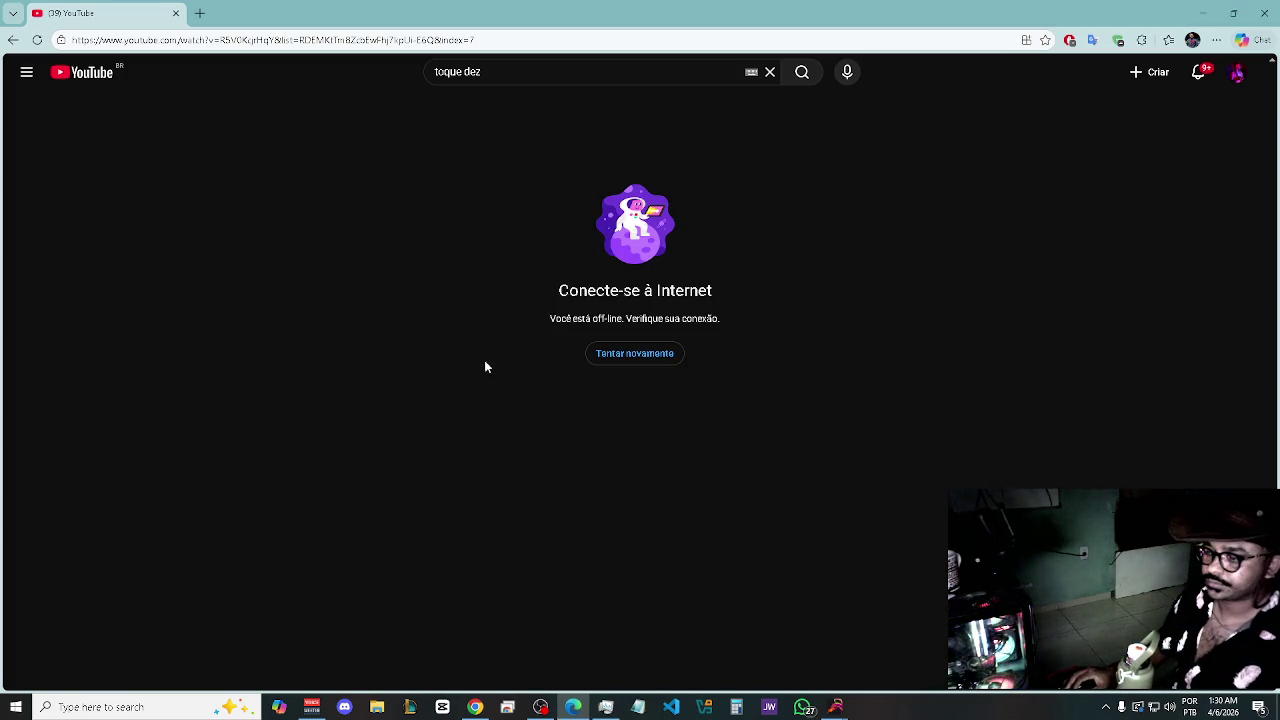
pyautogui.click(36, 40)
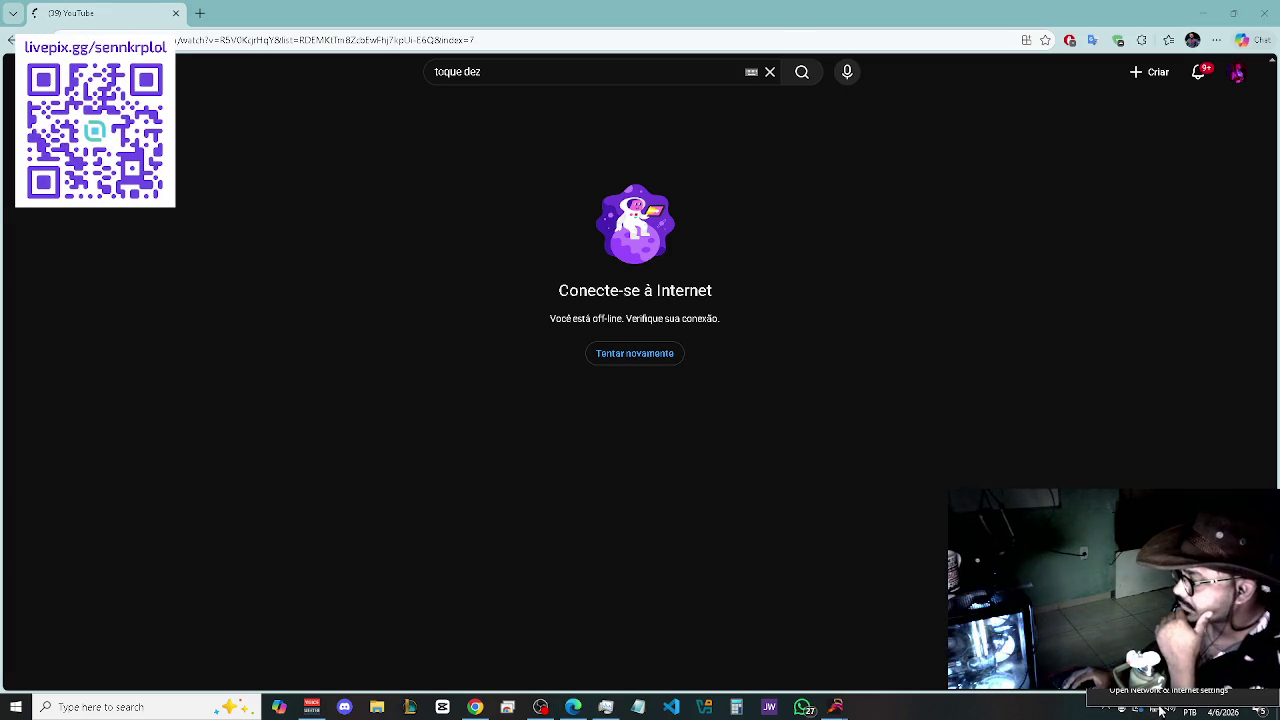
pyautogui.click(1165, 668)
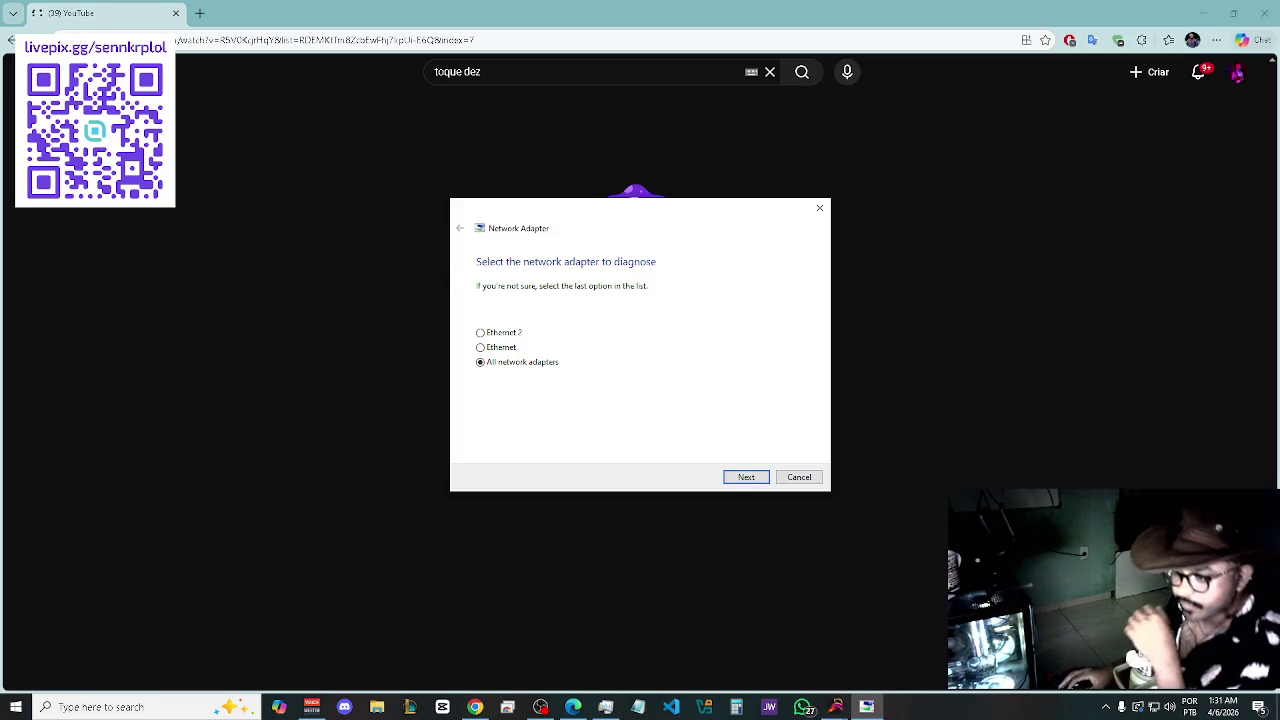
# - Diagnose the Ethernet adapter with the troubleshooter, then close it
pyautogui.click(480, 333)
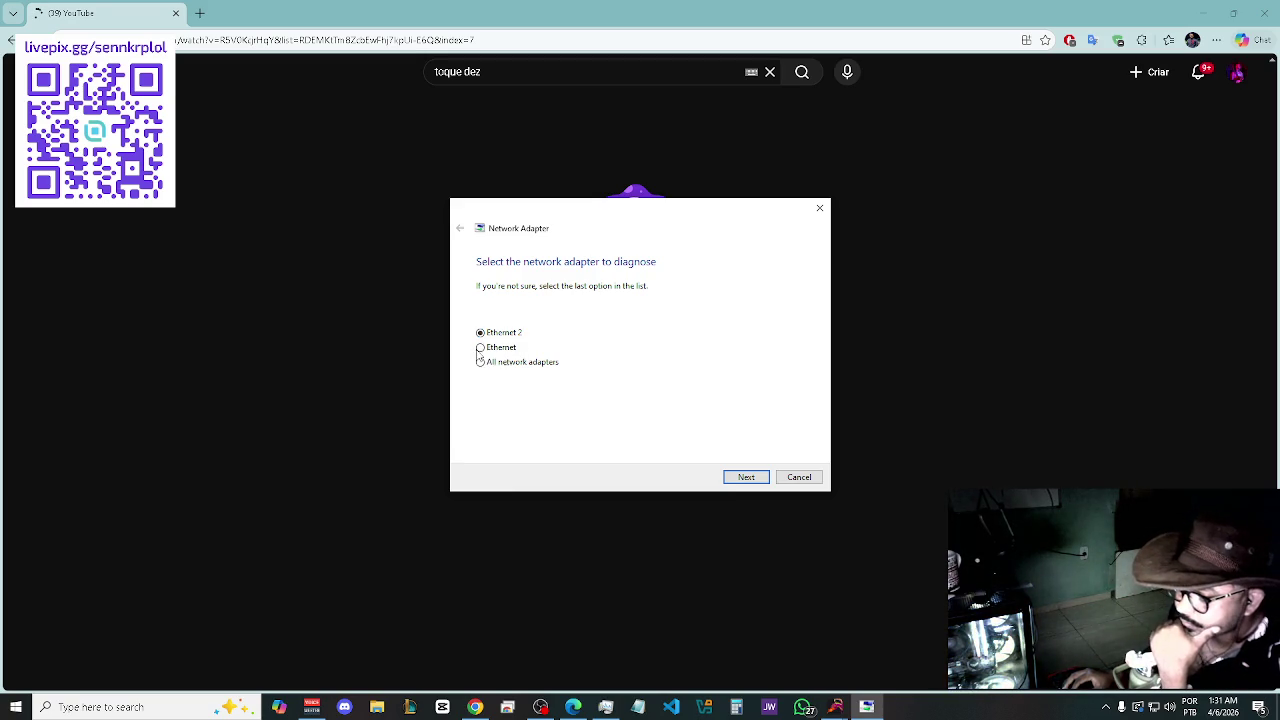
pyautogui.click(480, 347)
pyautogui.click(480, 333)
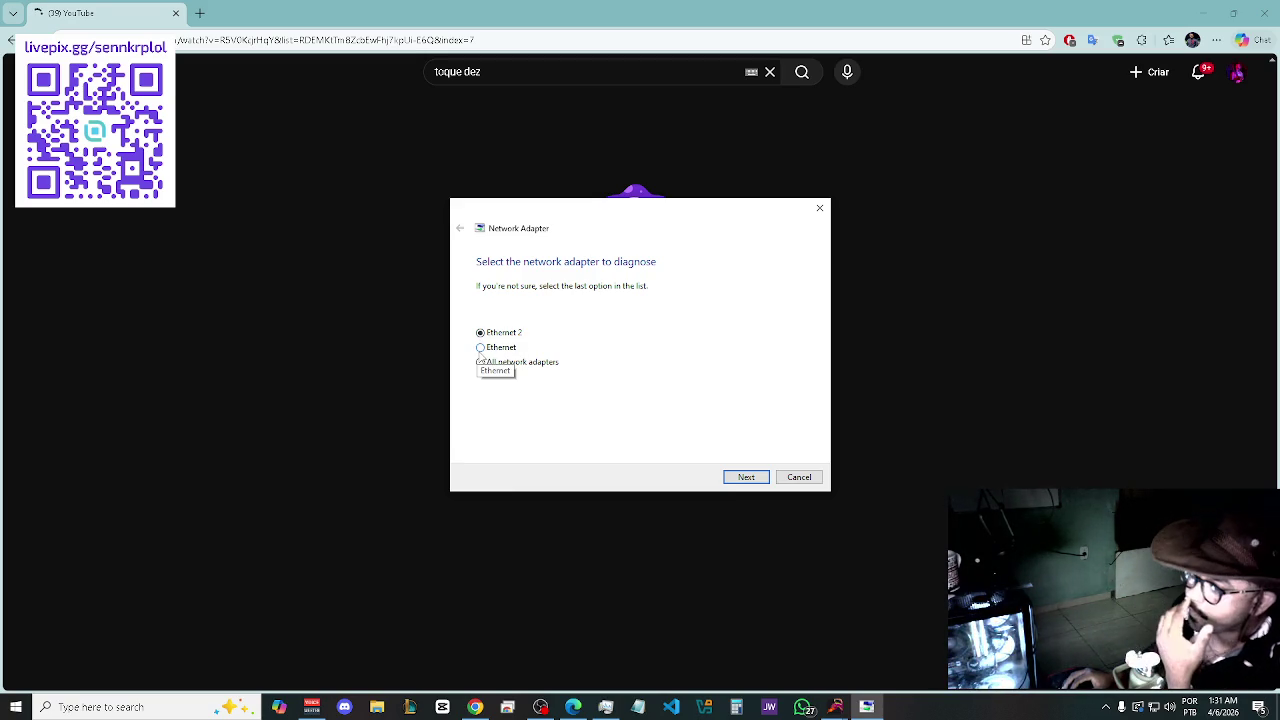
pyautogui.click(480, 348)
pyautogui.click(746, 477)
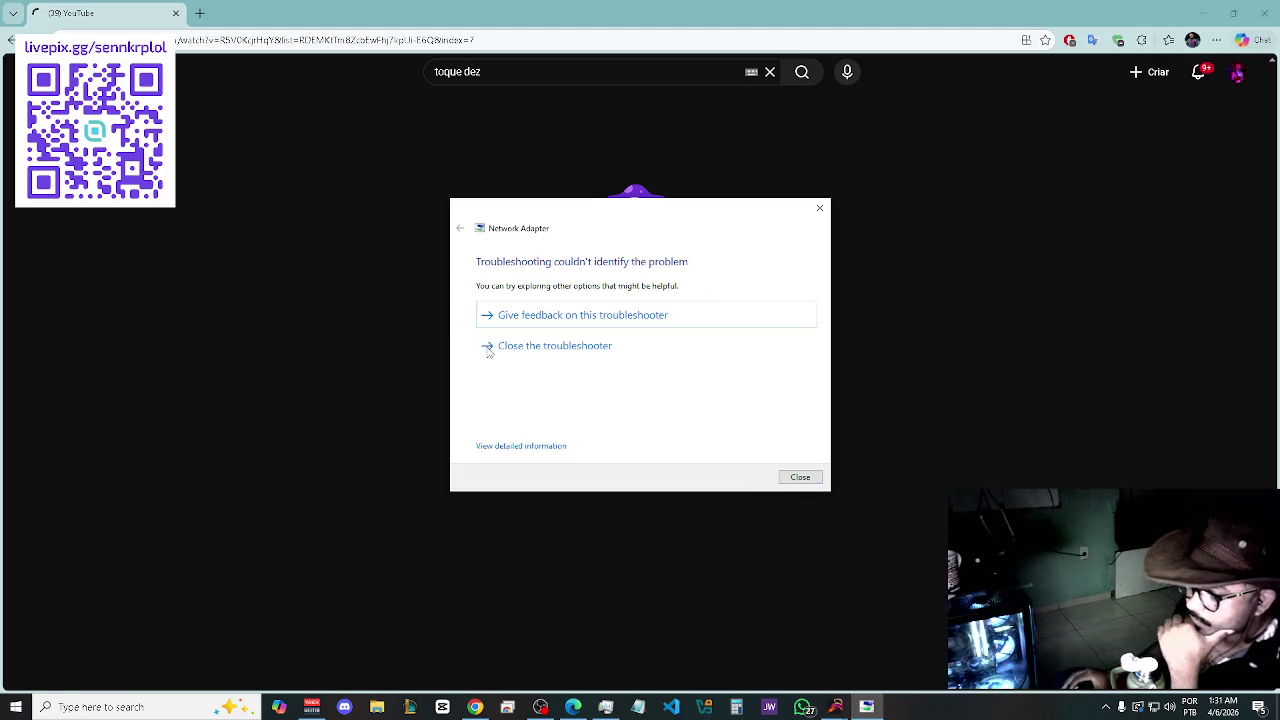
pyautogui.click(788, 479)
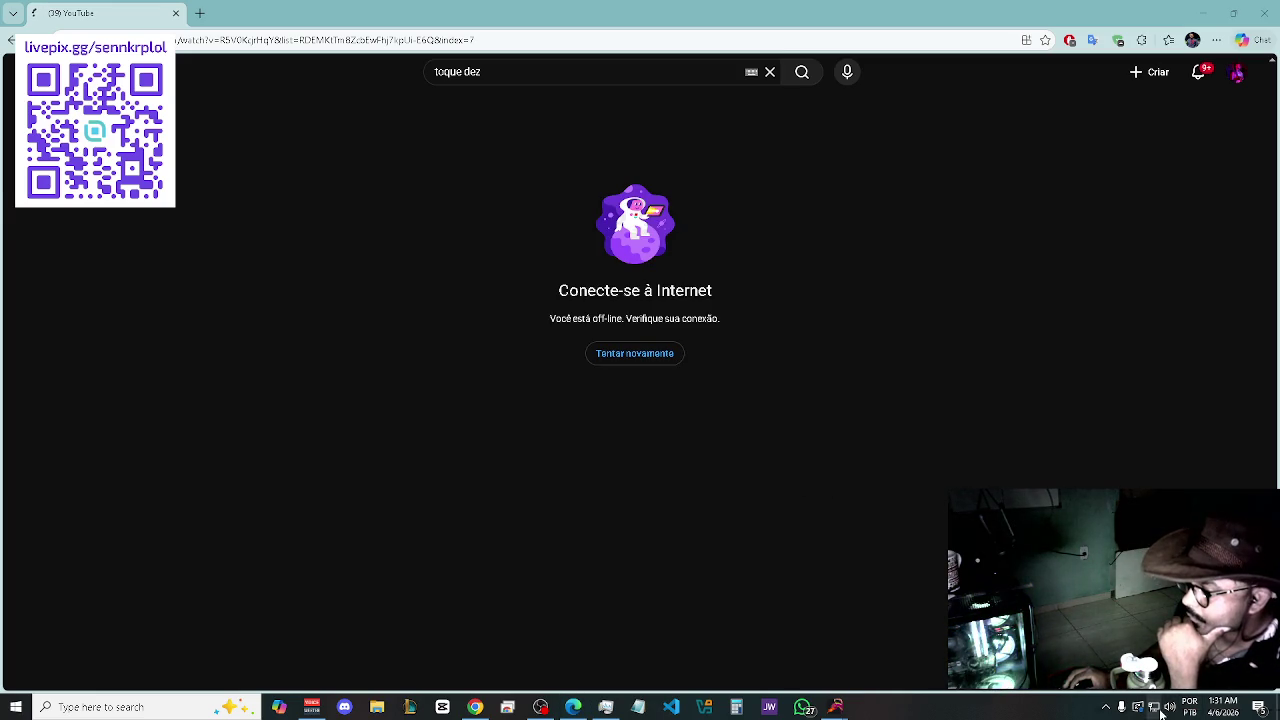
# - Retry YouTube, rerun the troubleshooter on all network adapters, and close it
pyautogui.click(677, 367)
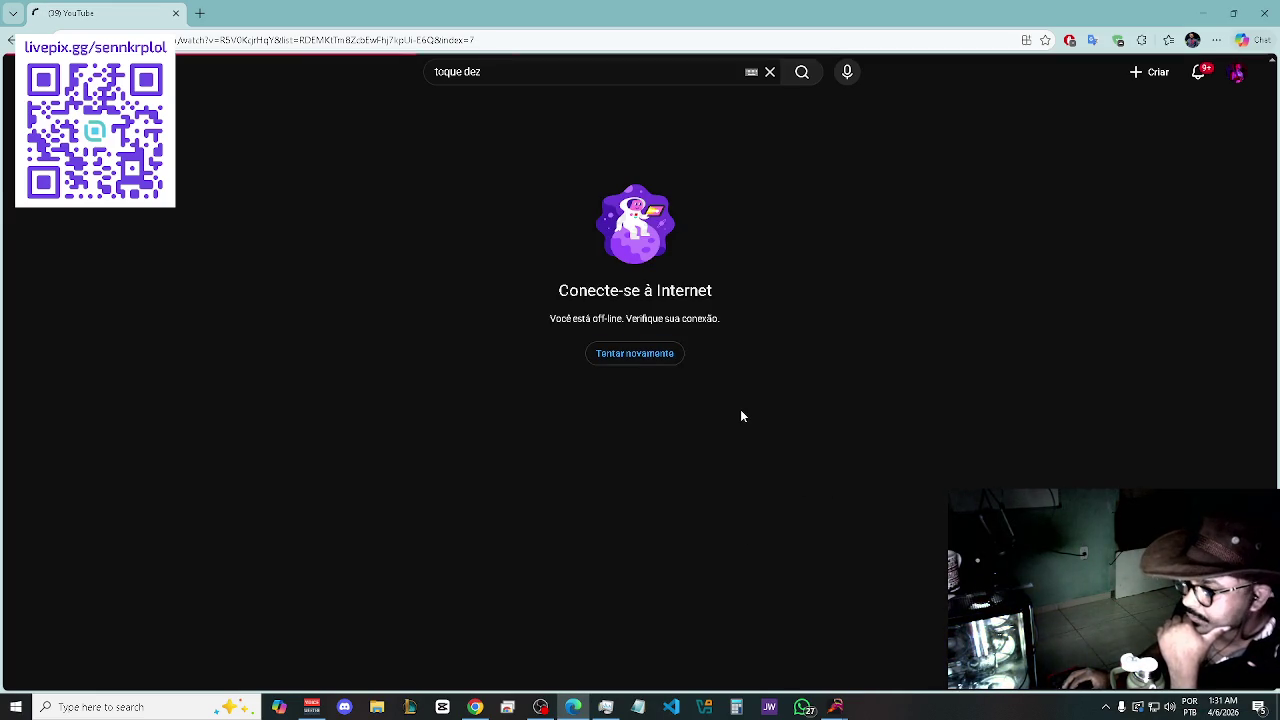
pyautogui.click(1153, 707)
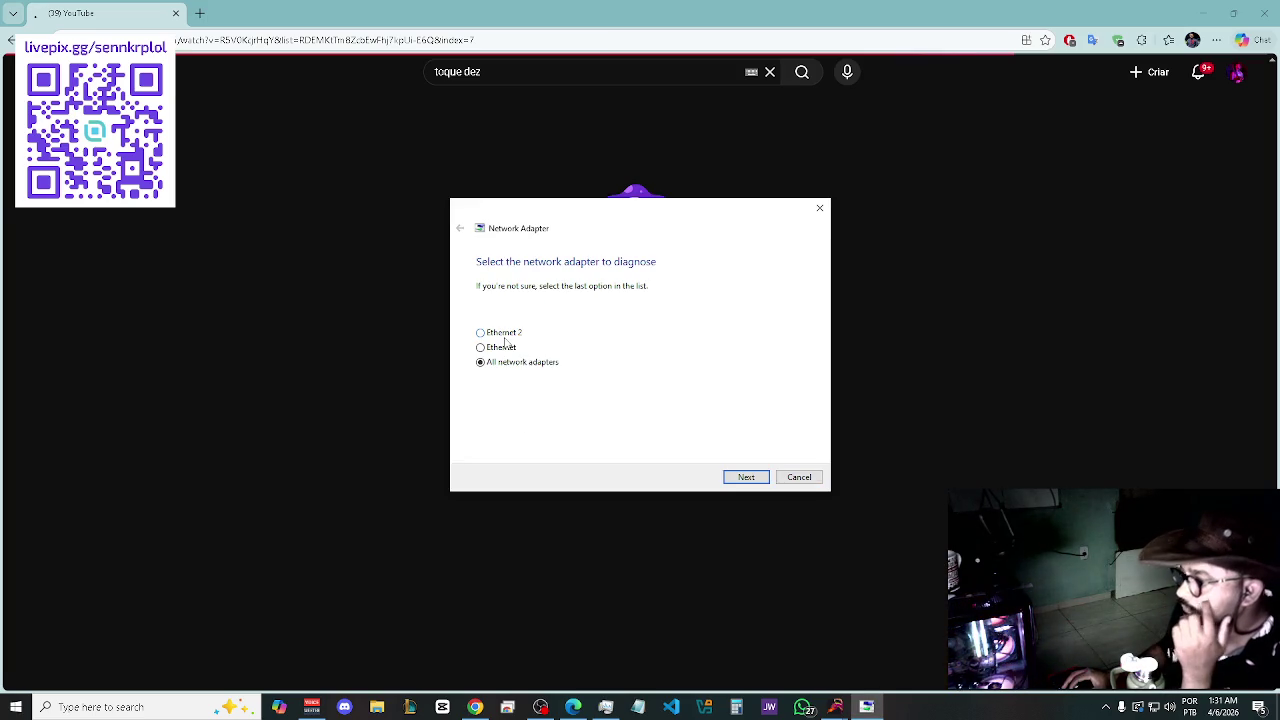
pyautogui.click(745, 478)
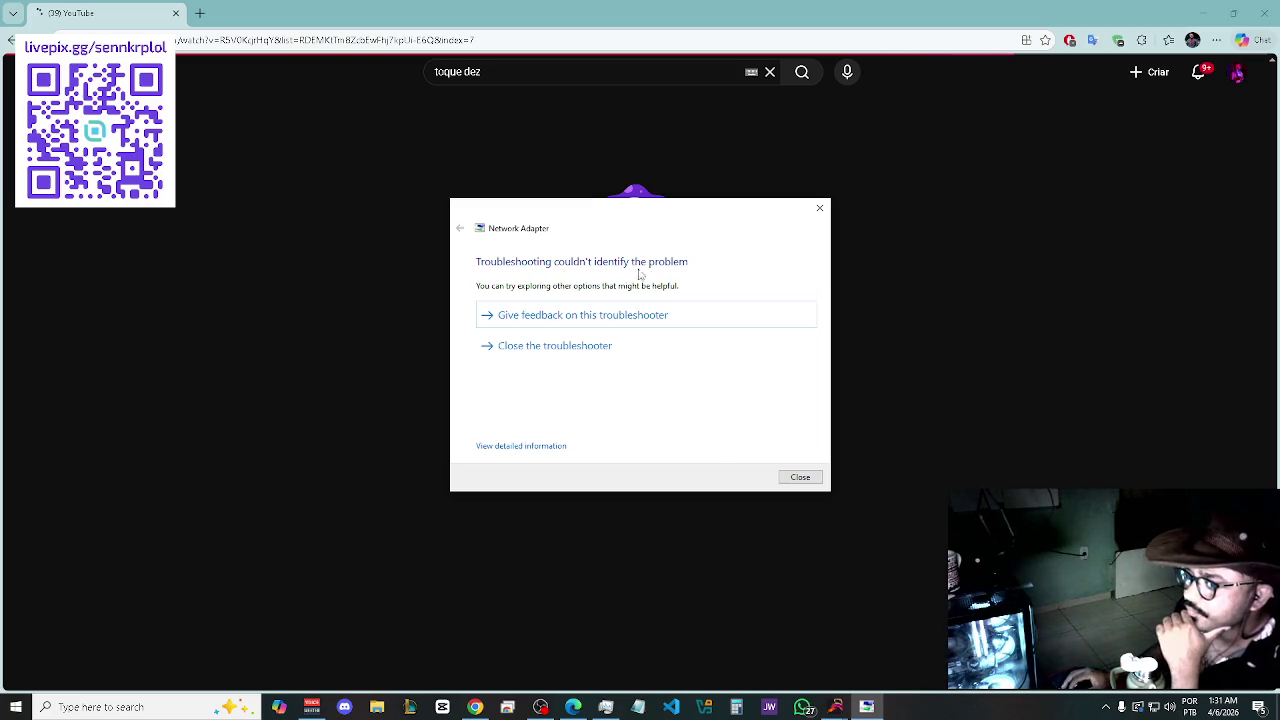
pyautogui.click(820, 210)
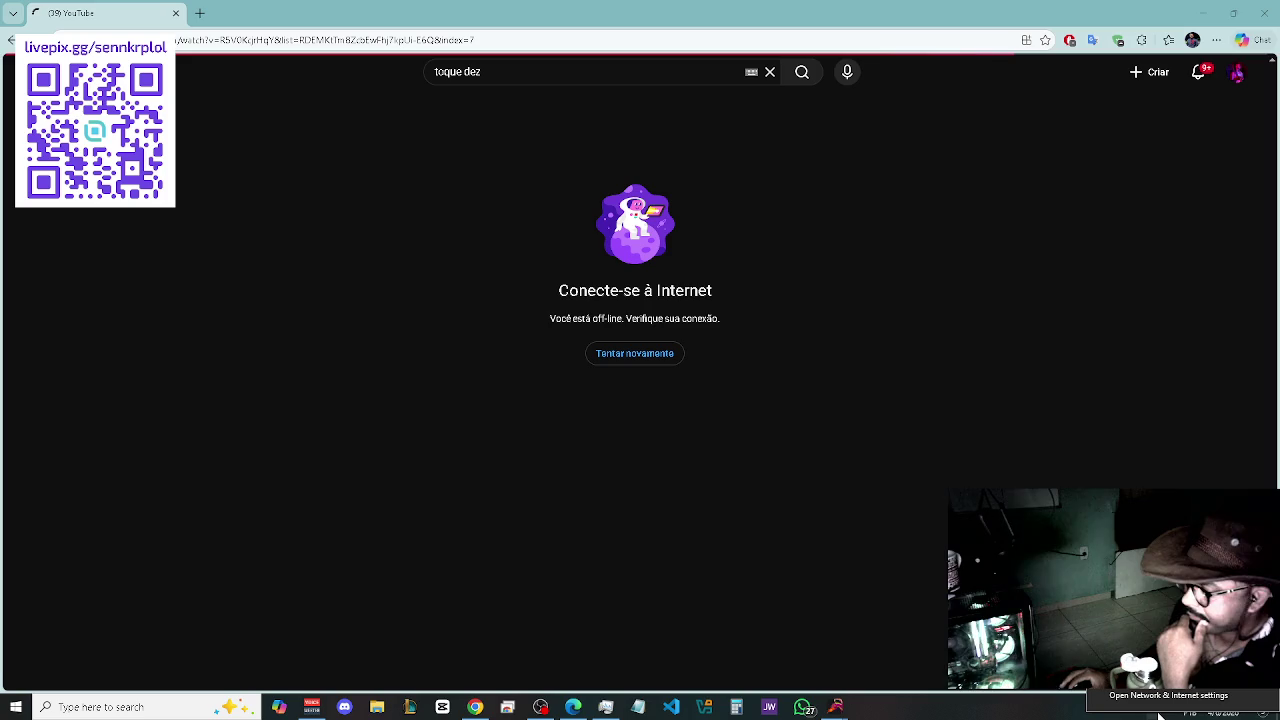
# - Open Network & Internet settings, then the adapter list in a maximized Network Connections window
pyautogui.click(1158, 712)
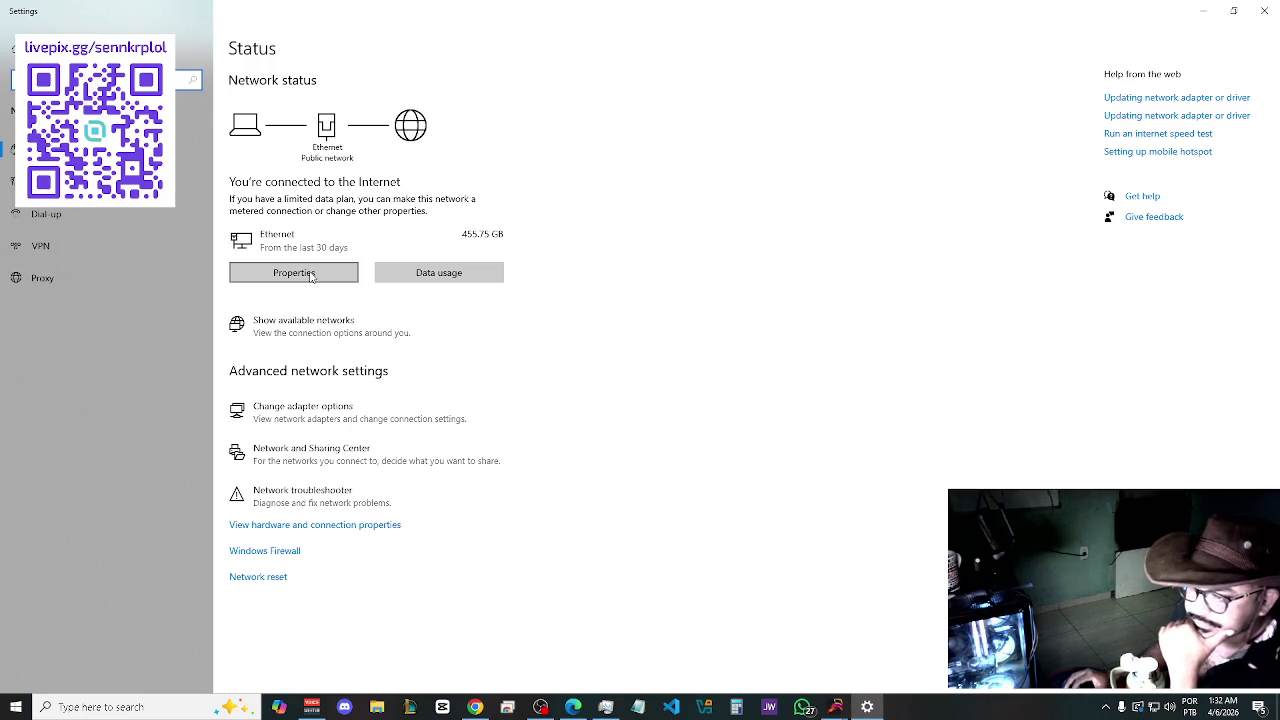
pyautogui.click(336, 424)
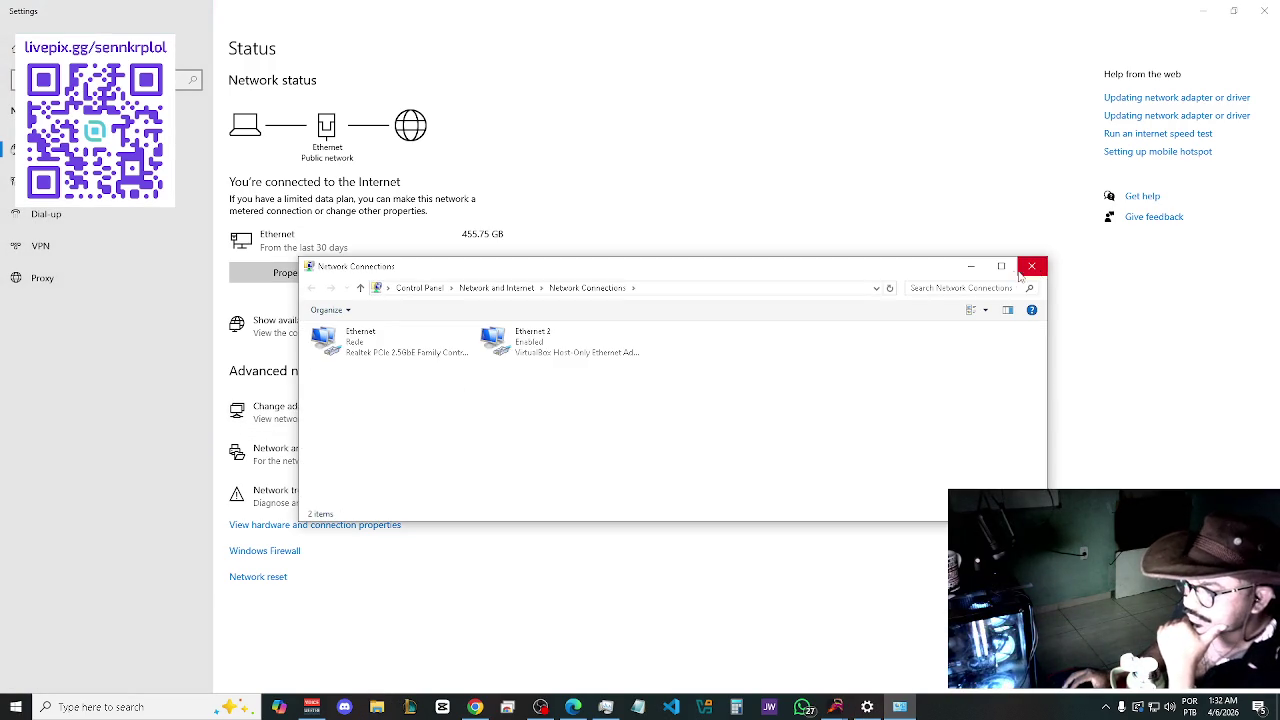
pyautogui.click(1004, 270)
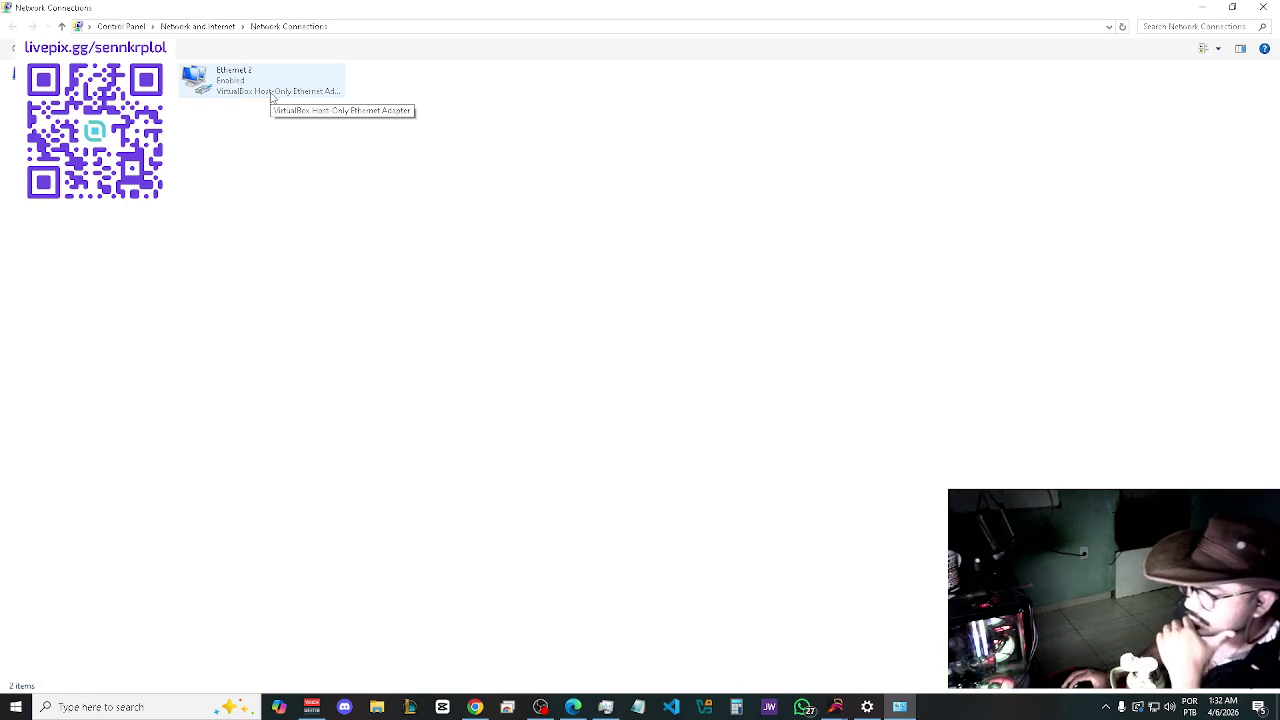
# - Disable the VirtualBox Ethernet 2 adapter in Network Connections
pyautogui.rightClick(271, 96)
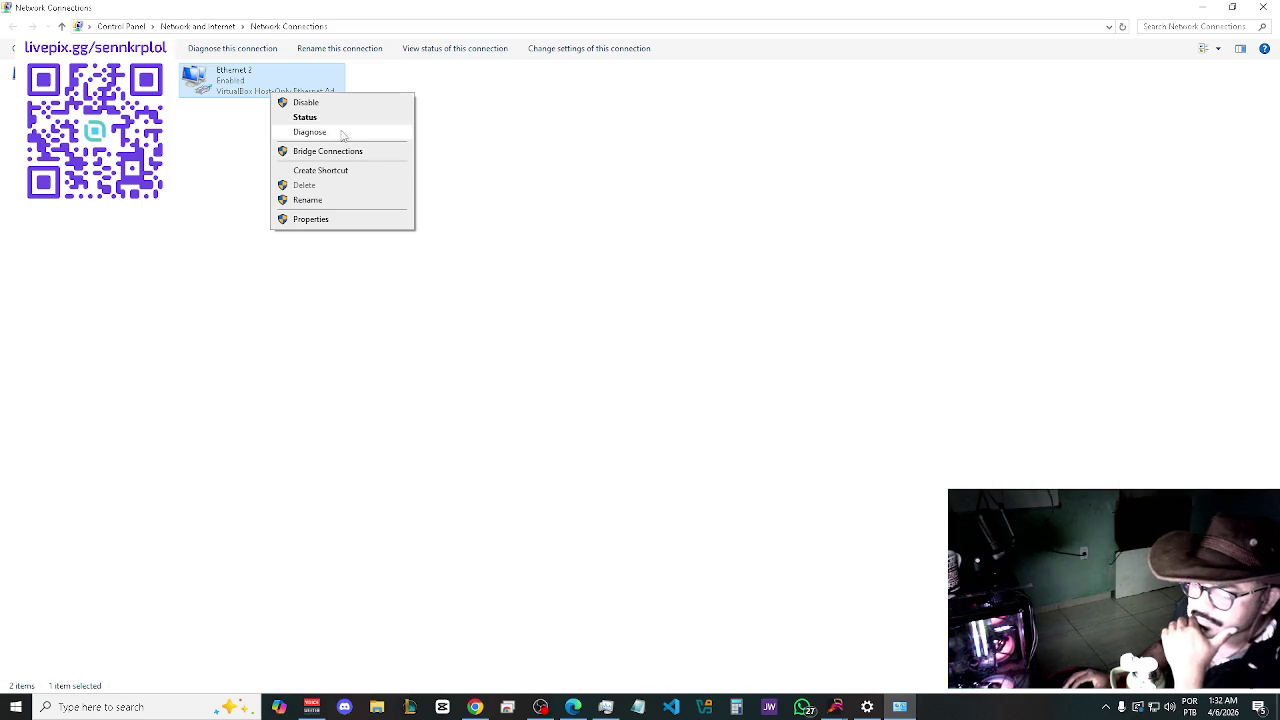
pyautogui.click(326, 102)
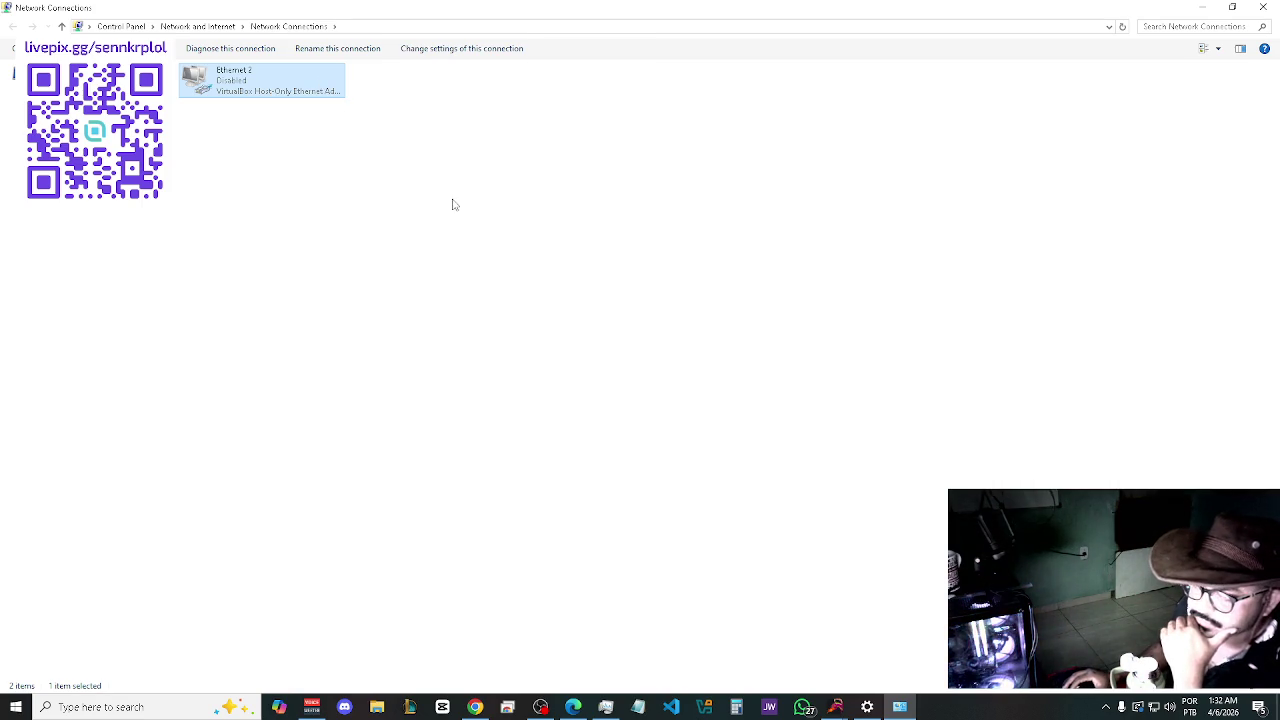
pyautogui.rightClick(272, 92)
pyautogui.click(325, 102)
pyautogui.rightClick(85, 69)
pyautogui.click(110, 78)
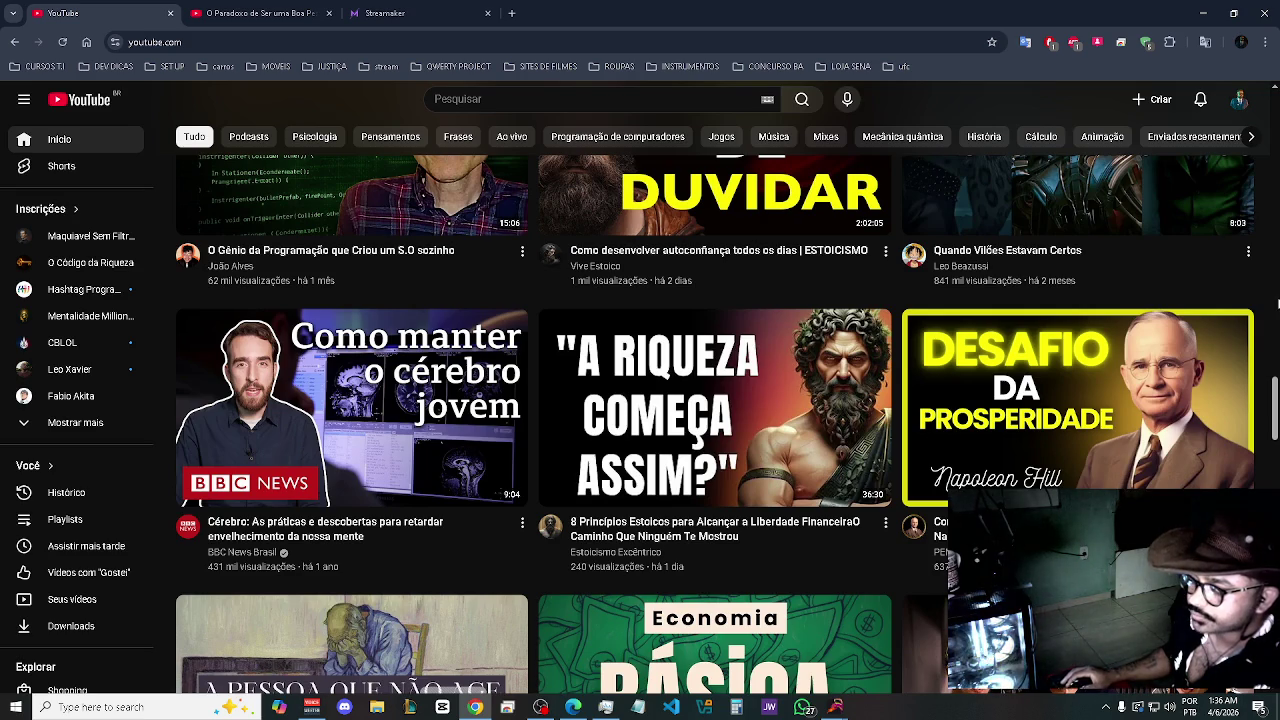
# - Scroll the YouTube home feed and open the profile avatar's account menu
pyautogui.scroll(-3, 715, 420)
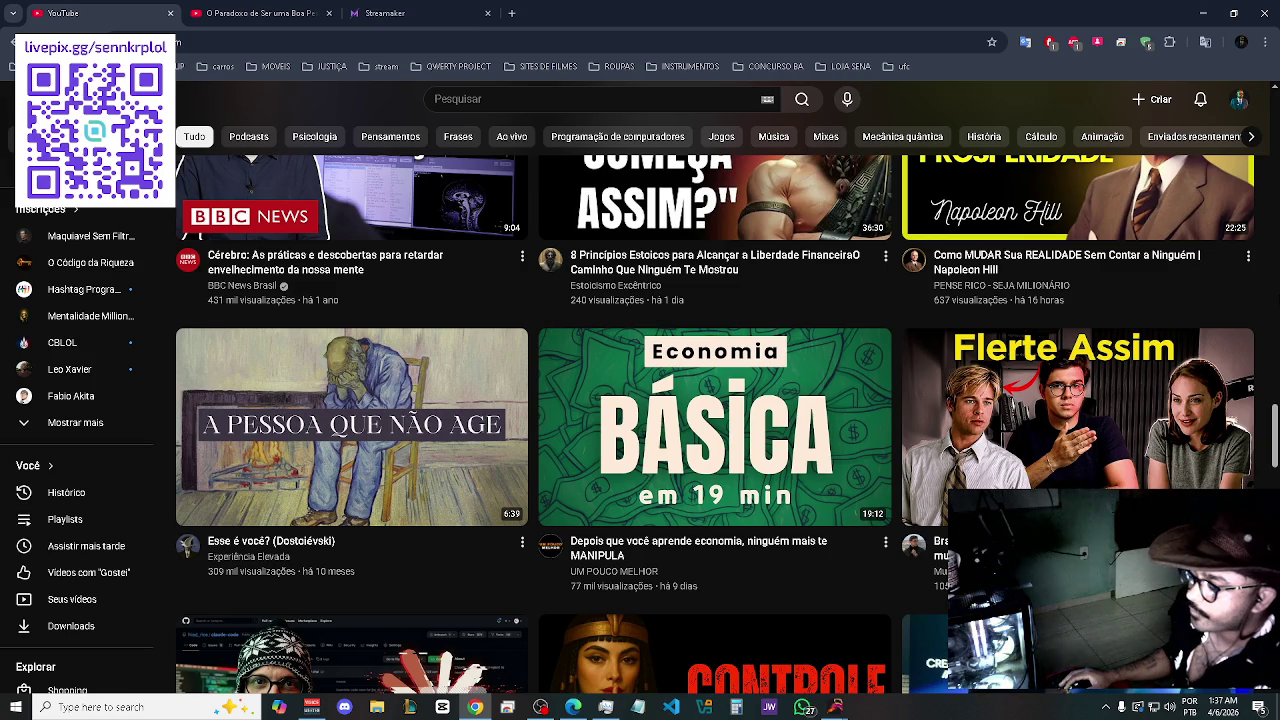
pyautogui.click(1239, 101)
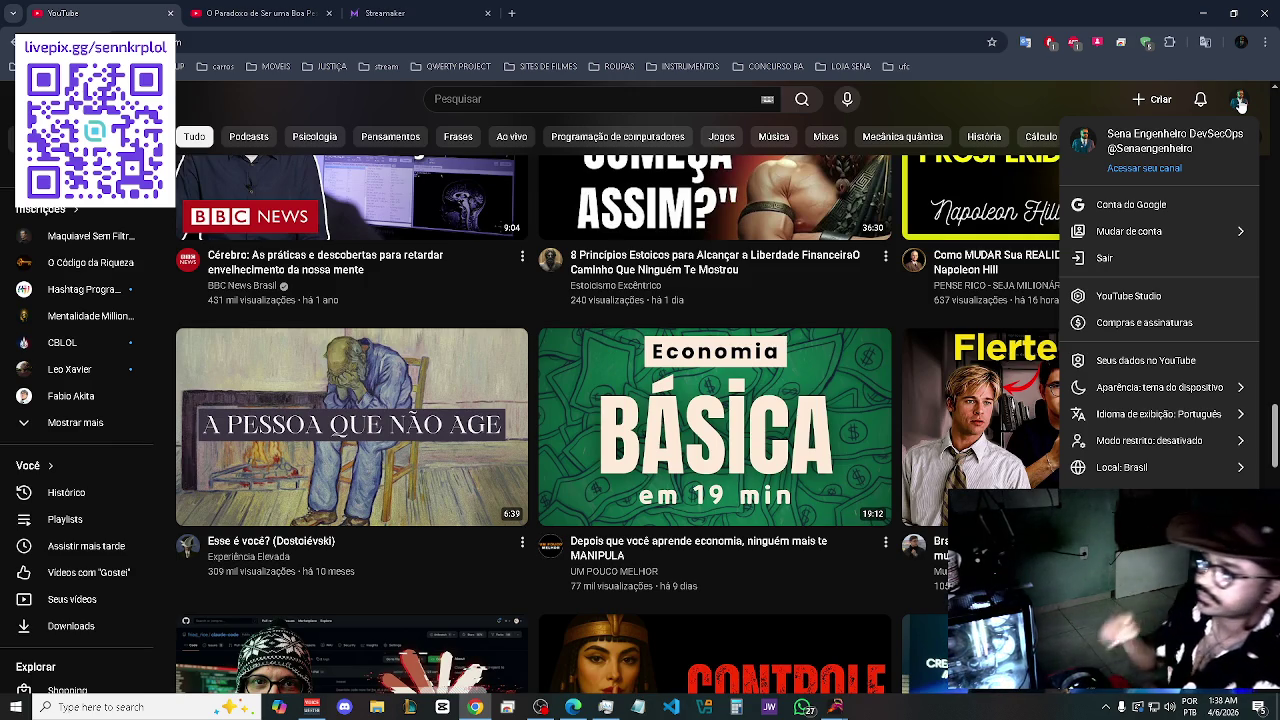
# - Search for 'sena tech and life' in a new tab
pyautogui.click(511, 13)
pyautogui.write('sena')
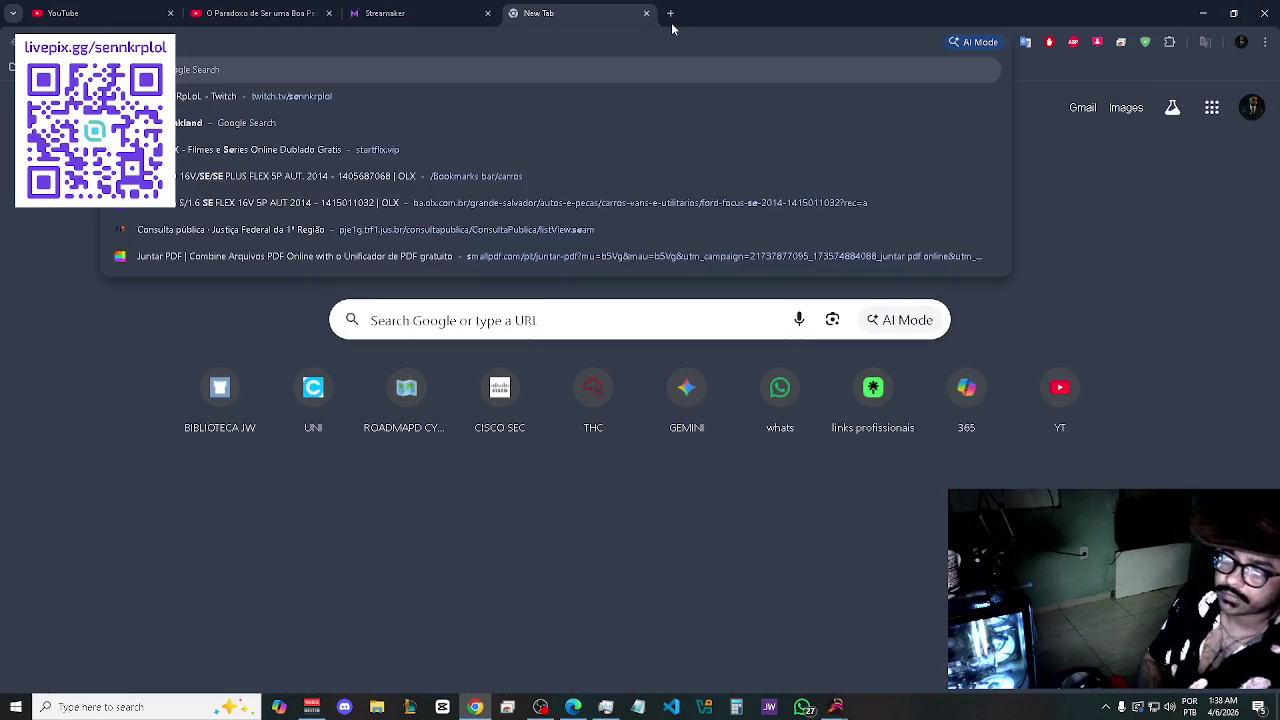
pyautogui.write(' tech')
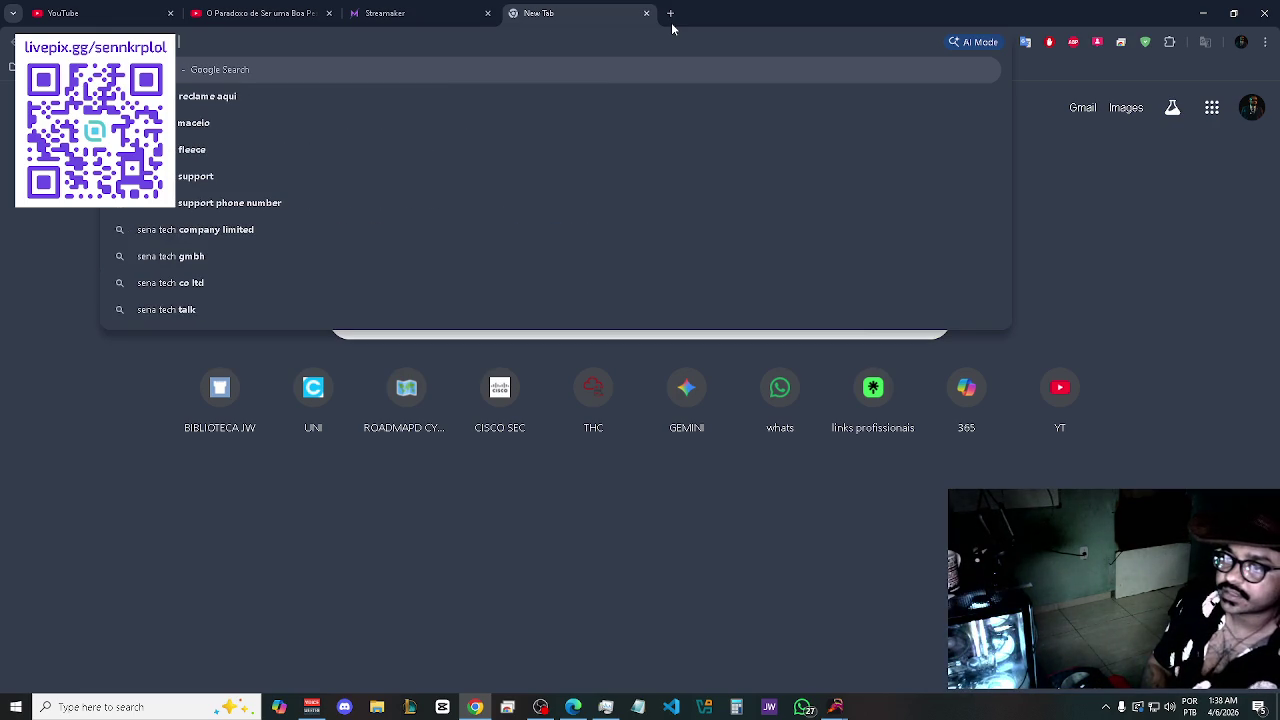
pyautogui.write(' life')
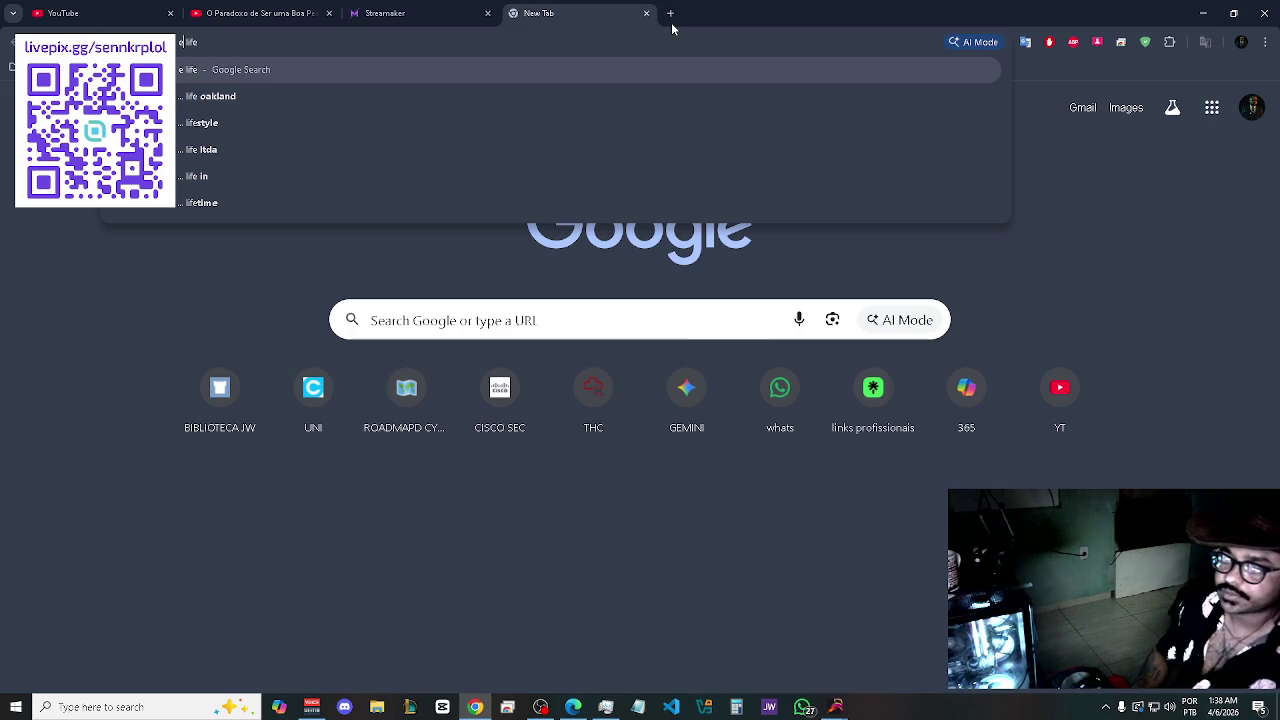
pyautogui.press('BackSpace')
pyautogui.write('nd')
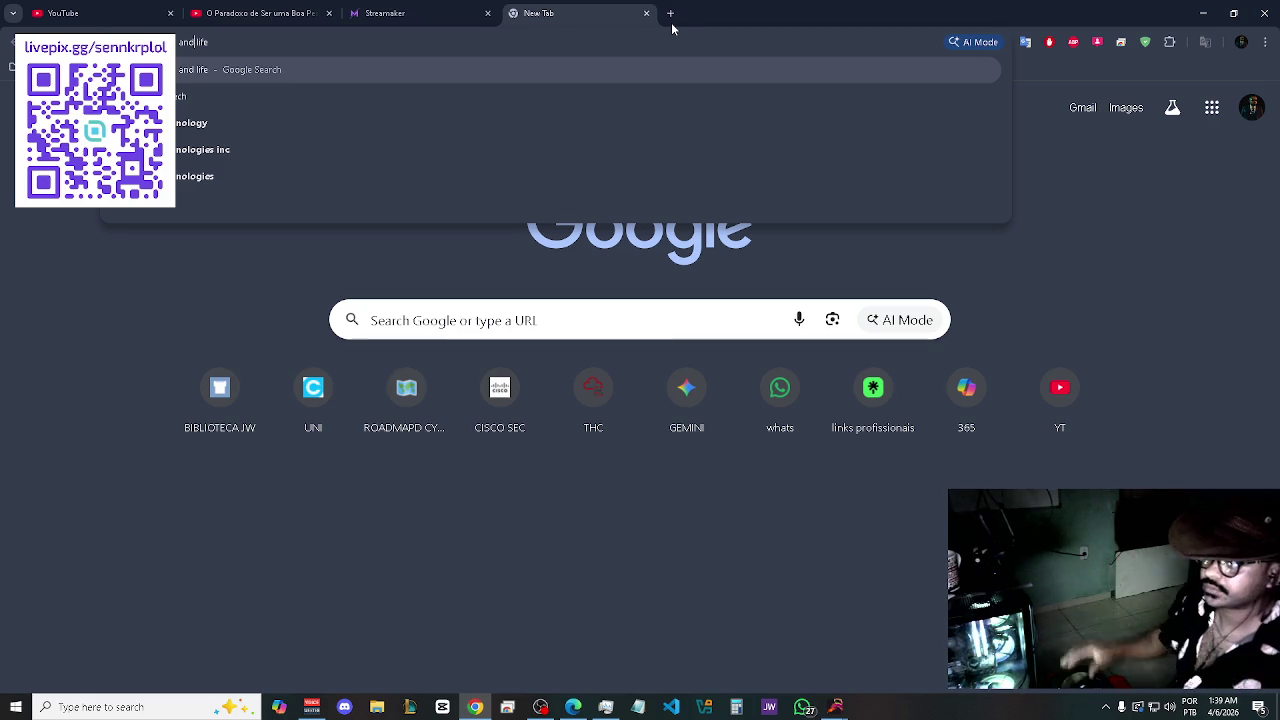
# - Go to drawio.com and launch the draw.io diagram editor with Start Now
pyautogui.click(671, 13)
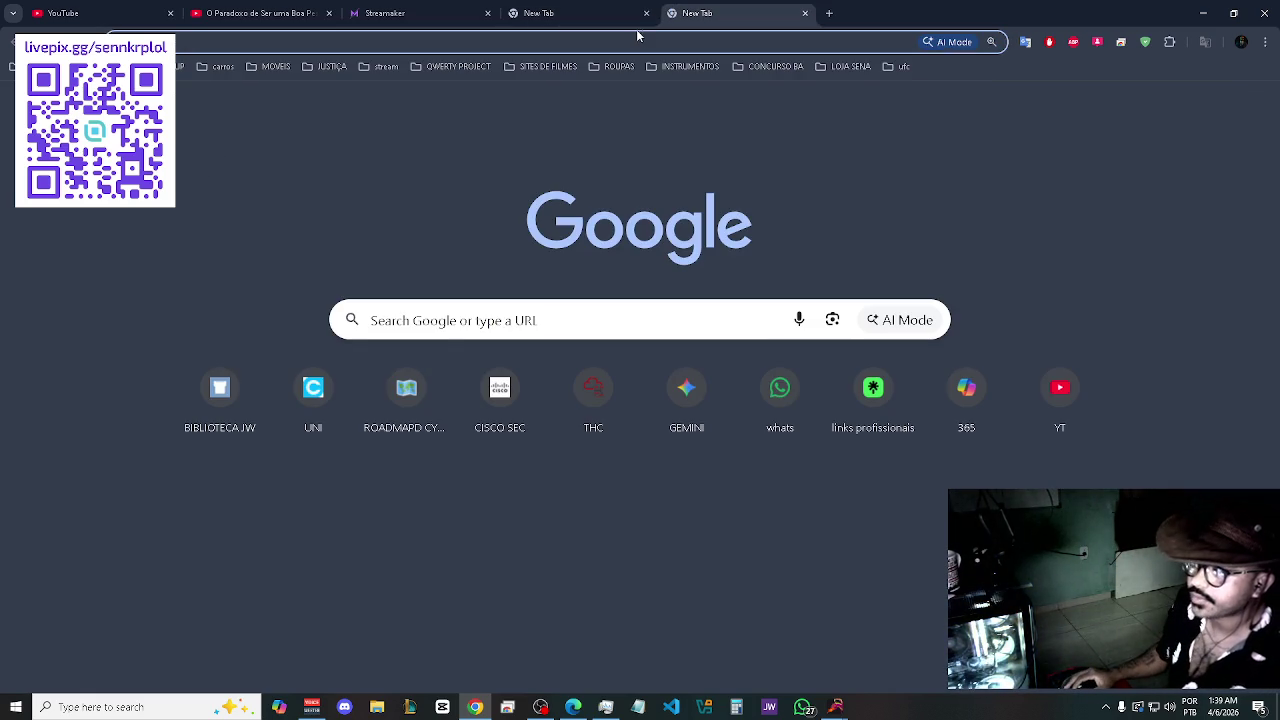
pyautogui.click(805, 13)
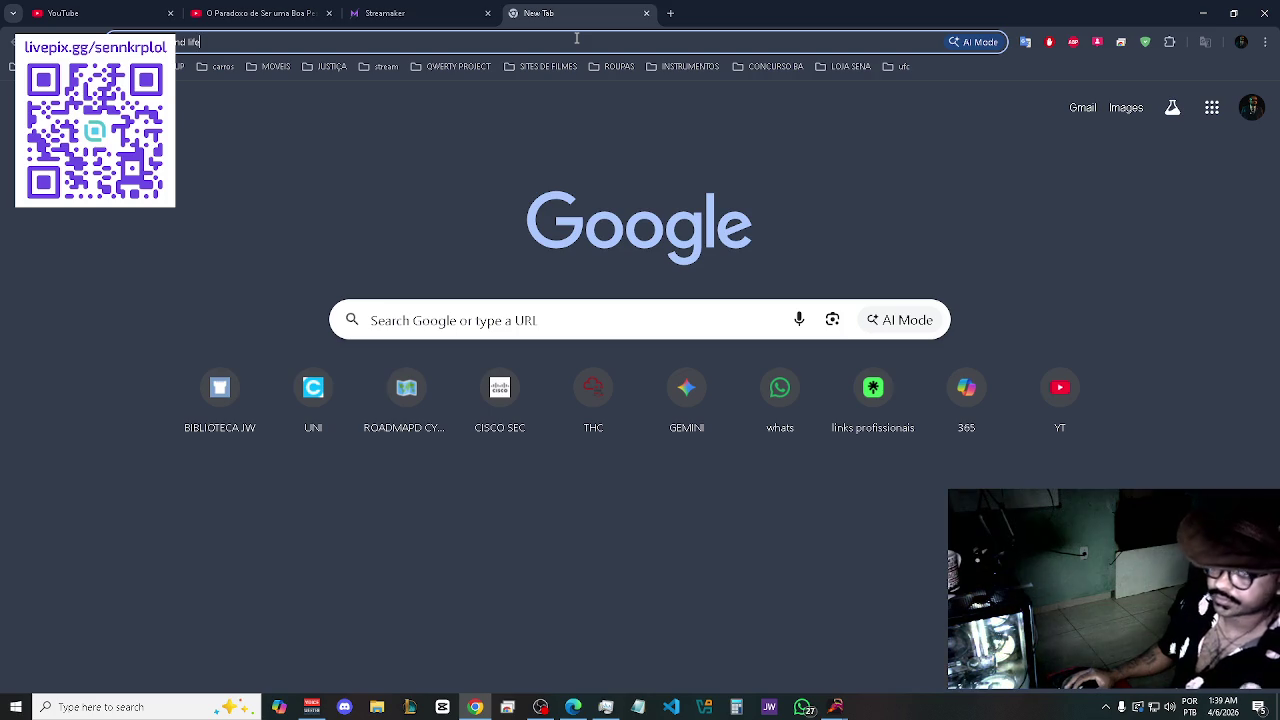
pyautogui.hotkey('ctrl', 'a')
pyautogui.write('dr')
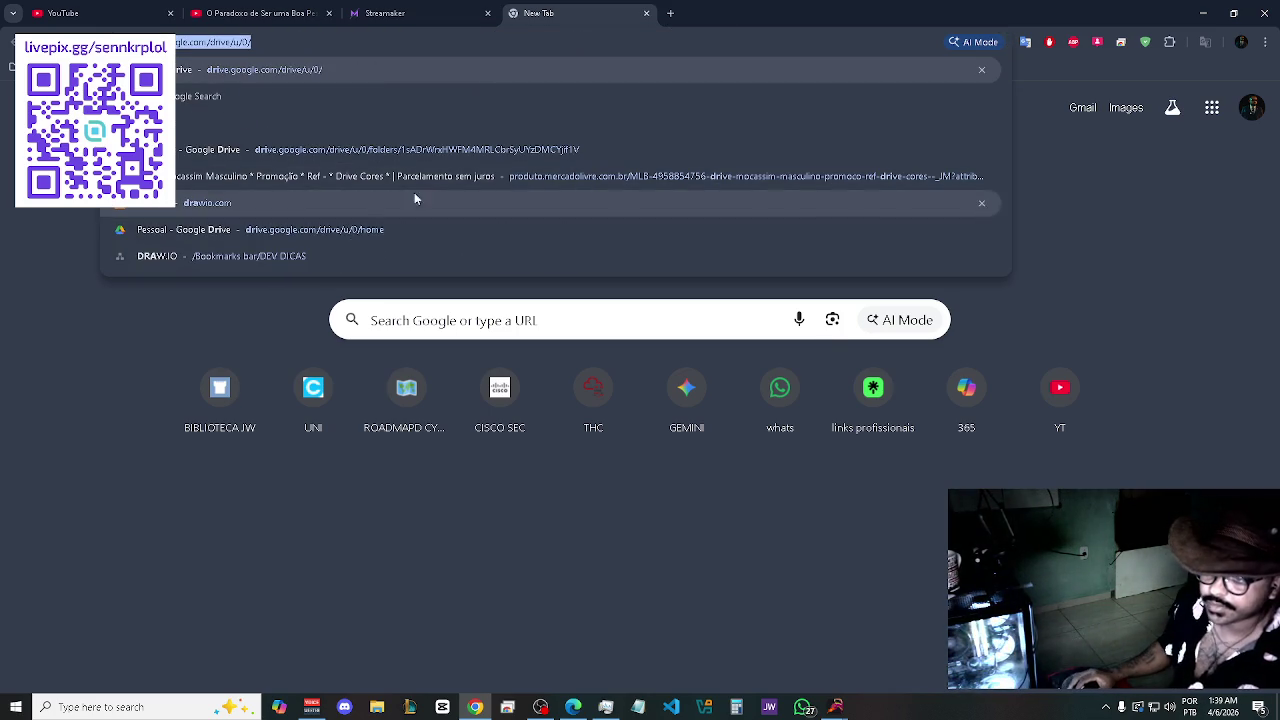
pyautogui.click(209, 204)
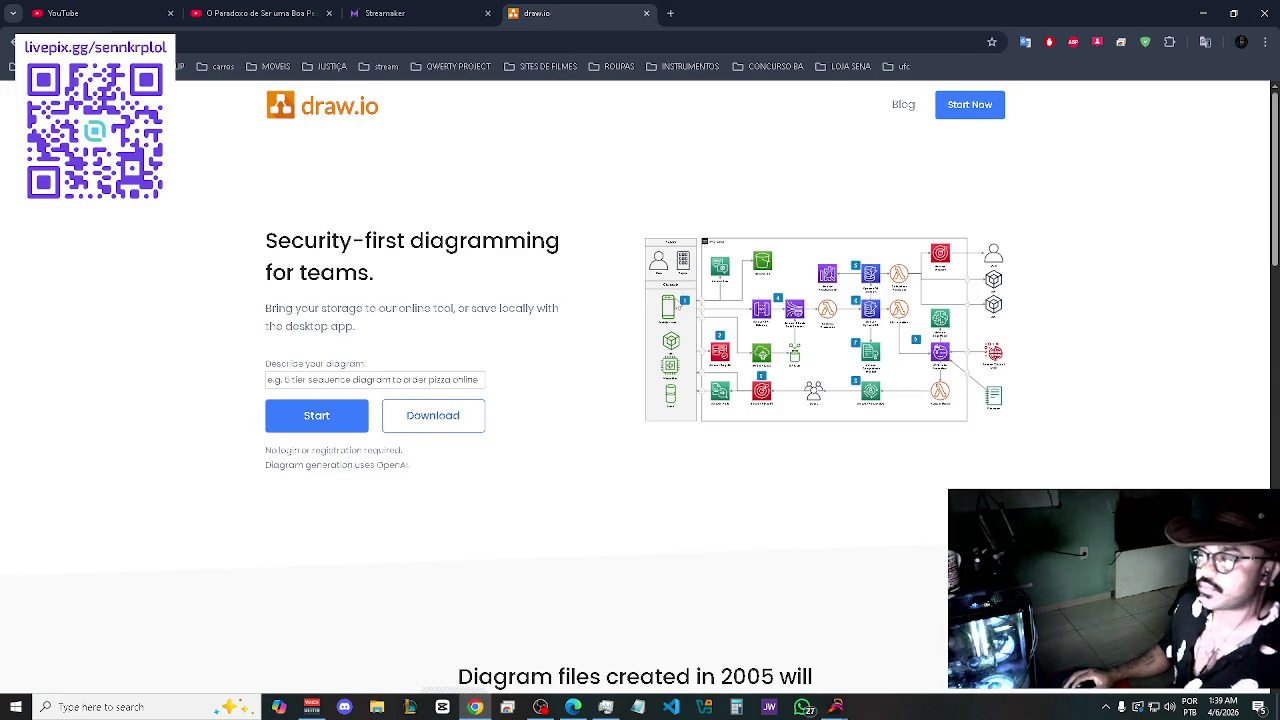
pyautogui.click(969, 104)
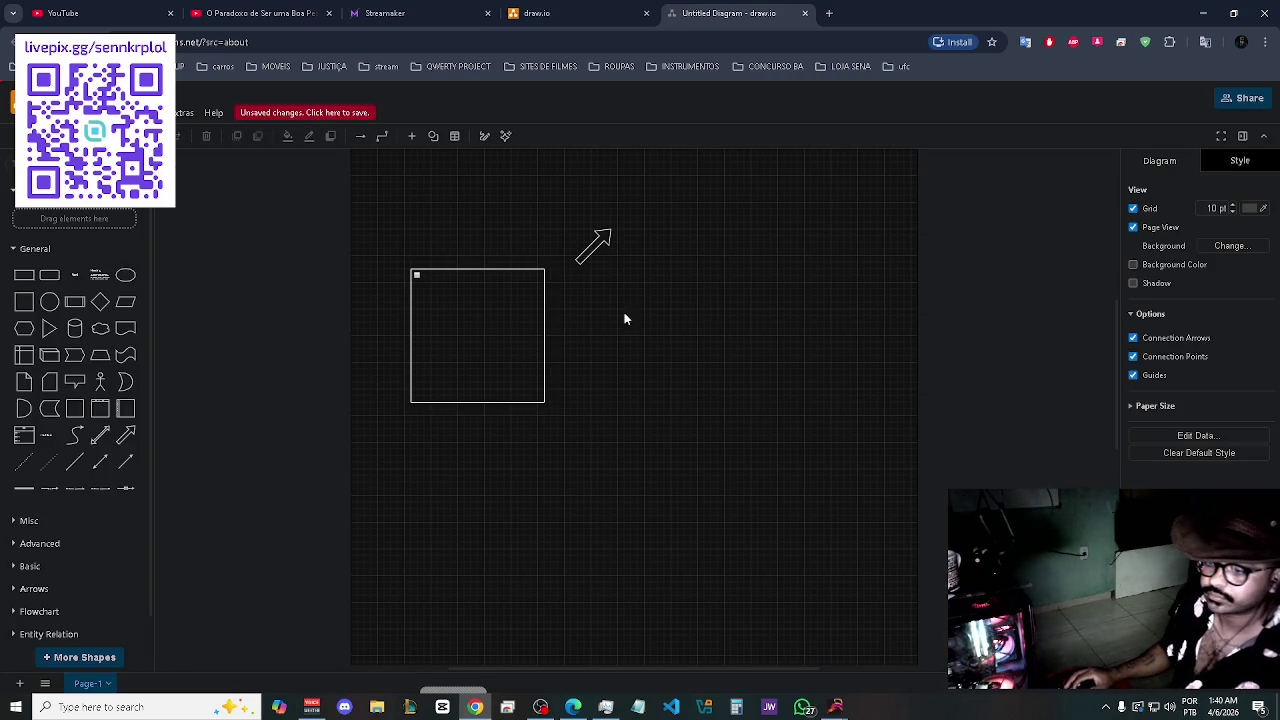
# - Delete the default rectangle and arrow from the draw.io canvas
pyautogui.click(489, 318)
pyautogui.press('Delete')
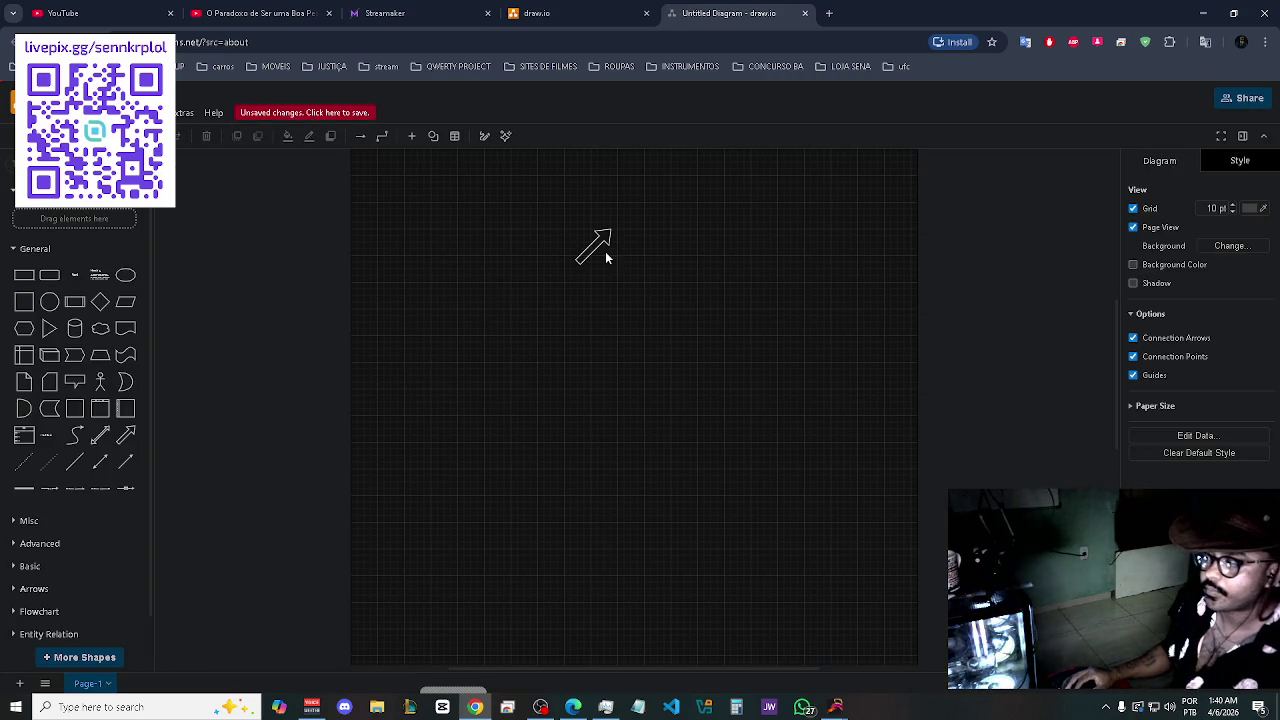
pyautogui.click(596, 246)
pyautogui.press('Delete')
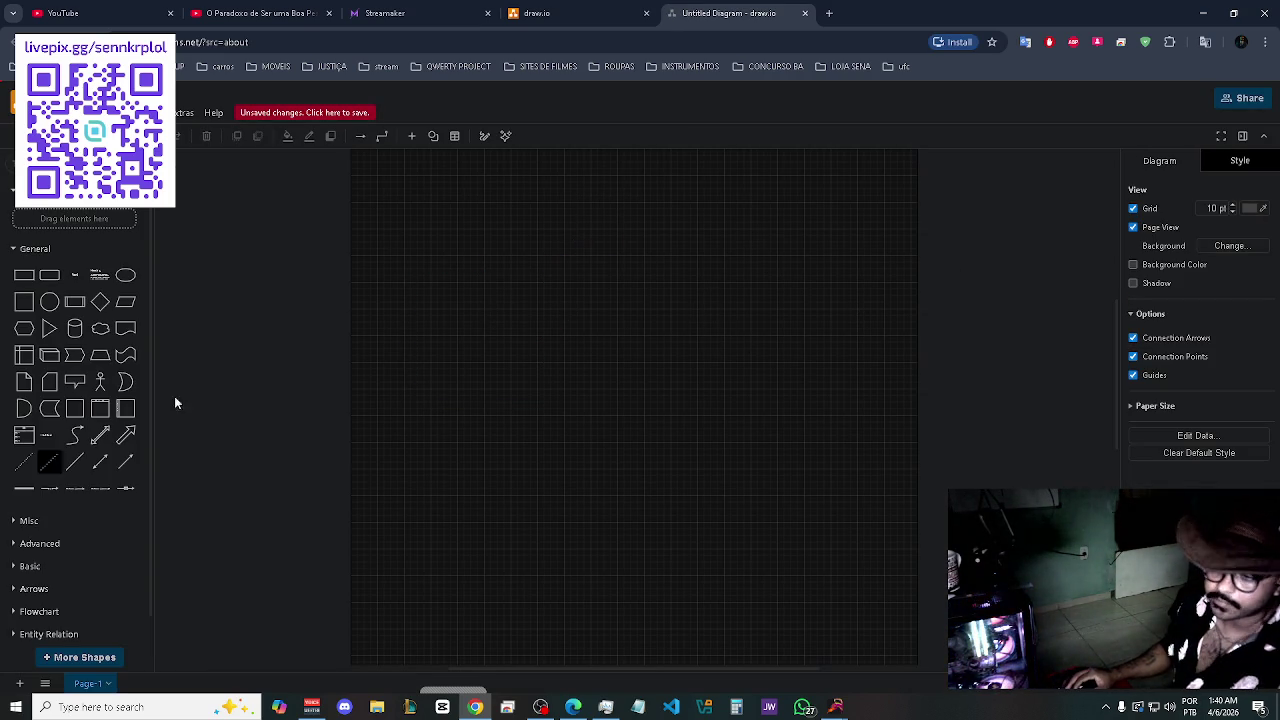
# - Switch on freehand drawing mode
pyautogui.moveTo(73, 470)
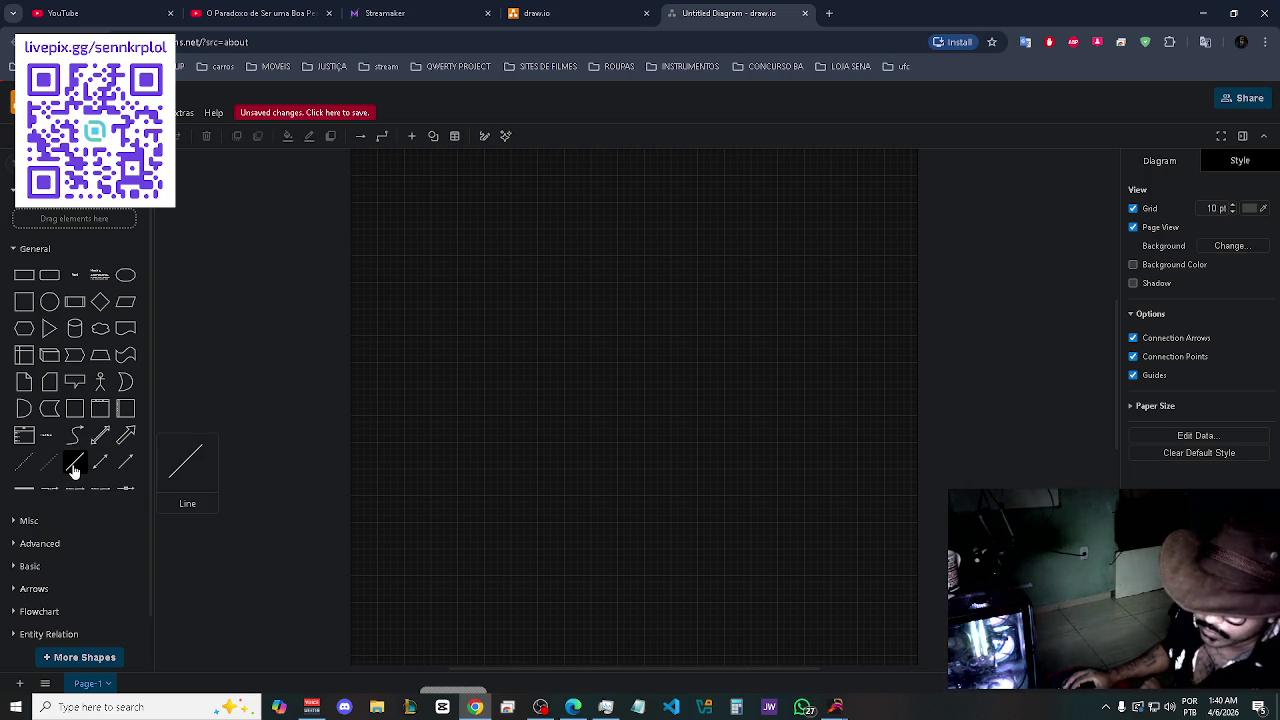
pyautogui.scroll(-1, 75, 565)
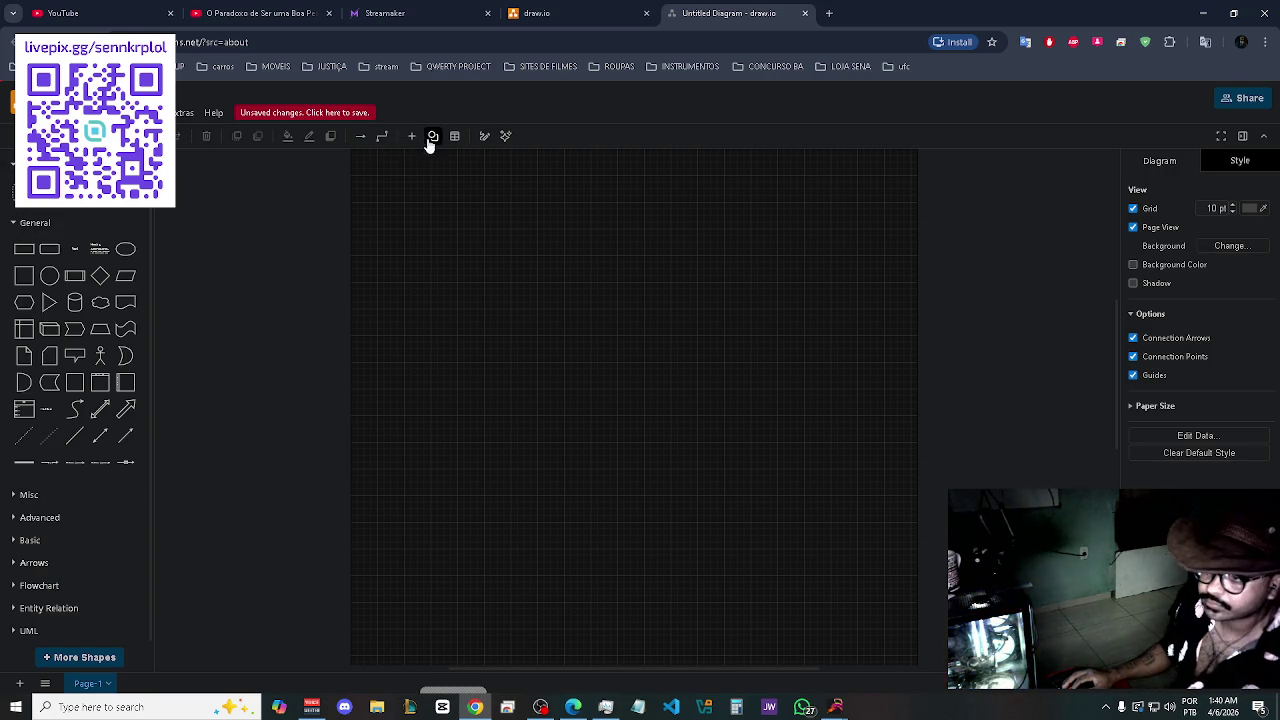
pyautogui.click(484, 136)
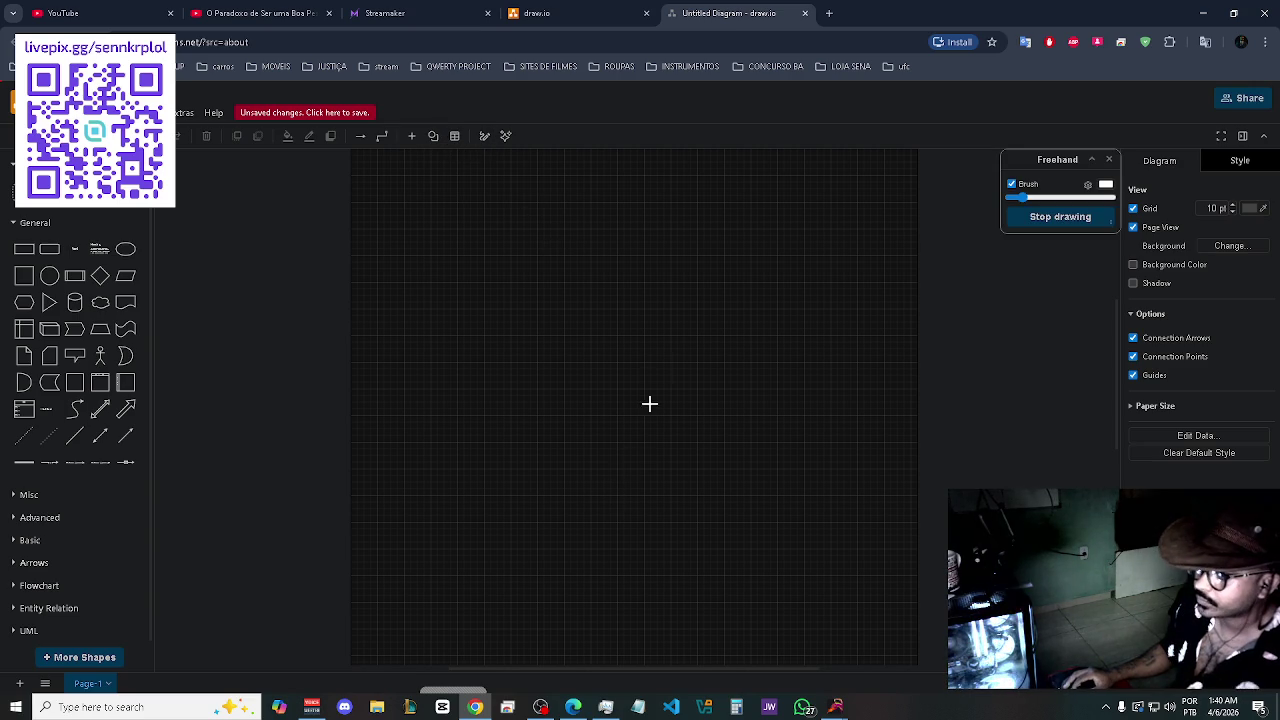
# - Sketch a T-like letter with a vertical stroke, crossbar and curve, stop drawing, and select the strokes
pyautogui.moveTo(614, 309); pyautogui.dragTo(611, 400)
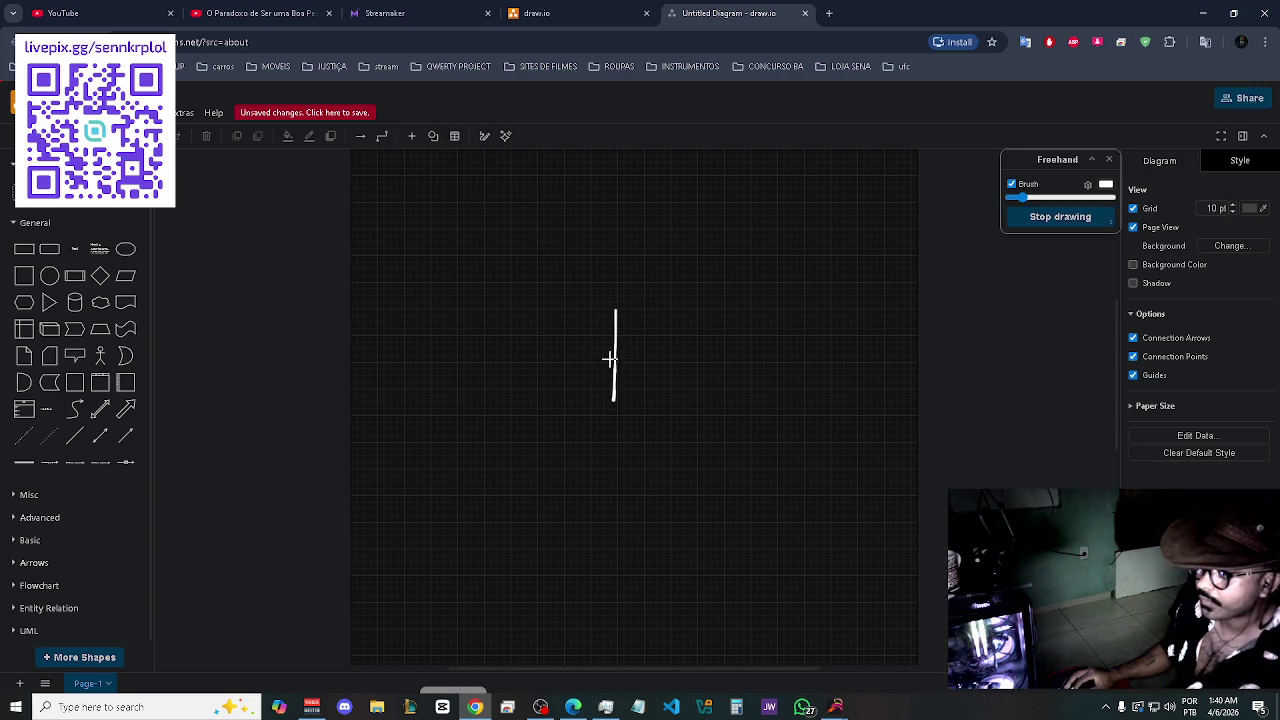
pyautogui.moveTo(570, 324); pyautogui.dragTo(675, 320)
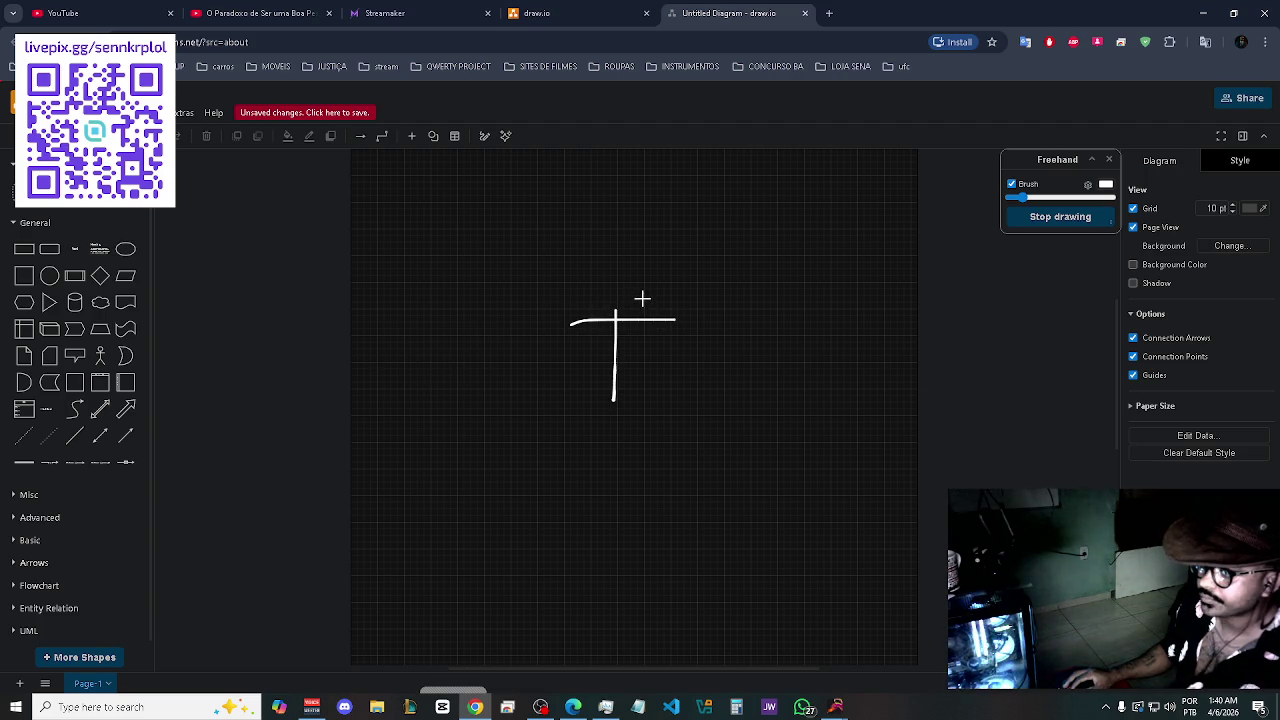
pyautogui.moveTo(646, 291)
pyautogui.mouseDown()
pyautogui.moveTo(613, 292)
pyautogui.moveTo(598, 340)
pyautogui.moveTo(640, 342)
pyautogui.moveTo(648, 402)
pyautogui.moveTo(581, 407)
pyautogui.mouseUp()
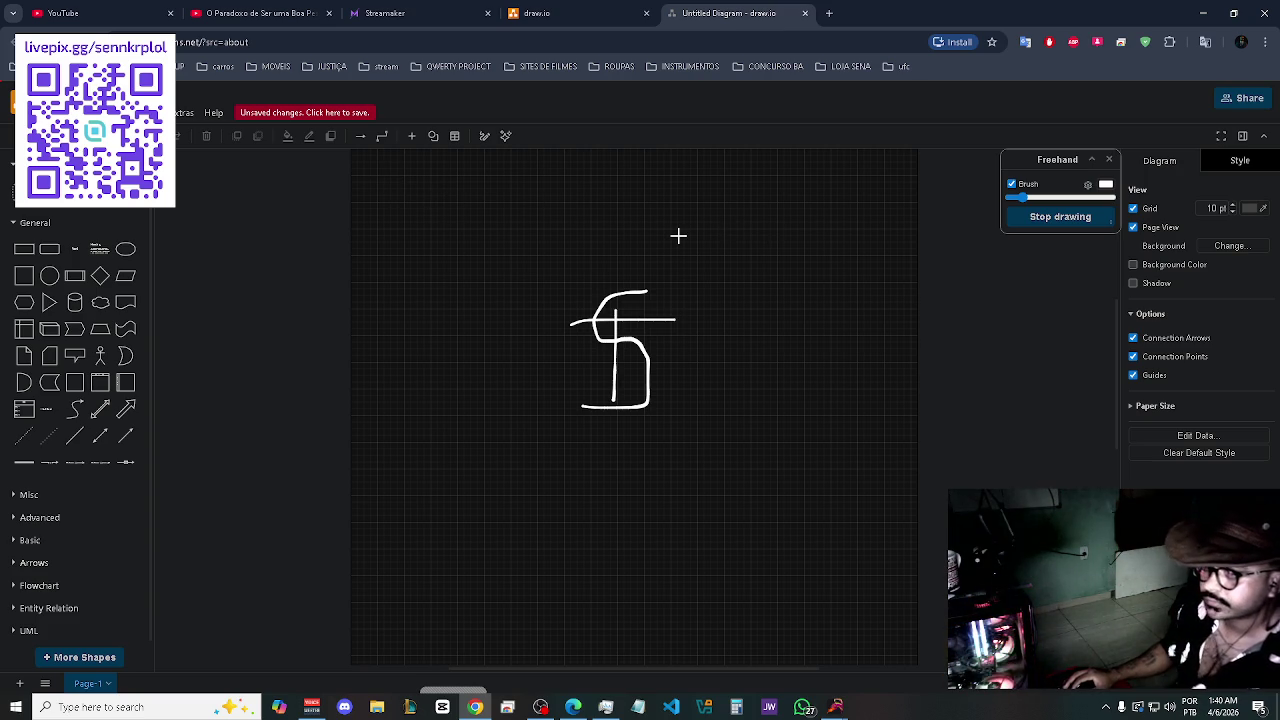
pyautogui.click(1046, 221)
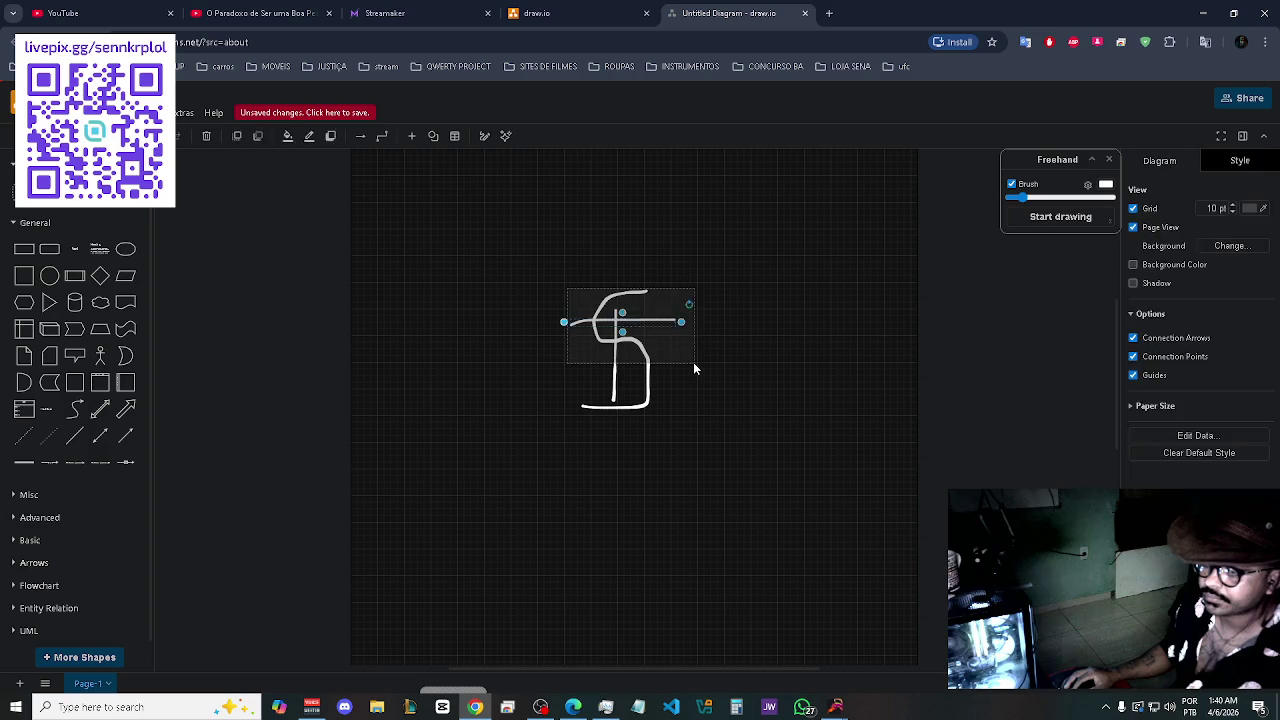
pyautogui.moveTo(485, 252)
pyautogui.mouseDown()
pyautogui.moveTo(665, 475)
pyautogui.moveTo(740, 525)
pyautogui.mouseUp()
# - Delete the freehand strokes and insert a Curve shape, undoing a trial stretch
pyautogui.press('Delete')
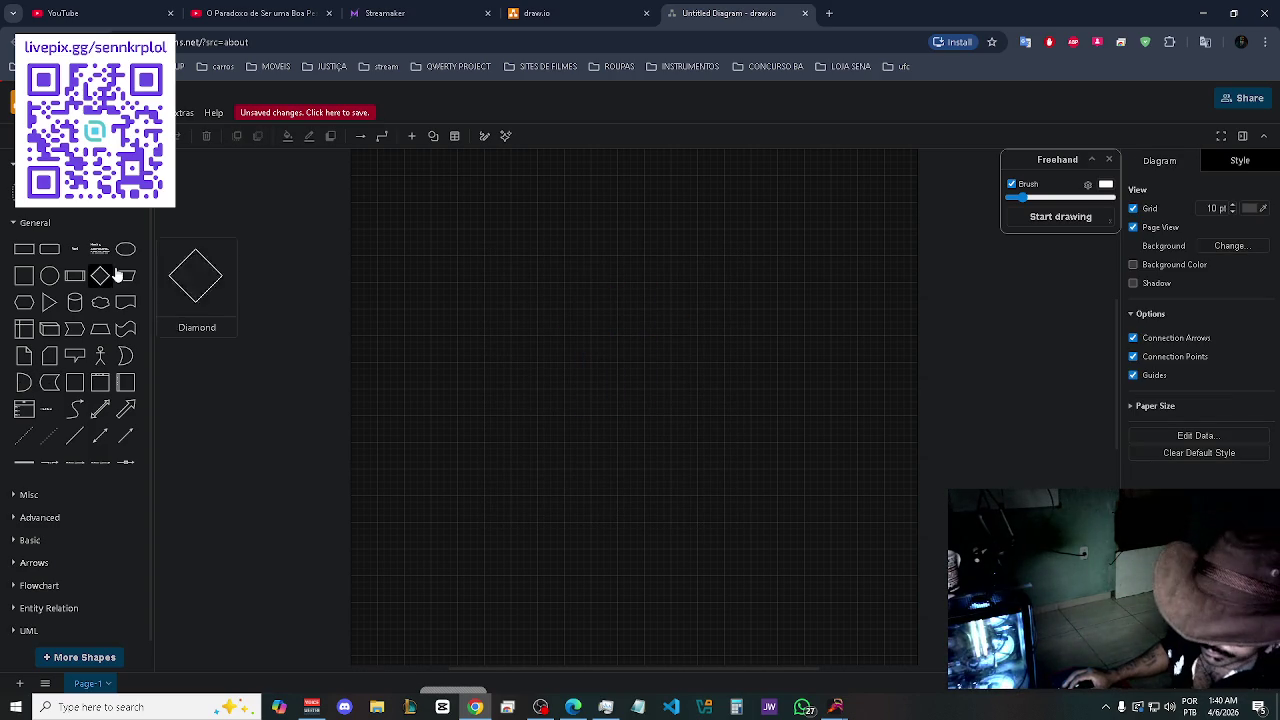
pyautogui.click(76, 410)
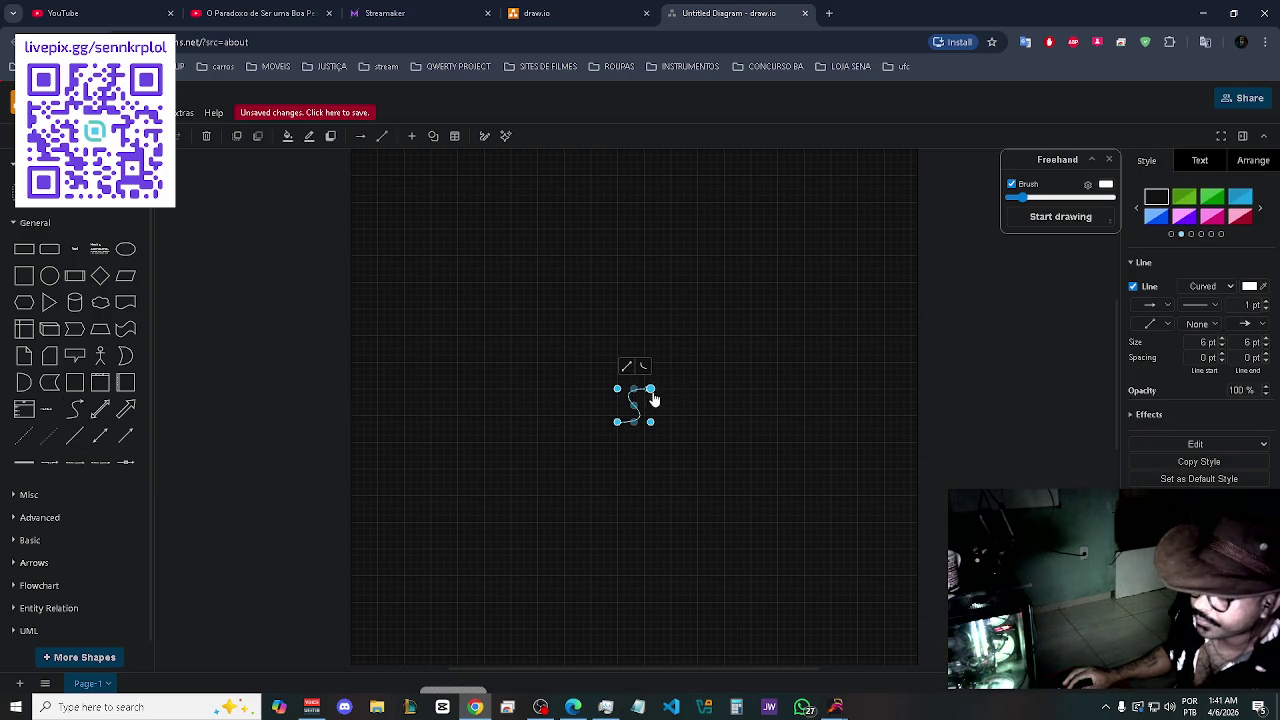
pyautogui.moveTo(650, 390)
pyautogui.mouseDown()
pyautogui.moveTo(654, 334)
pyautogui.moveTo(676, 316)
pyautogui.mouseUp()
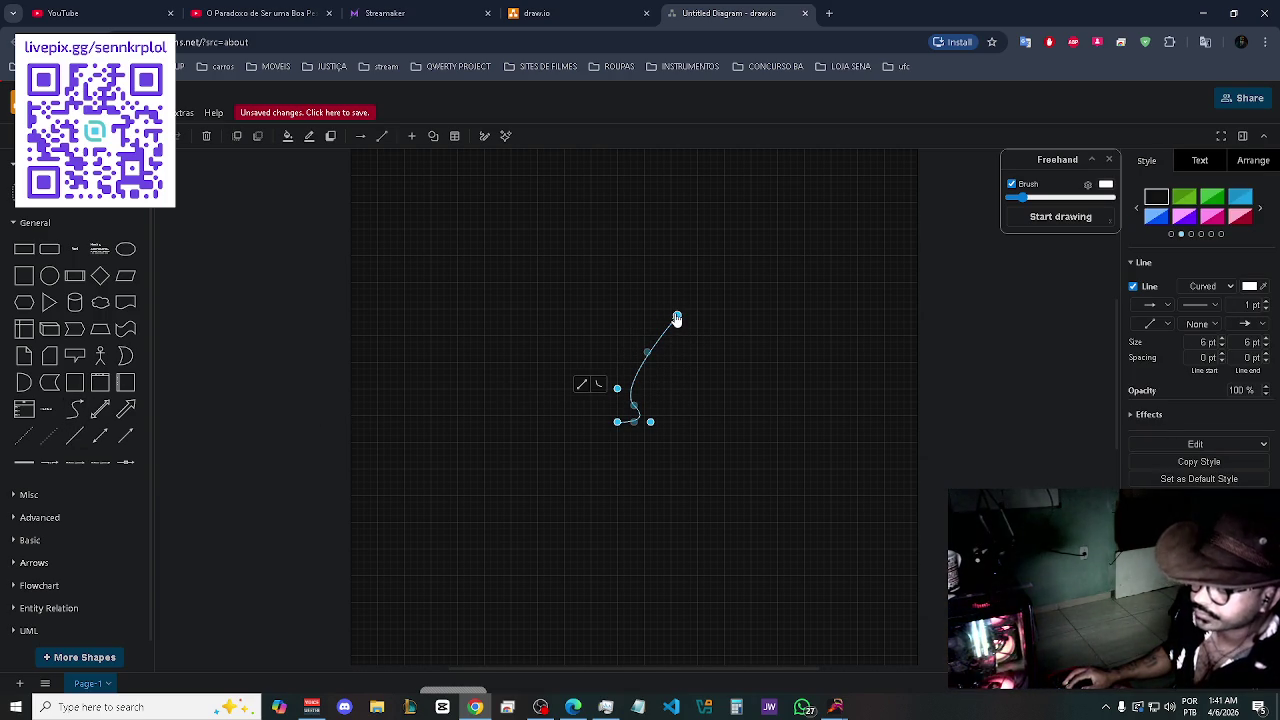
pyautogui.hotkey('ctrl', 'z')
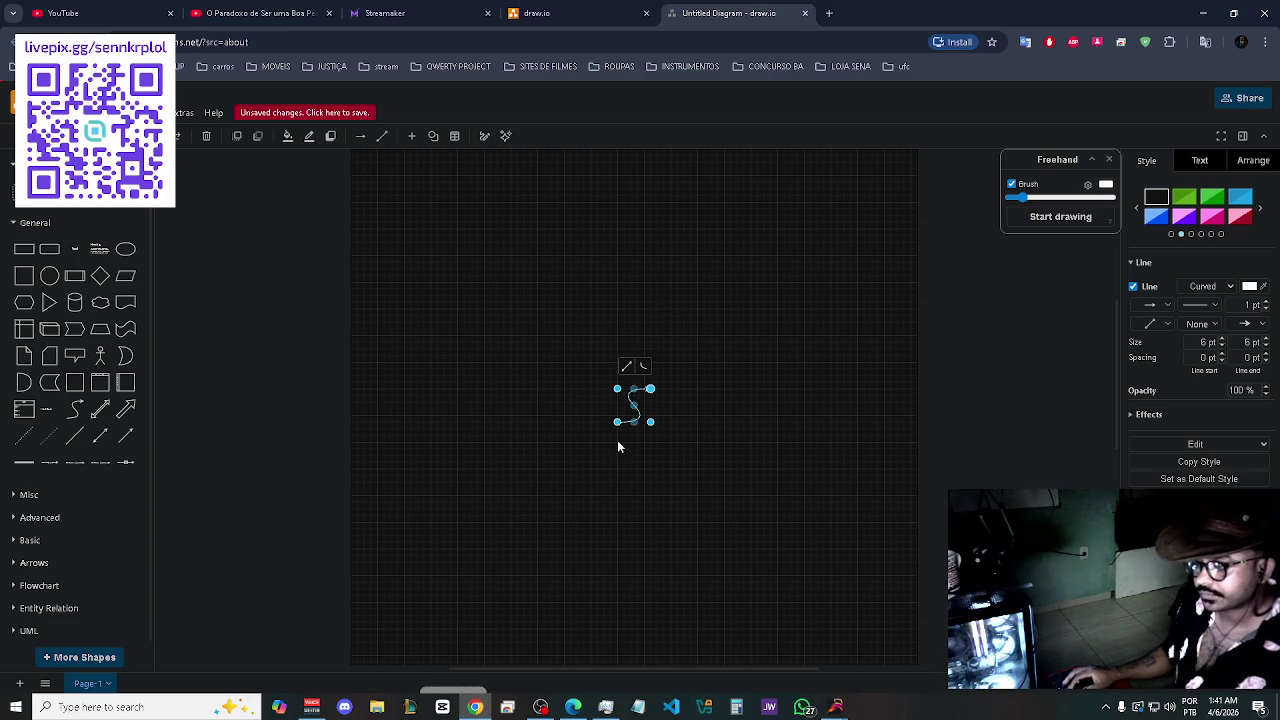
# - Move the small curve up and to the left of the page centre
pyautogui.click(596, 490)
pyautogui.click(636, 410)
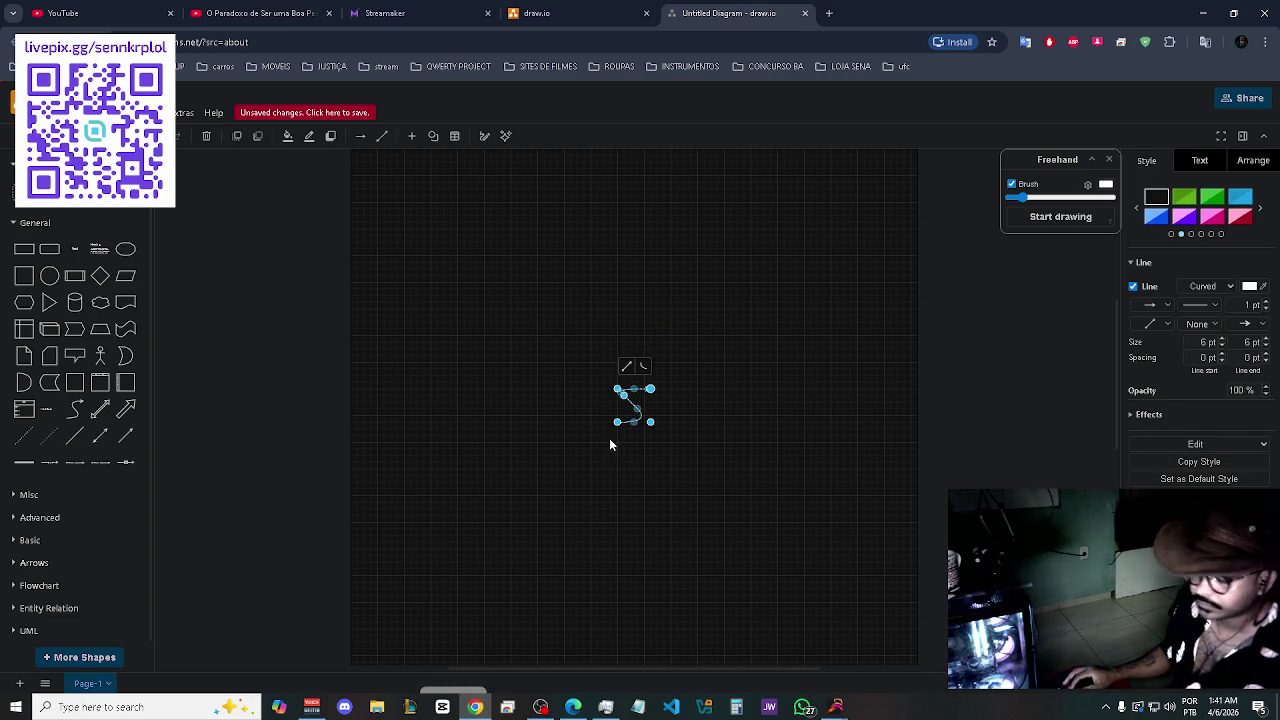
pyautogui.click(546, 478)
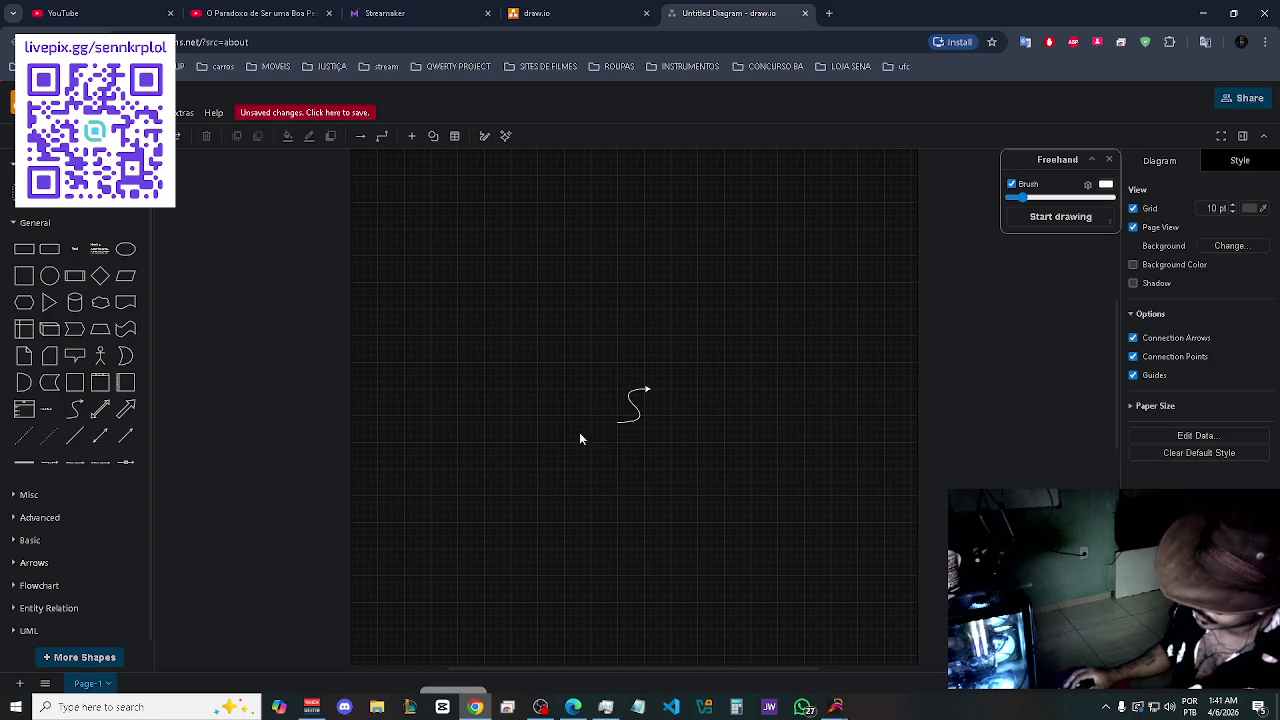
pyautogui.click(636, 404)
pyautogui.moveTo(636, 404)
pyautogui.mouseDown()
pyautogui.moveTo(557, 306)
pyautogui.moveTo(560, 320)
pyautogui.mouseUp()
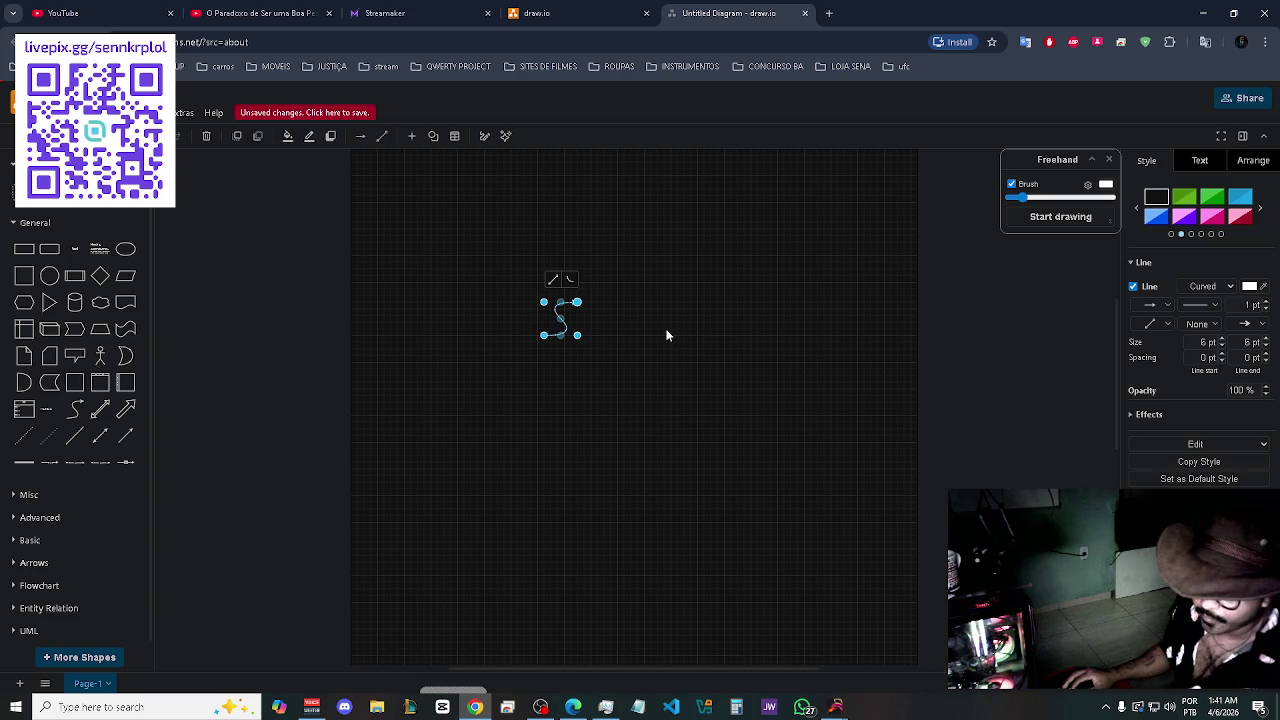
pyautogui.click(665, 336)
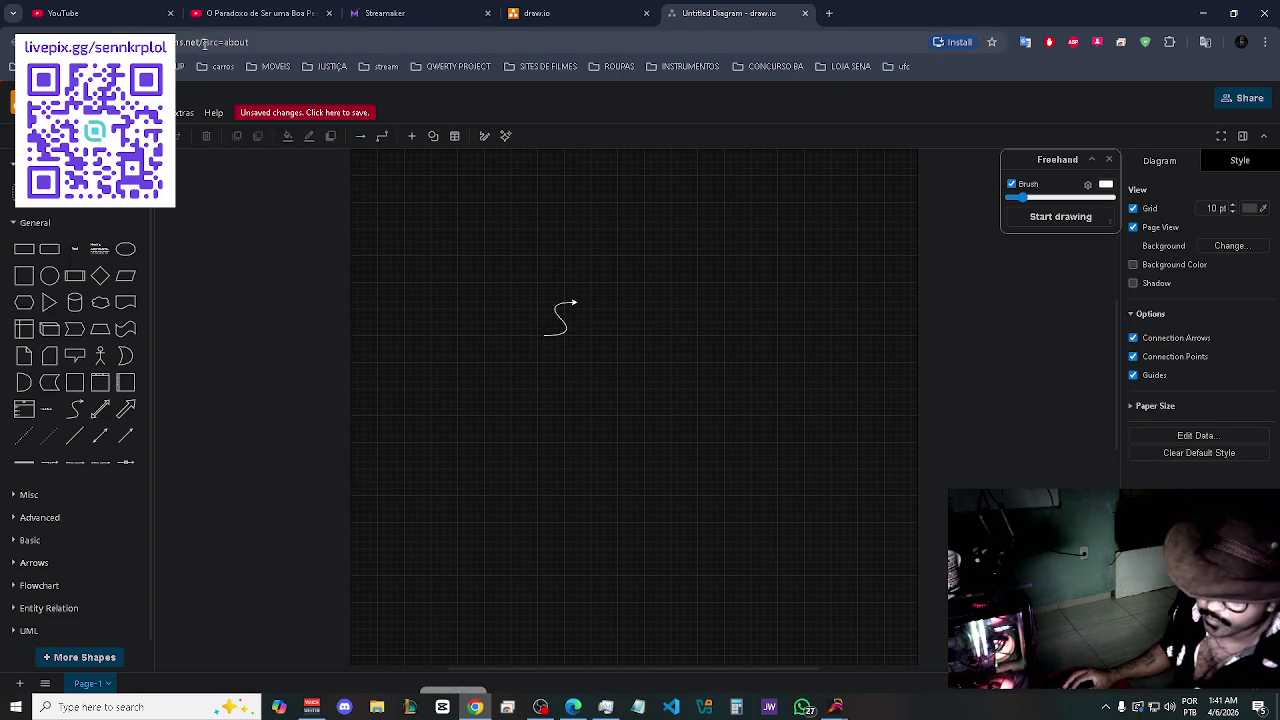
# - Glance at the File menu without choosing anything, then expand the Basic shapes category
pyautogui.click(66, 112)
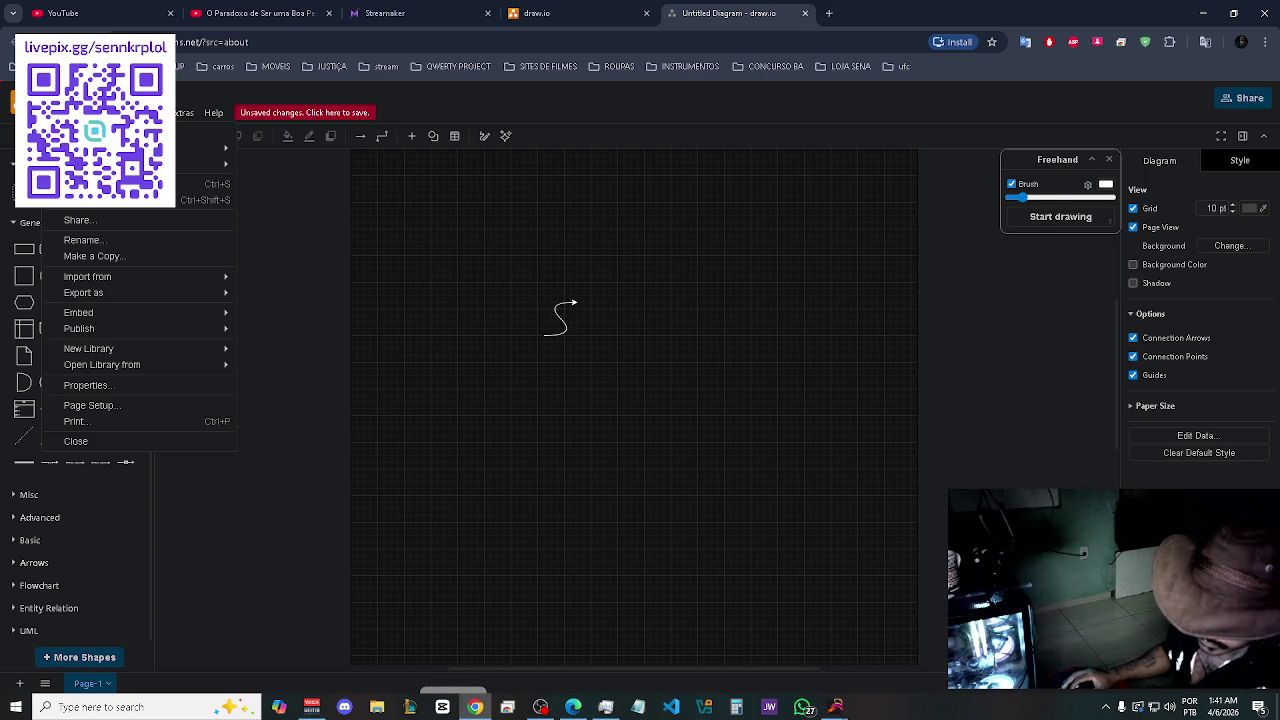
pyautogui.press('Escape')
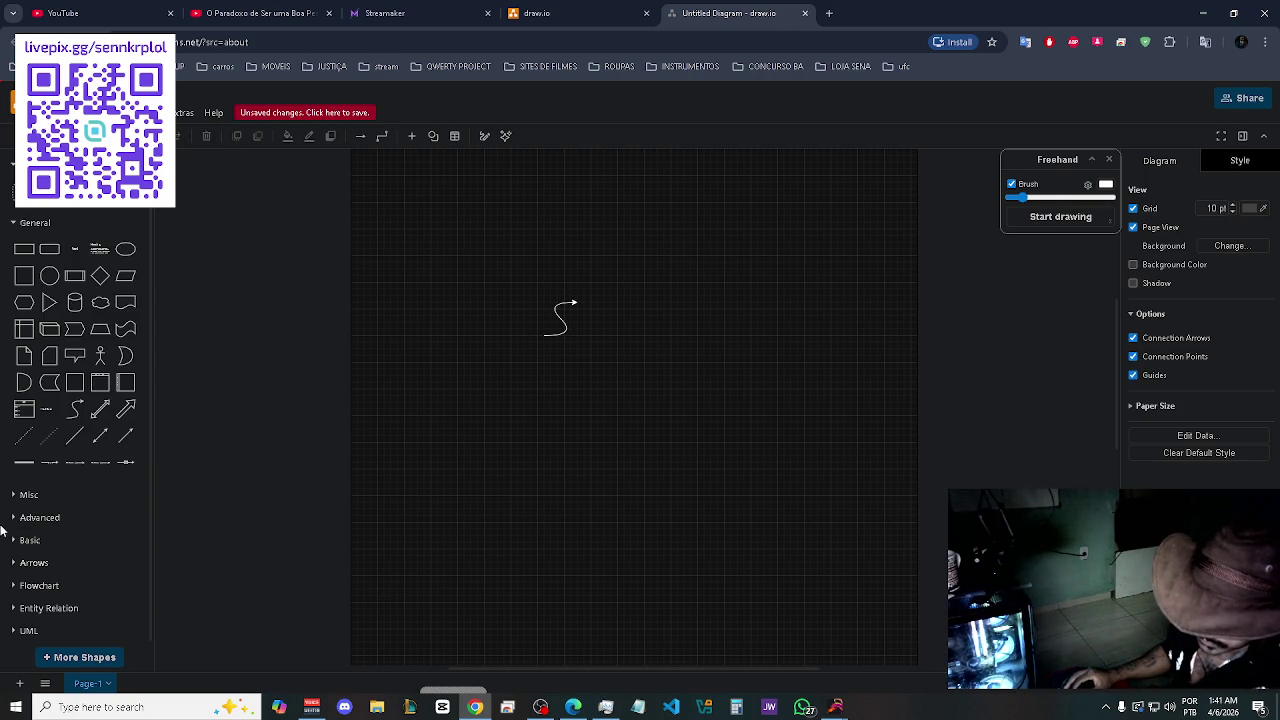
pyautogui.click(42, 536)
pyautogui.scroll(-3, 94, 484)
pyautogui.scroll(-2, 144, 390)
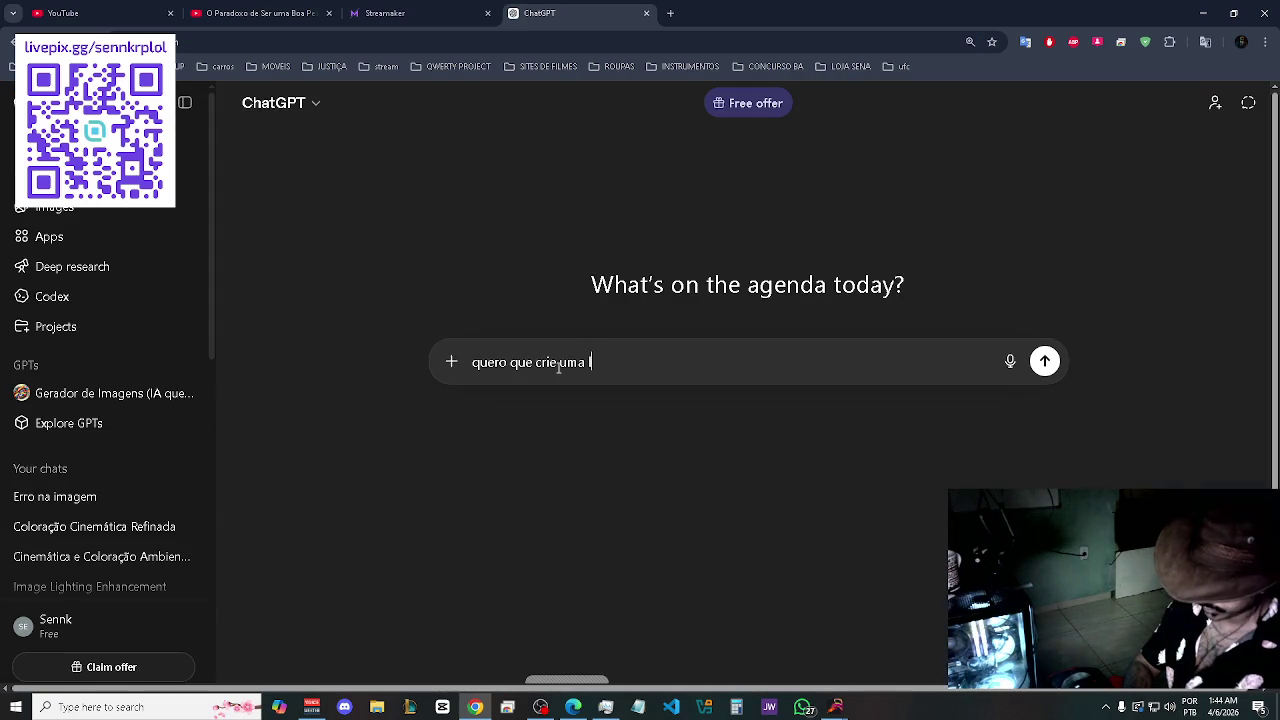
# - Type 'logo para um canal no youtube. estilo manustrico porem realista, o nome do canal é Sena Tech and Life'
pyautogui.write('ogo')
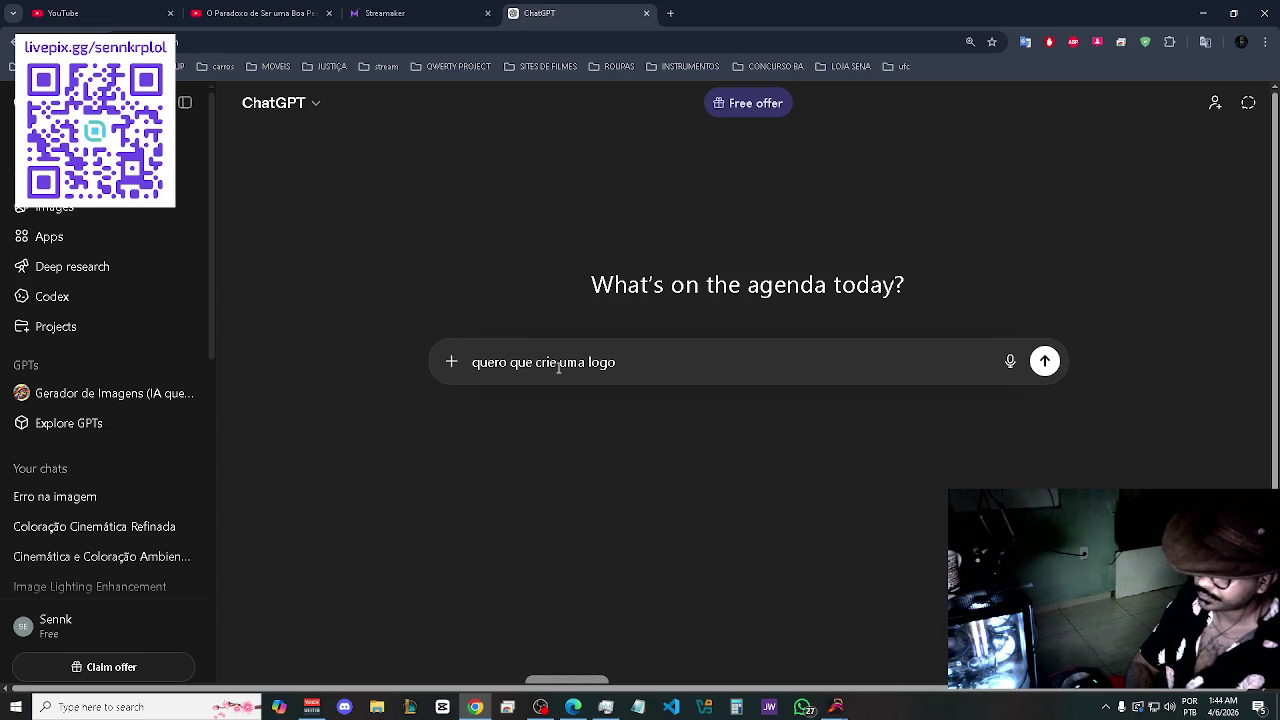
pyautogui.write(',')
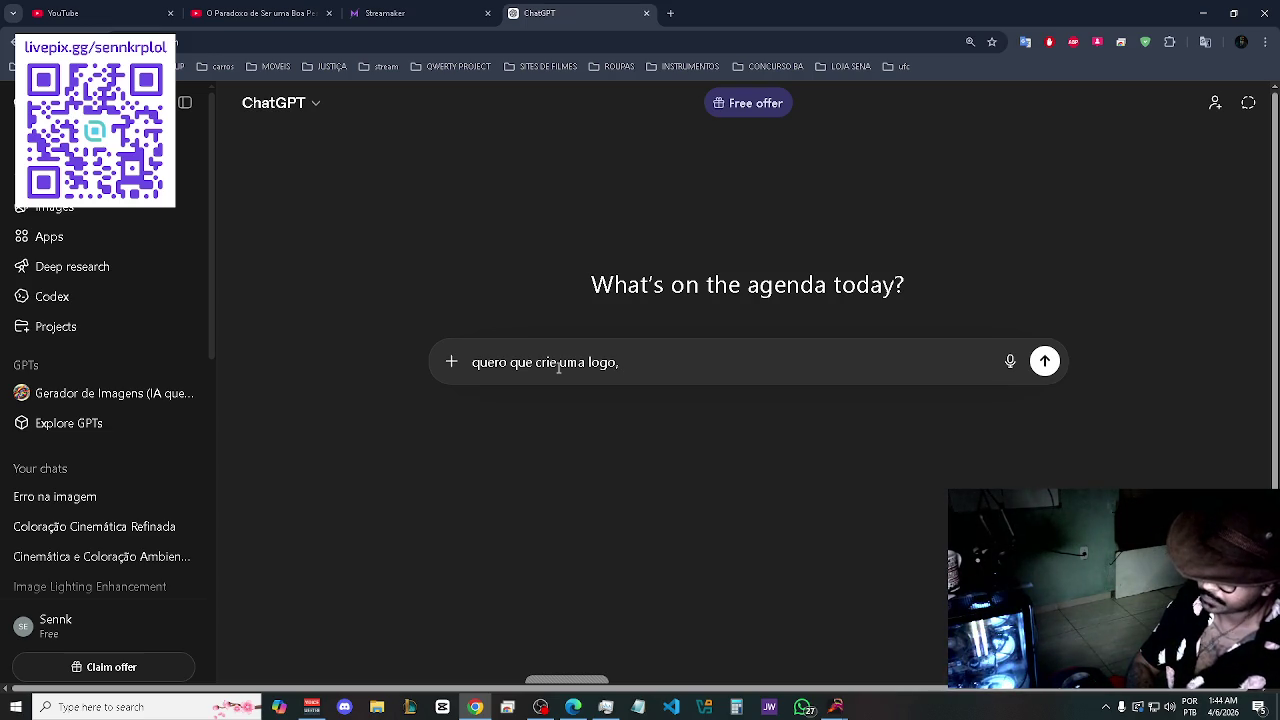
pyautogui.press('BackSpace')
pyautogui.write('para ')
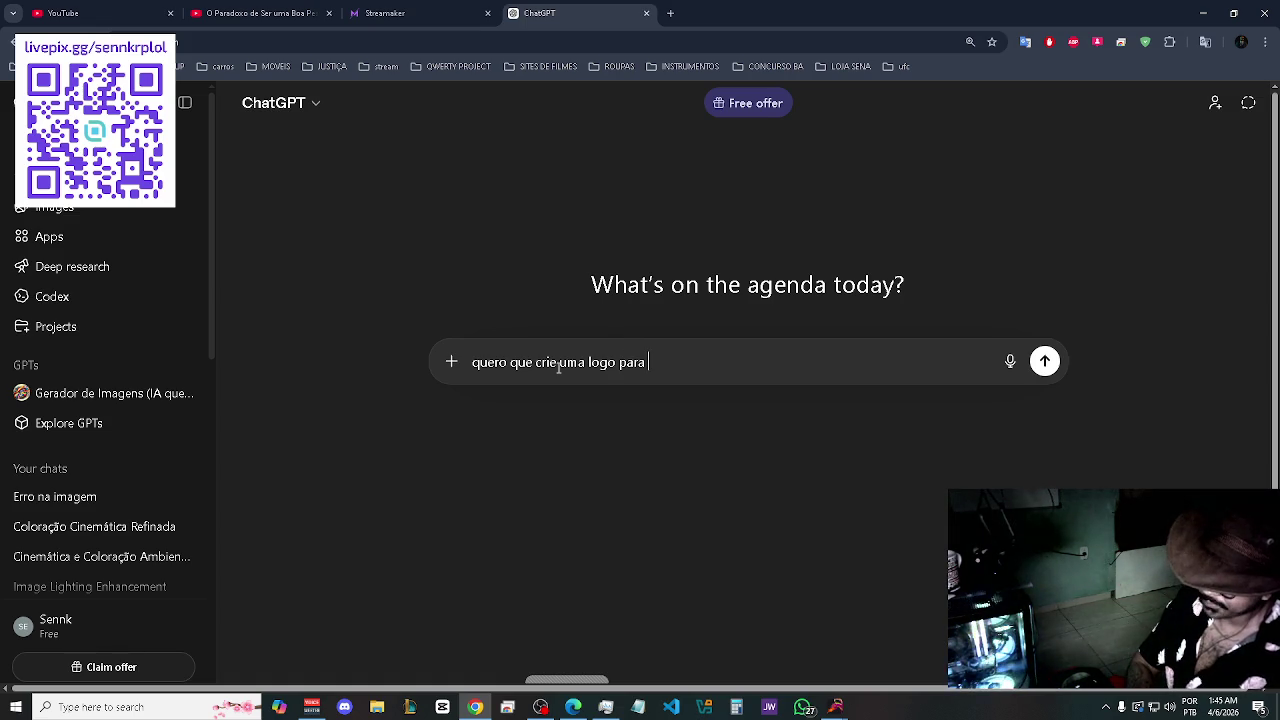
pyautogui.write('um cana')
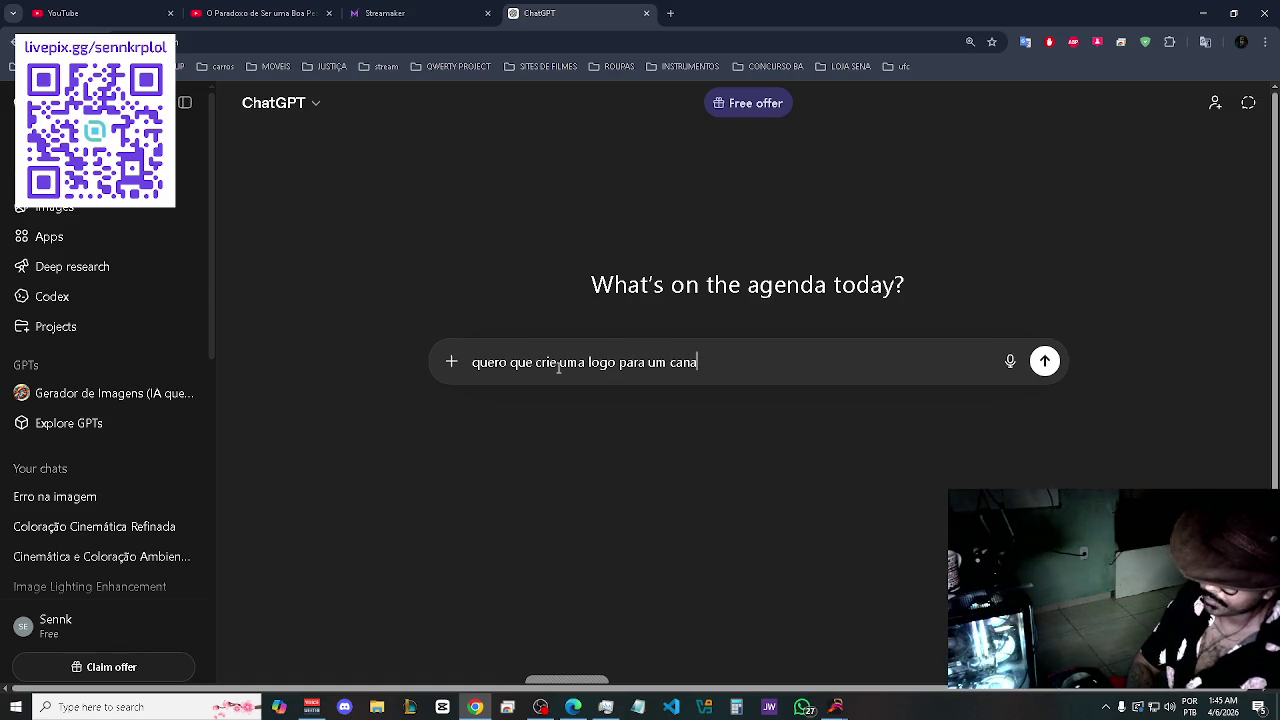
pyautogui.write('l no')
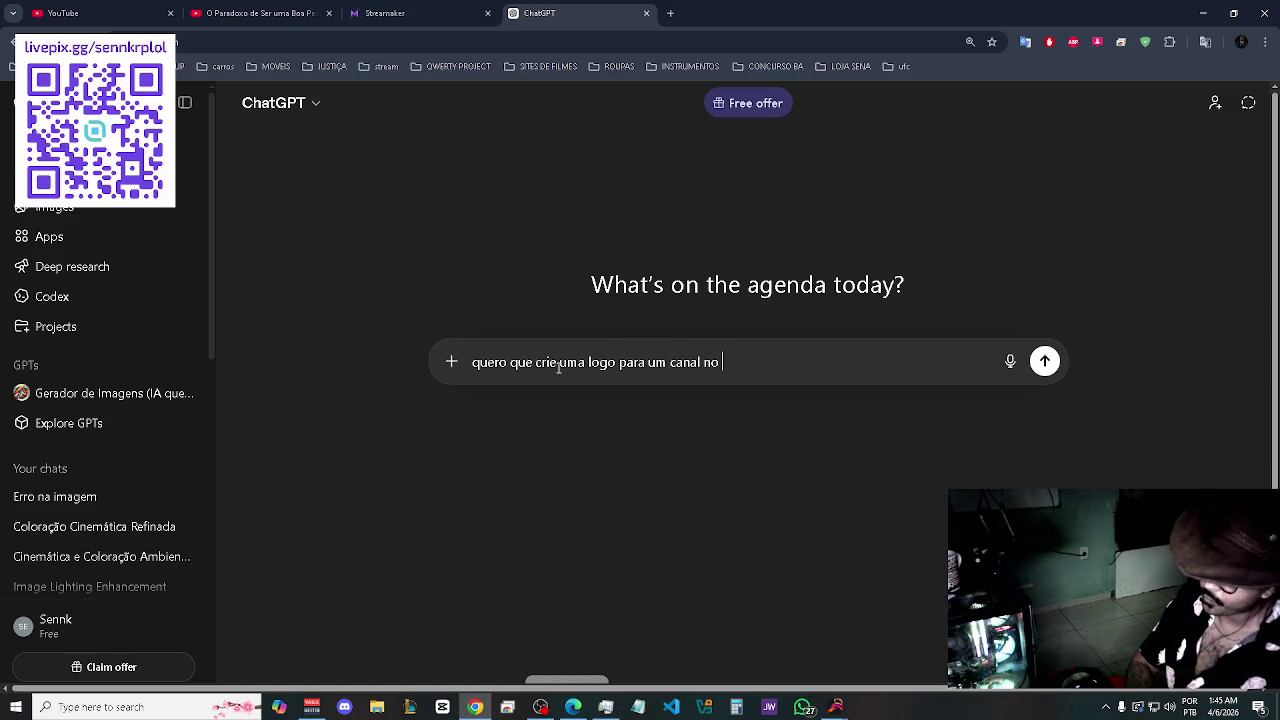
pyautogui.write(' youtu')
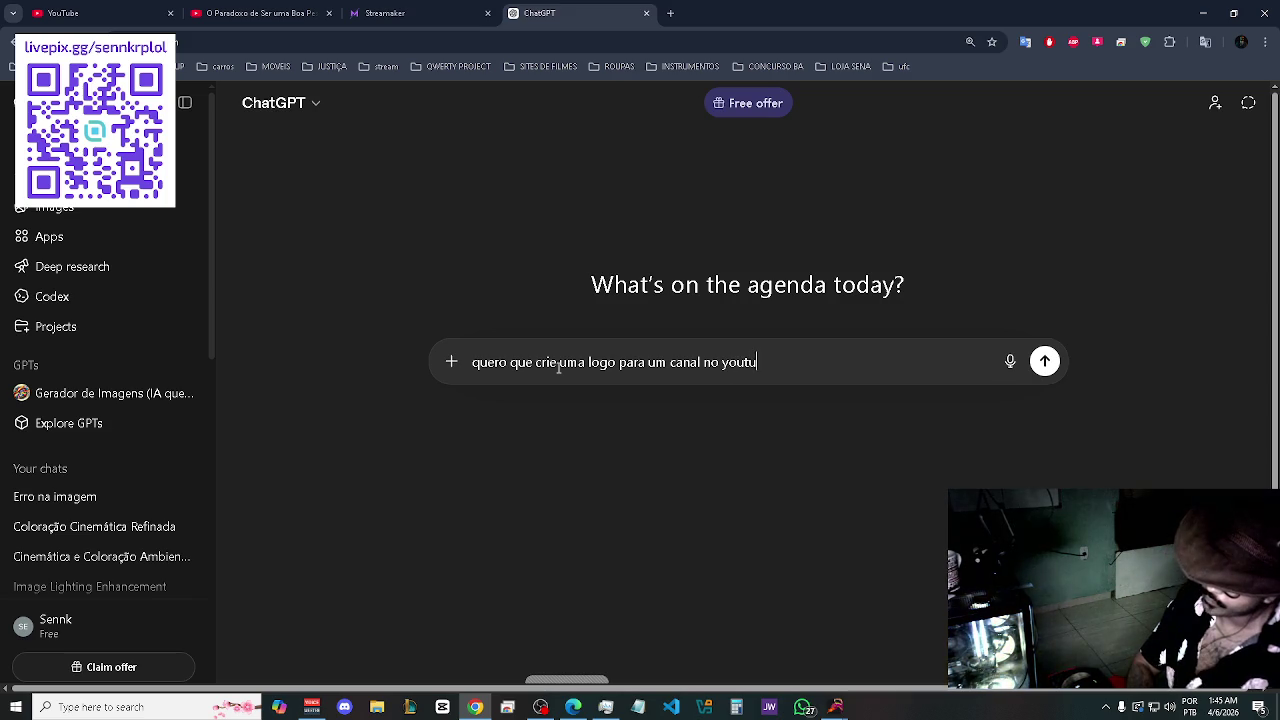
pyautogui.write('be. ')
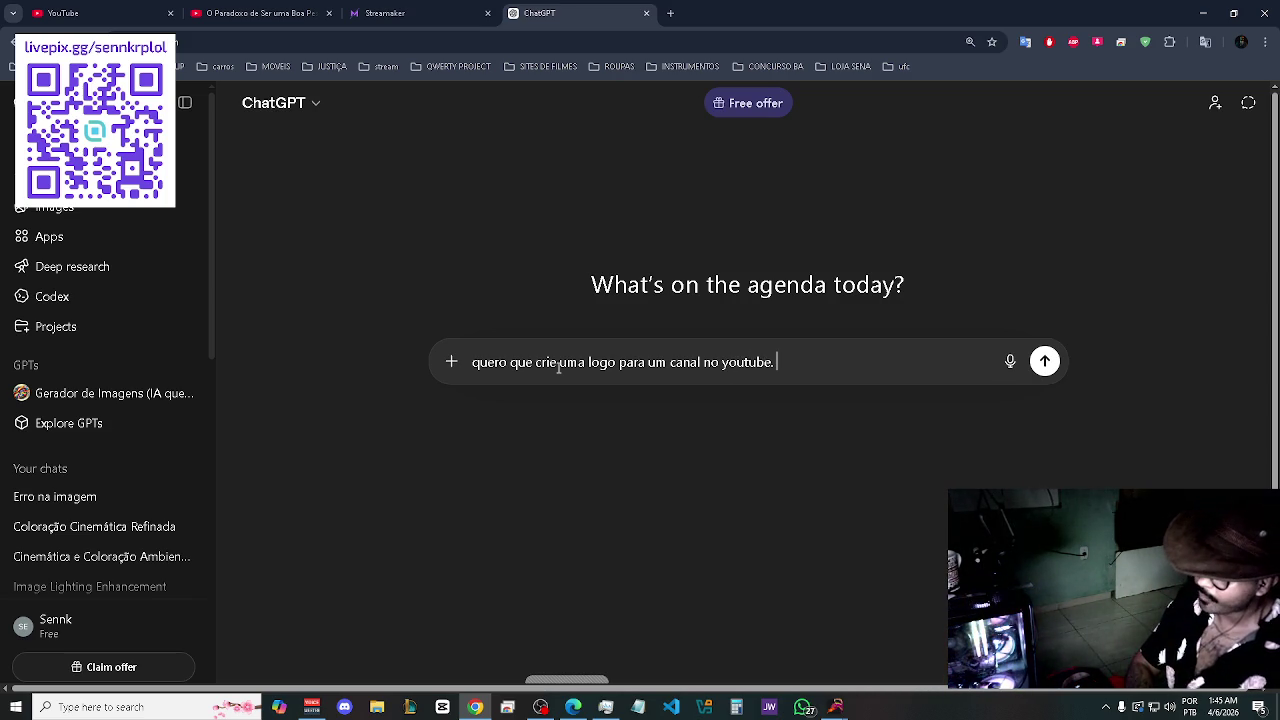
pyautogui.write('est')
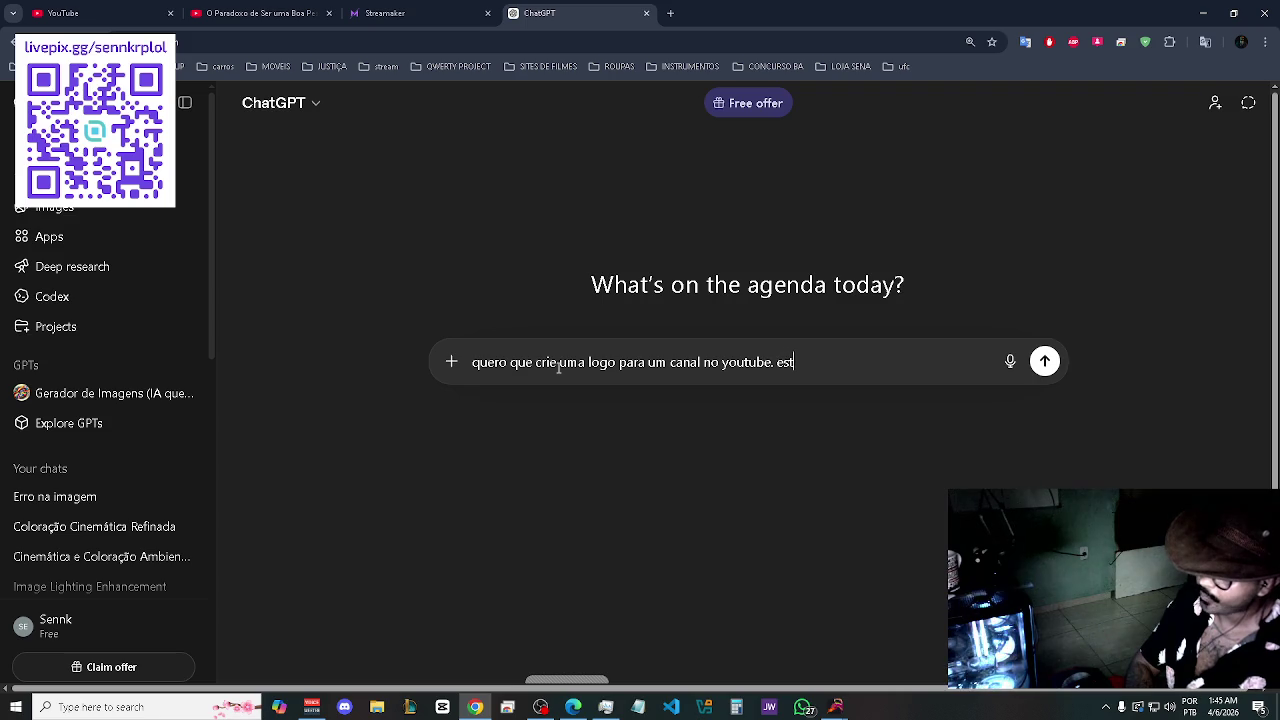
pyautogui.press('BackSpace')
pyautogui.write('estilo ')
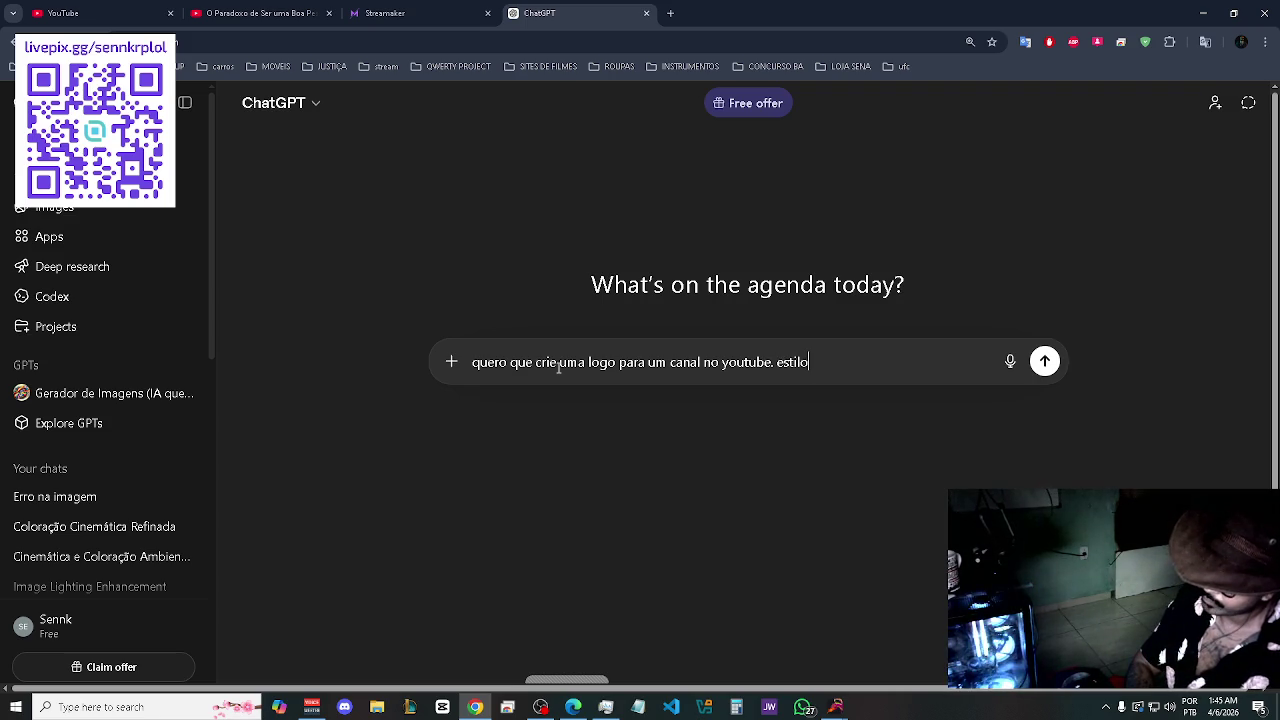
pyautogui.write('manustrico')
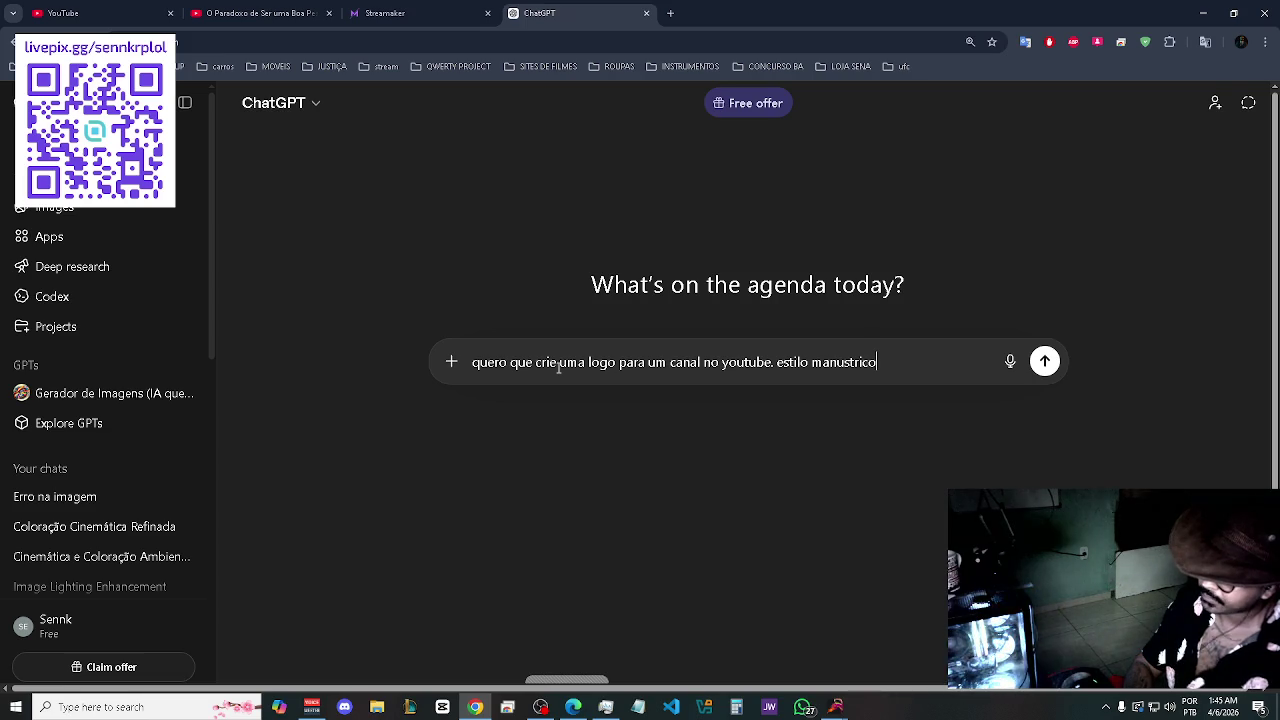
pyautogui.write('=-=')
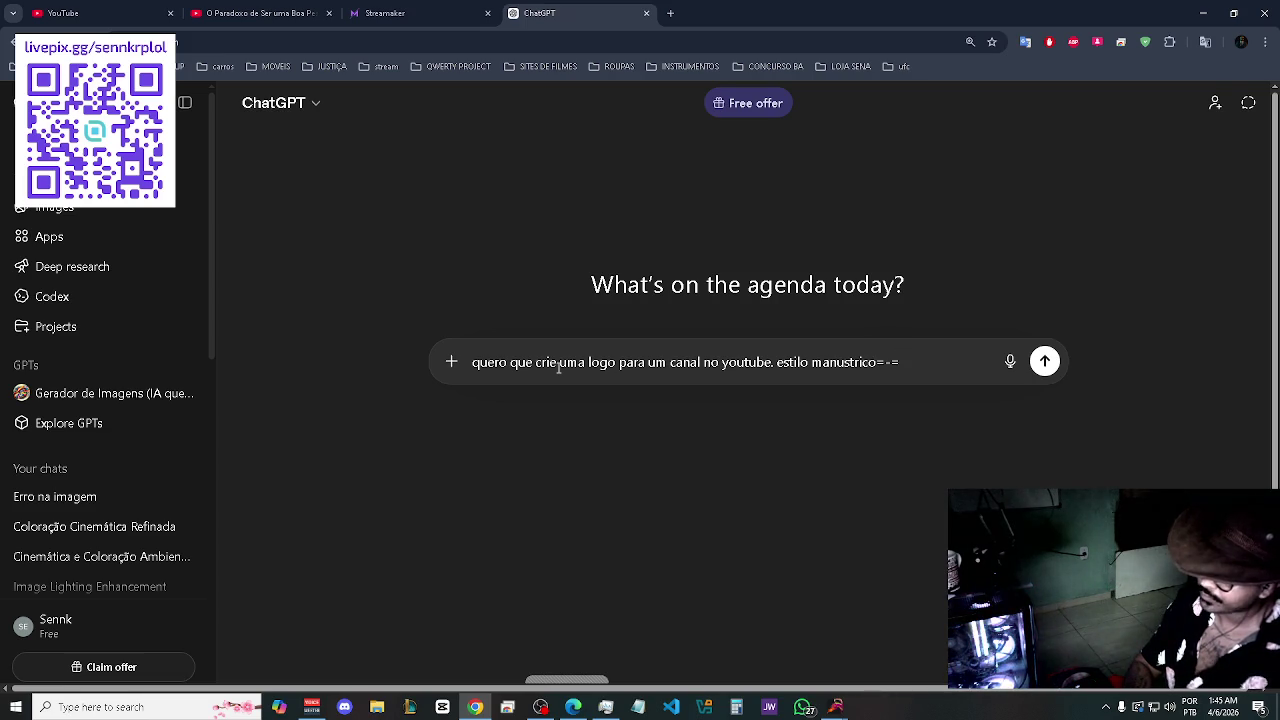
pyautogui.press('BackSpace')
pyautogui.press('BackSpace')
pyautogui.press('BackSpace')
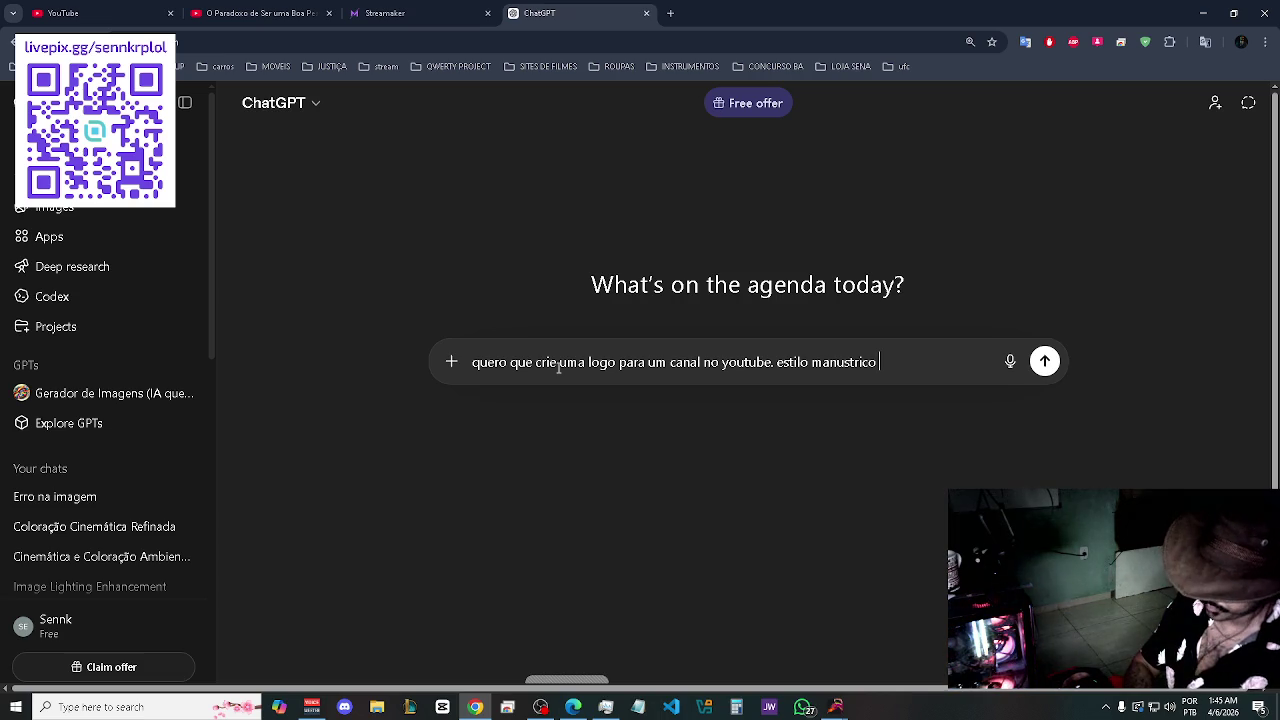
pyautogui.write('por')
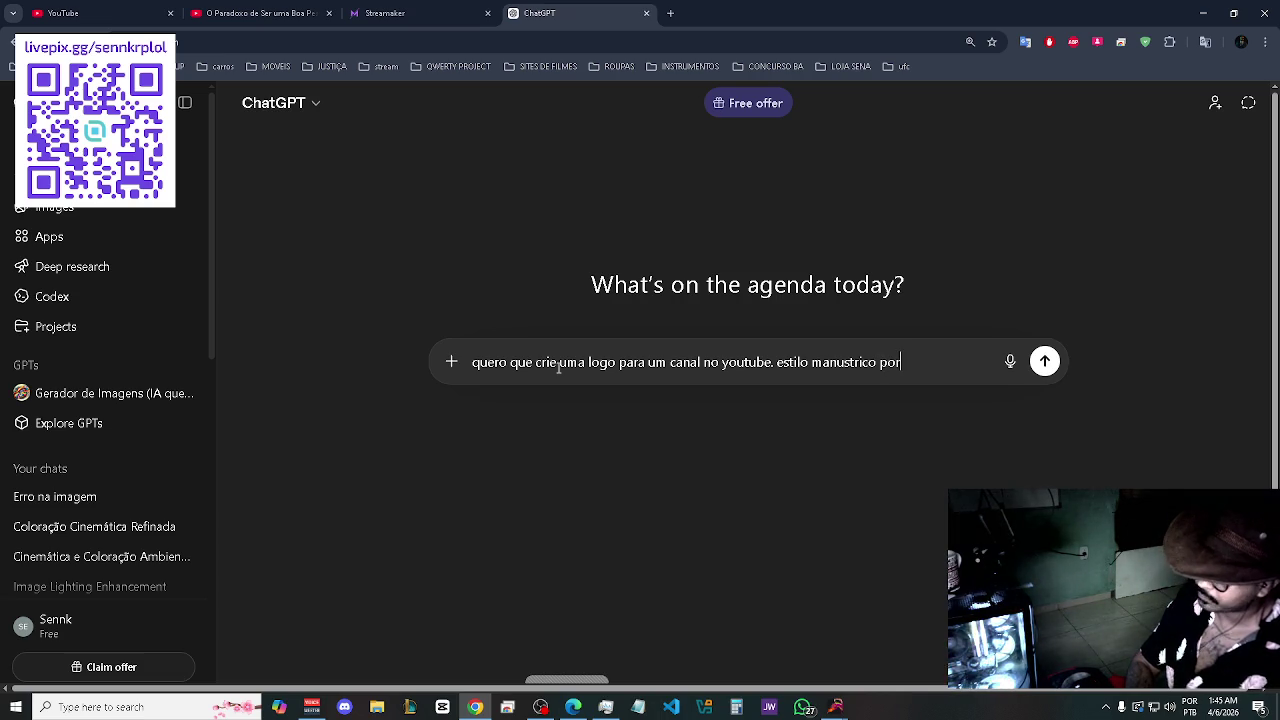
pyautogui.write('emrealista')
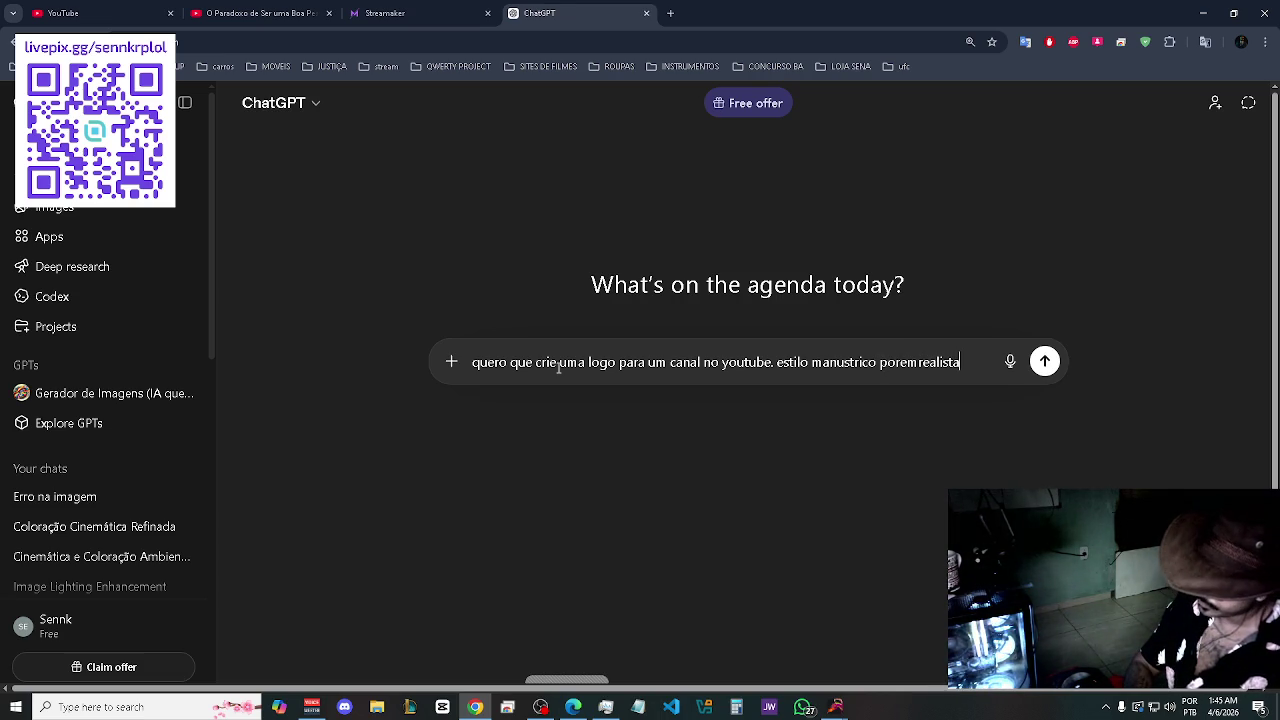
pyautogui.write(',')
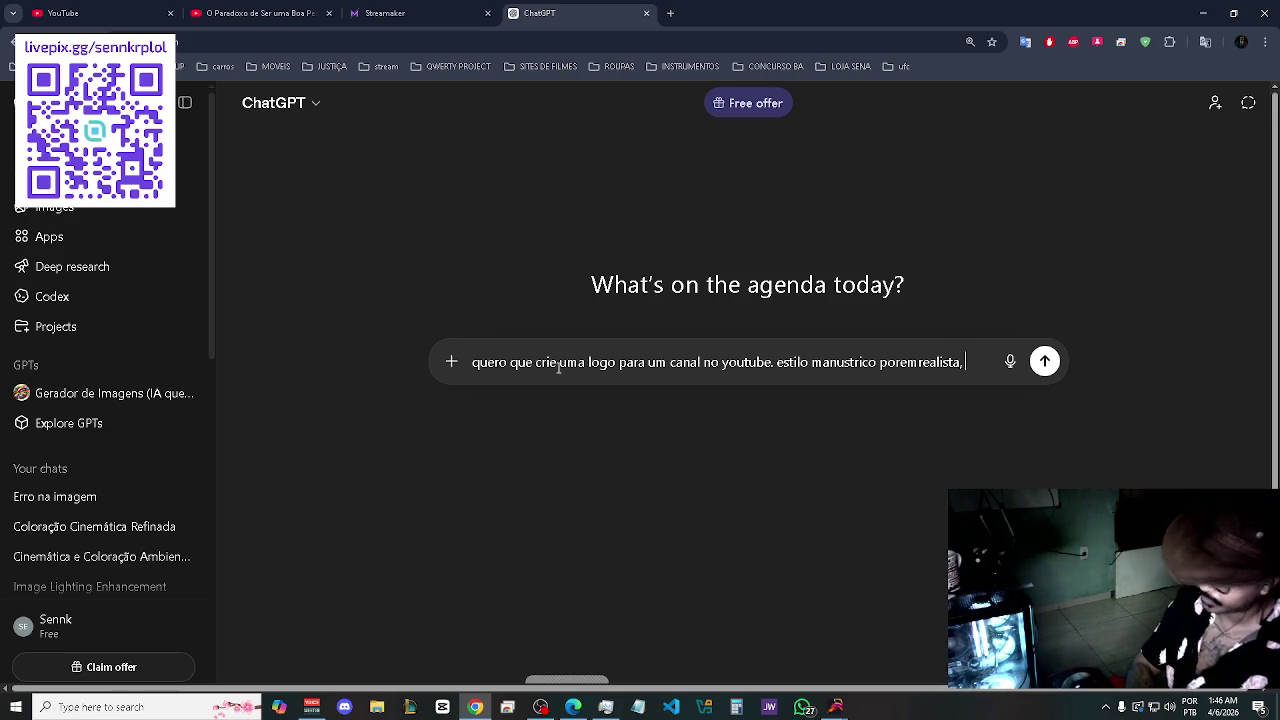
pyautogui.write(' o nome do ')
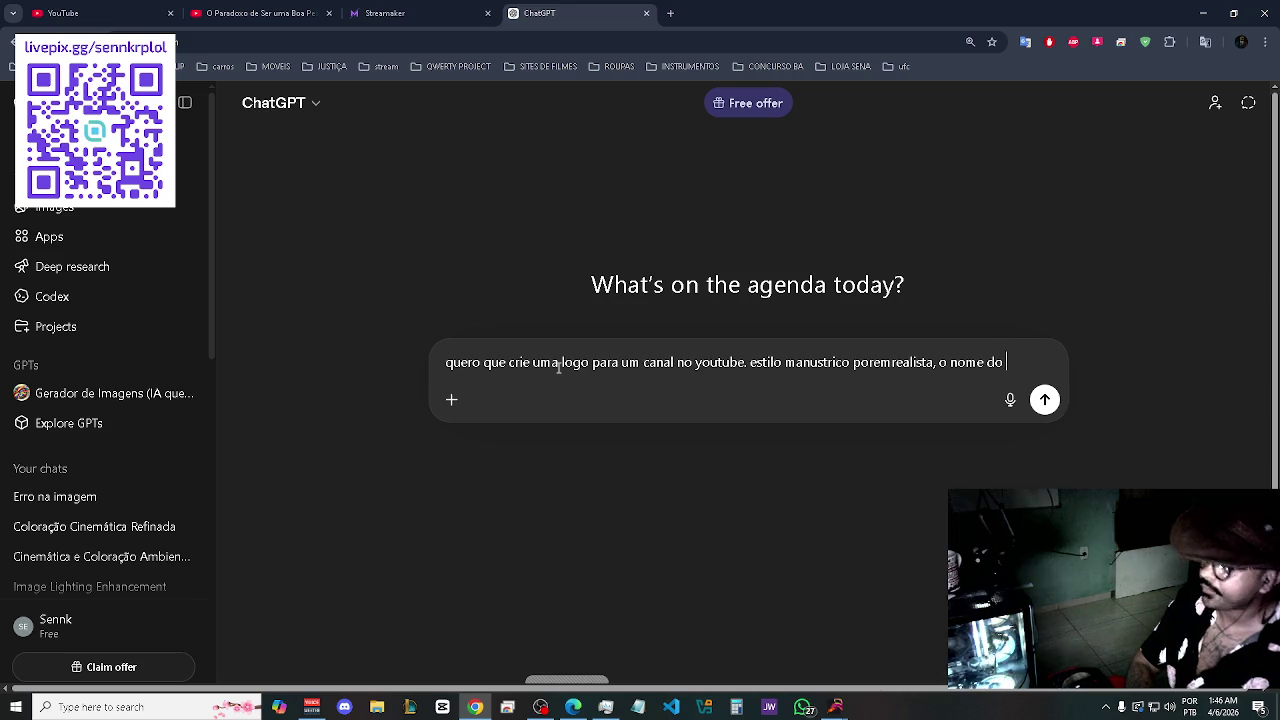
pyautogui.write('canal é')
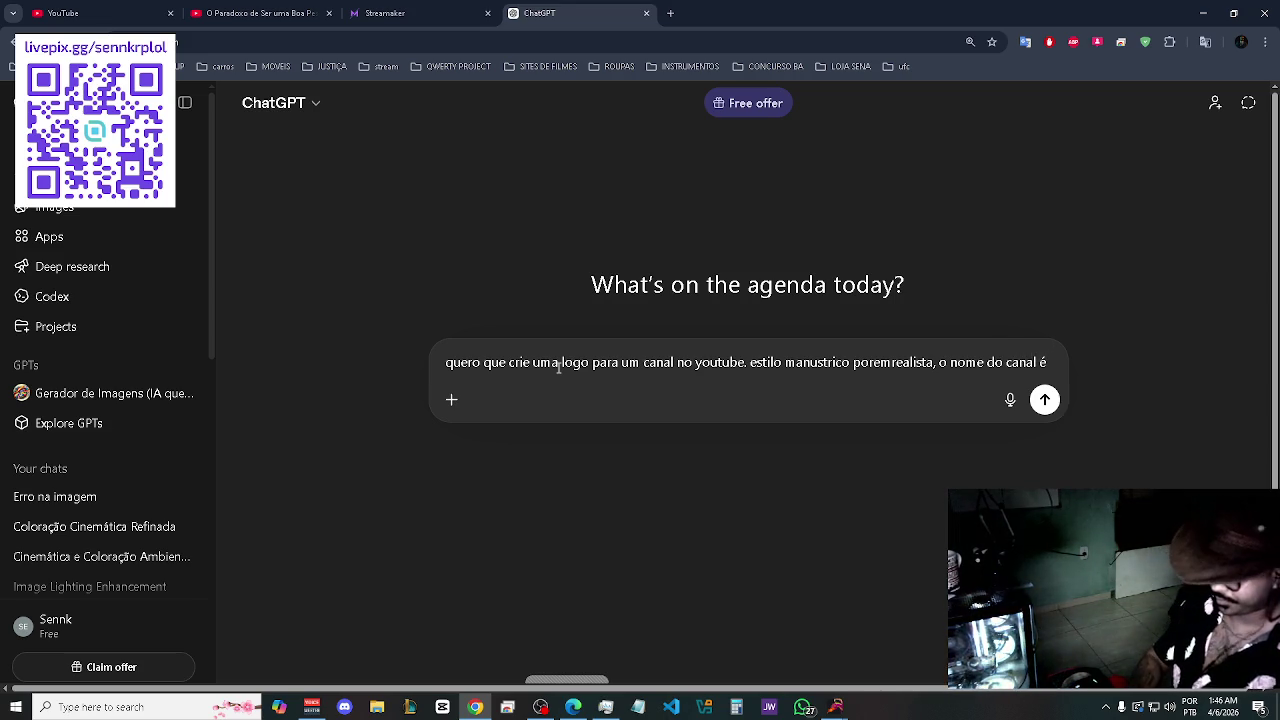
pyautogui.write(' Se')
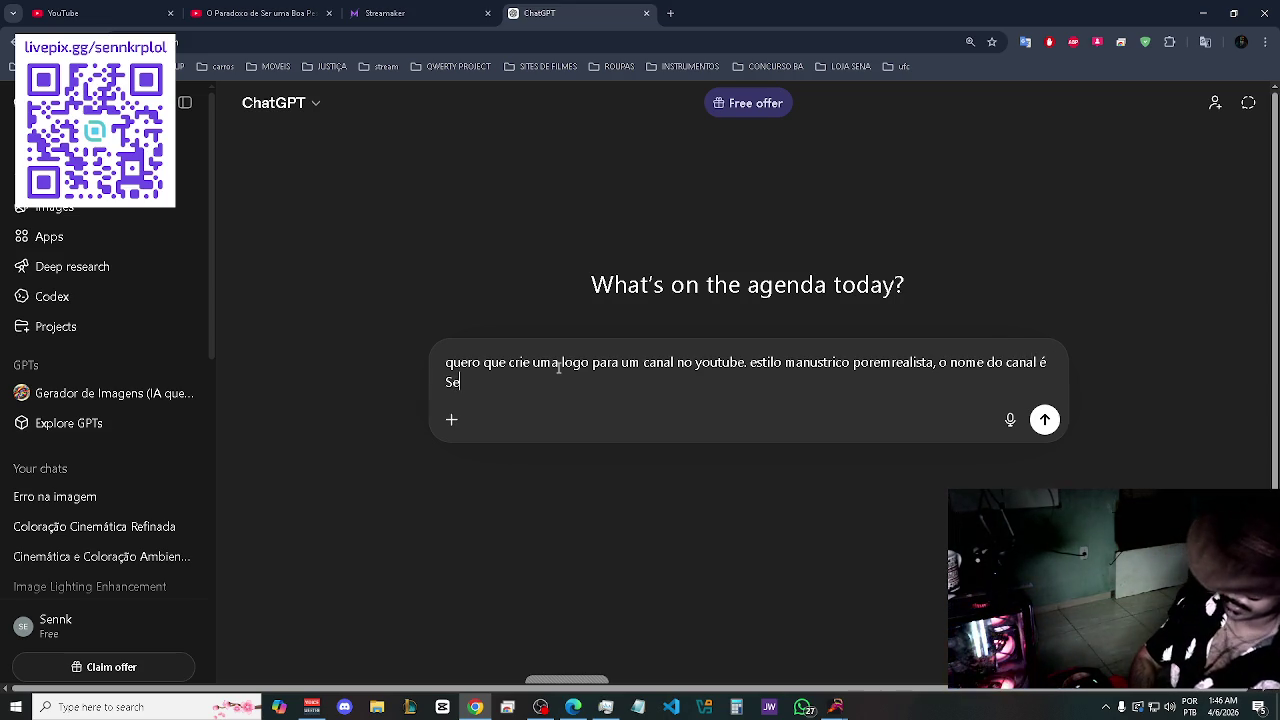
pyautogui.write('na Tech and ')
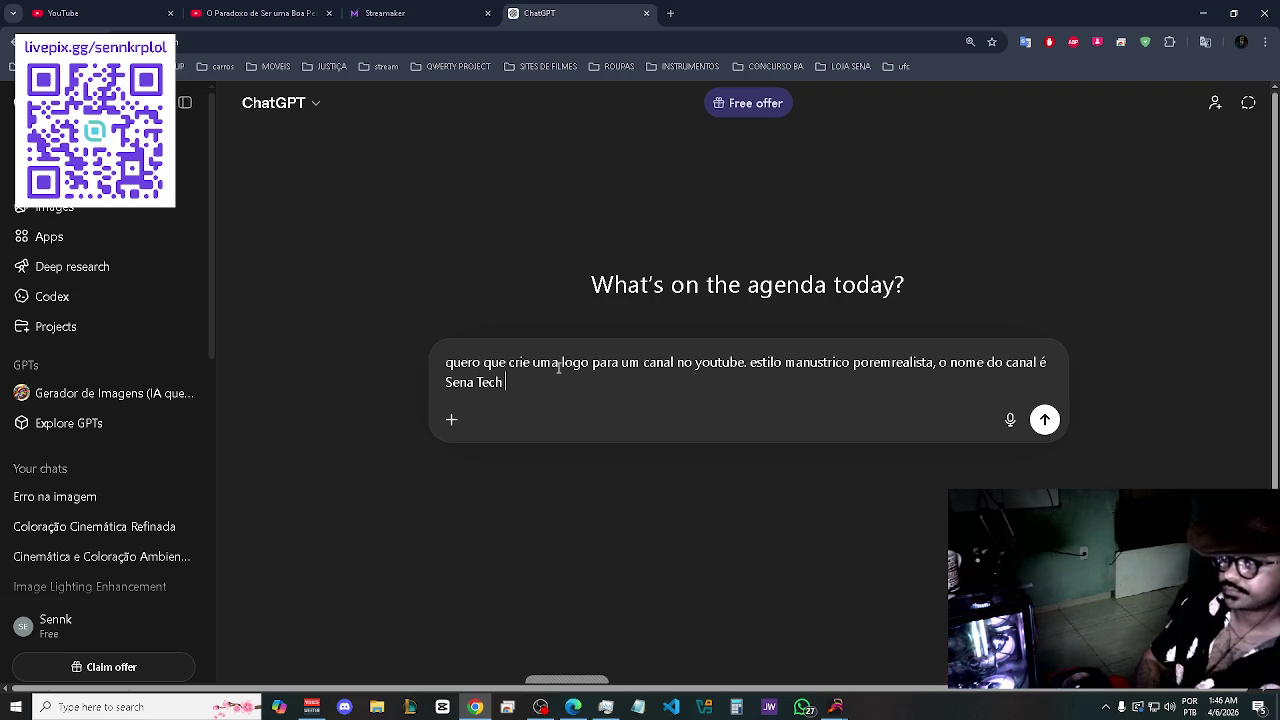
pyautogui.write('L')
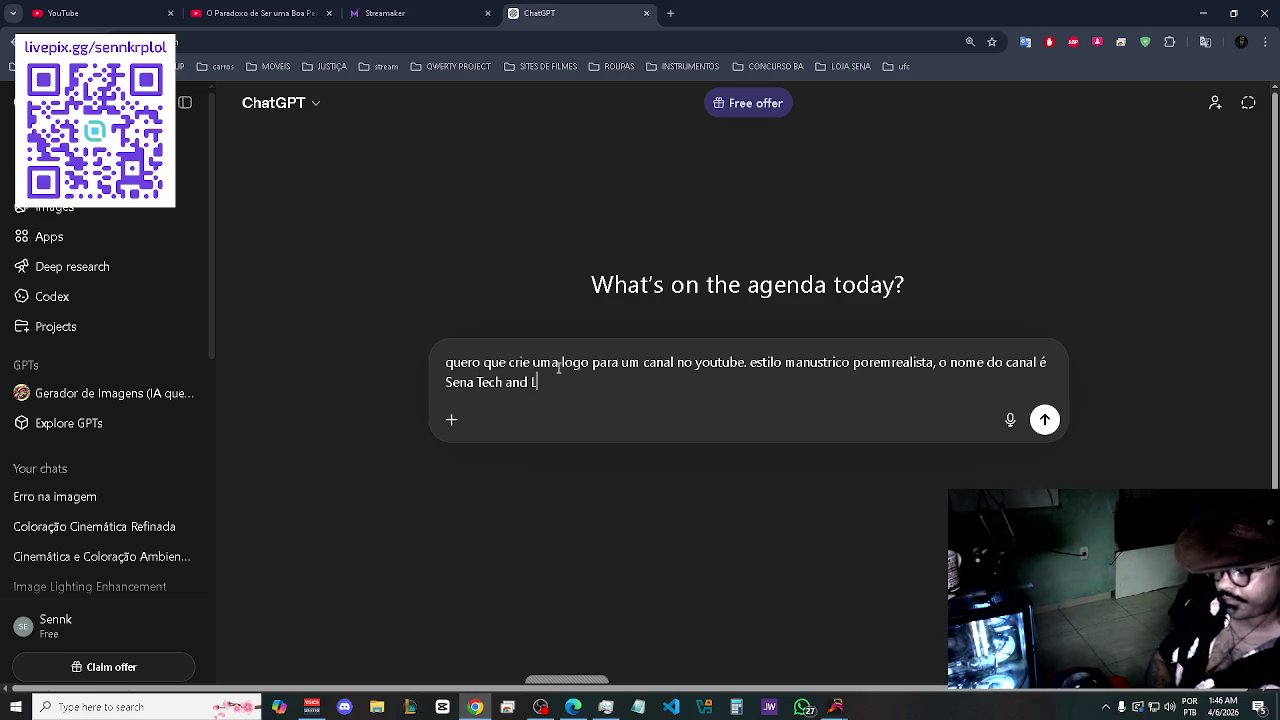
pyautogui.write('ife')
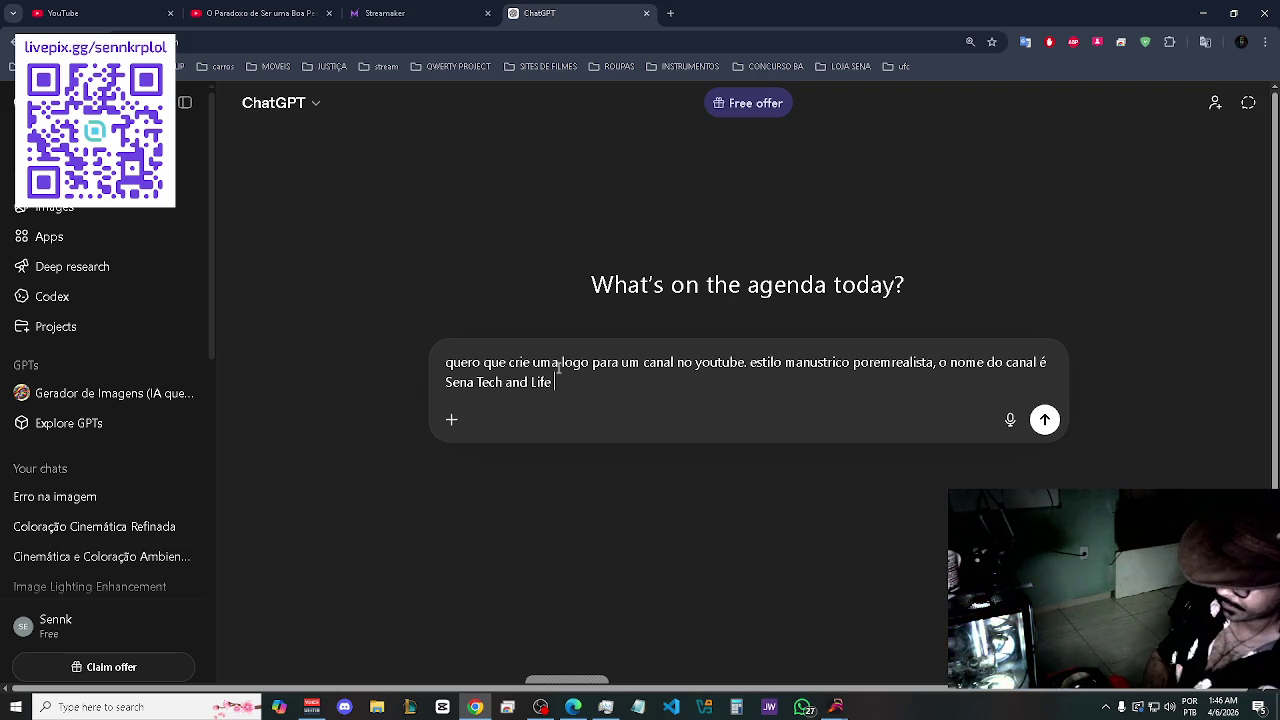
# - After the channel name, add 'quero que crie algo com os seguintes requisitos' and begin the first requirement
pyautogui.write('cl')
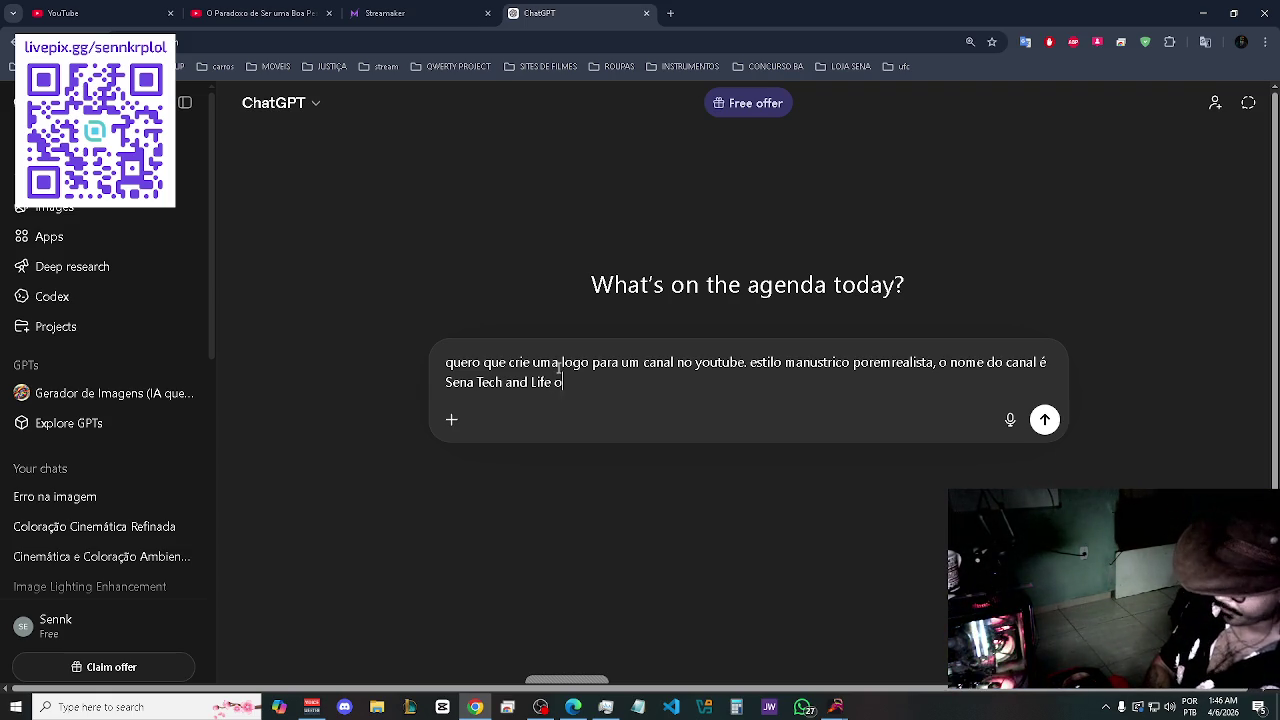
pyautogui.press('BackSpace')
pyautogui.press('BackSpace')
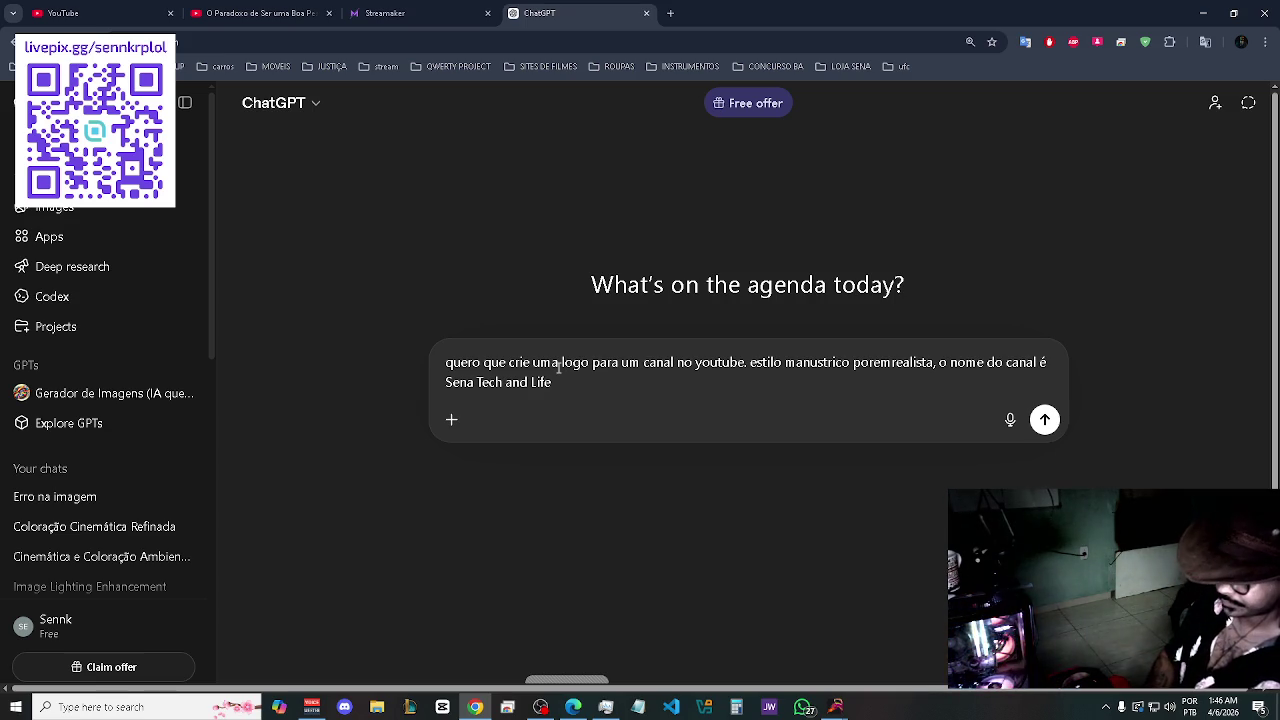
pyautogui.write('. ')
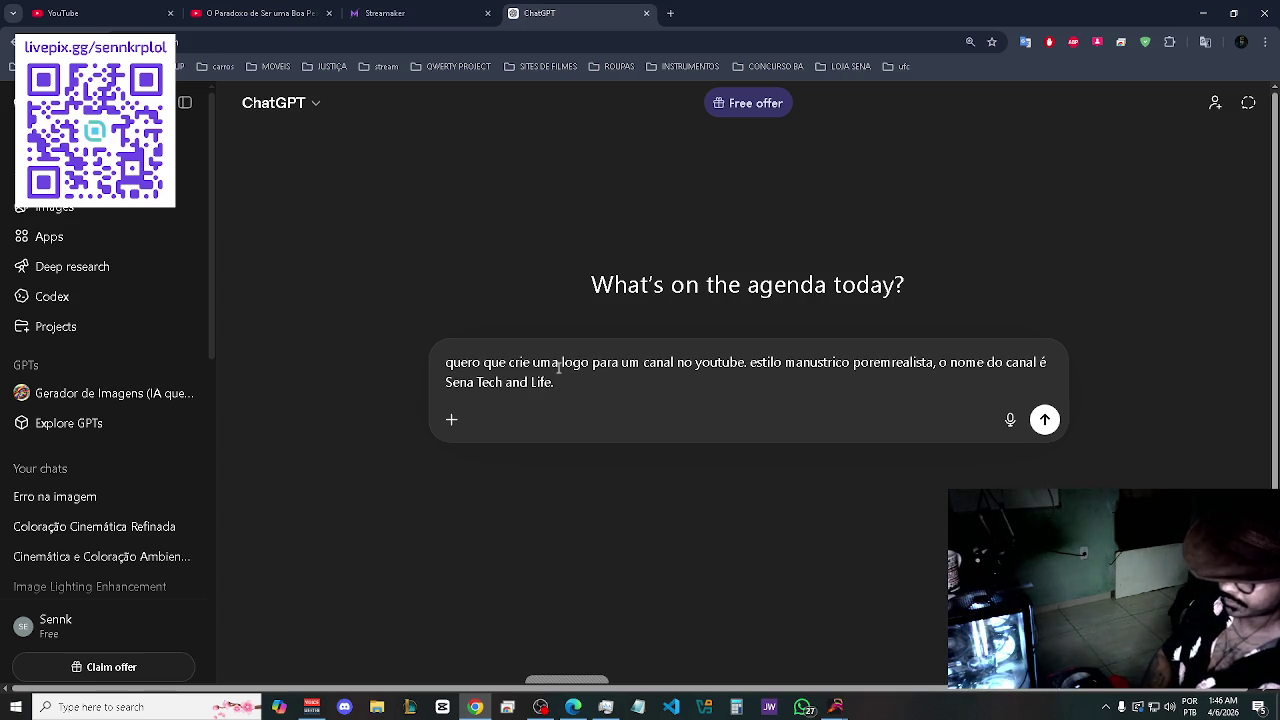
pyautogui.write('o es')
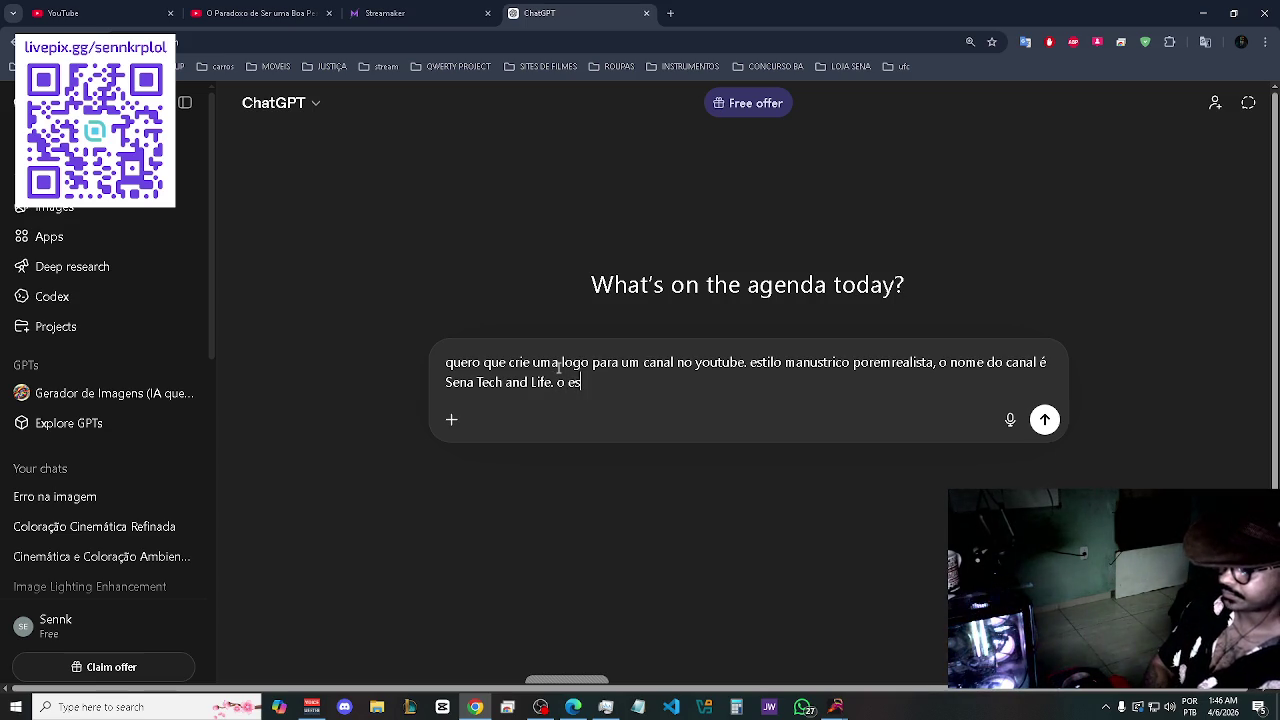
pyautogui.press('BackSpace')
pyautogui.press('BackSpace')
pyautogui.press('BackSpace')
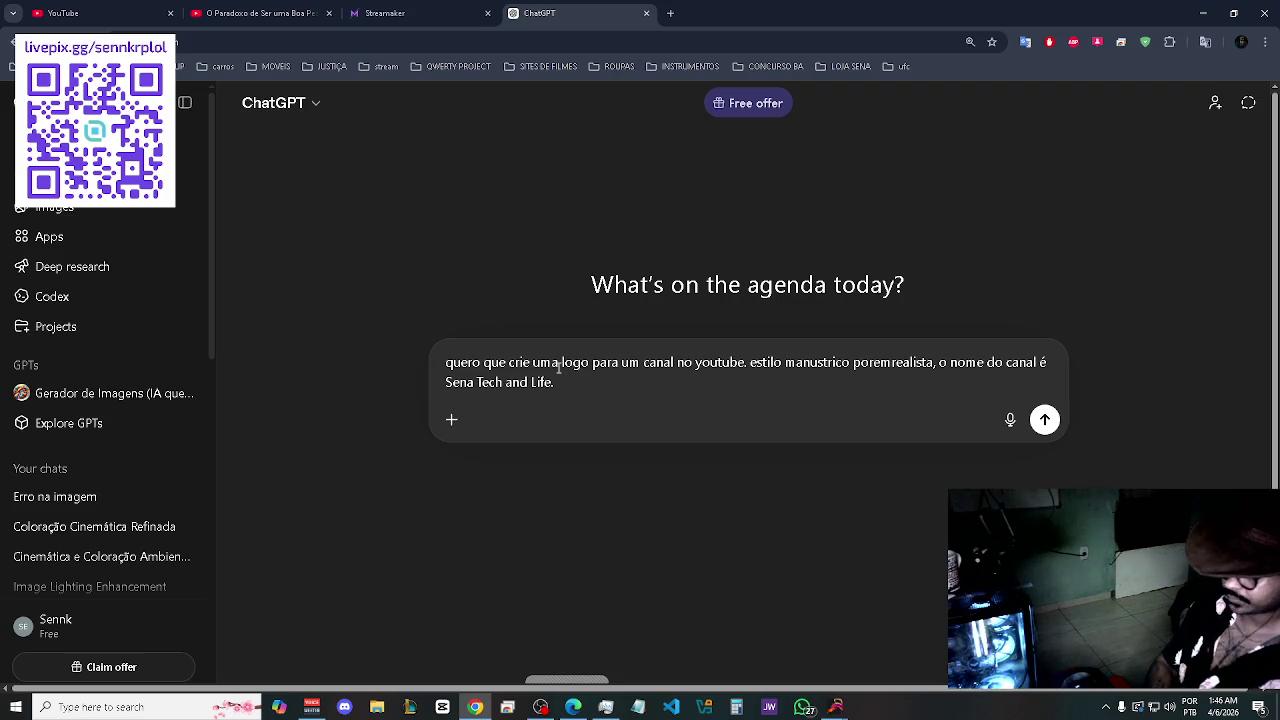
pyautogui.write(' quer')
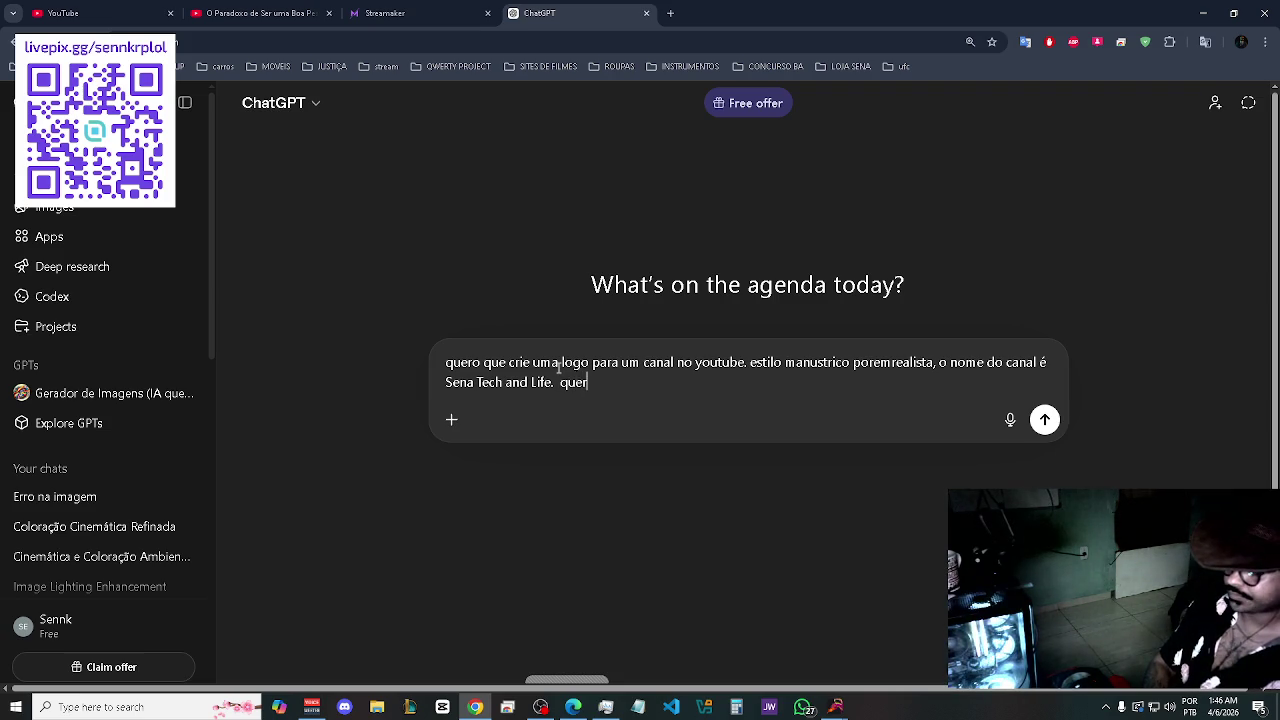
pyautogui.write('o que crie ')
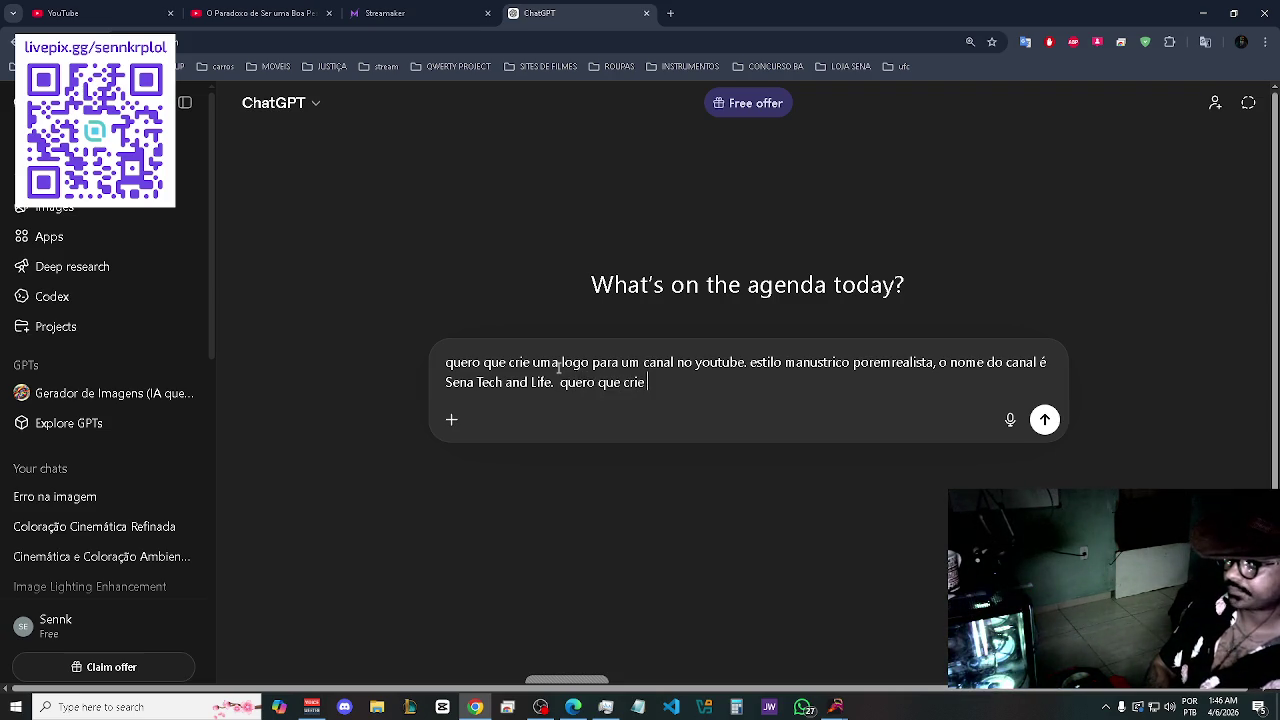
pyautogui.write('algo')
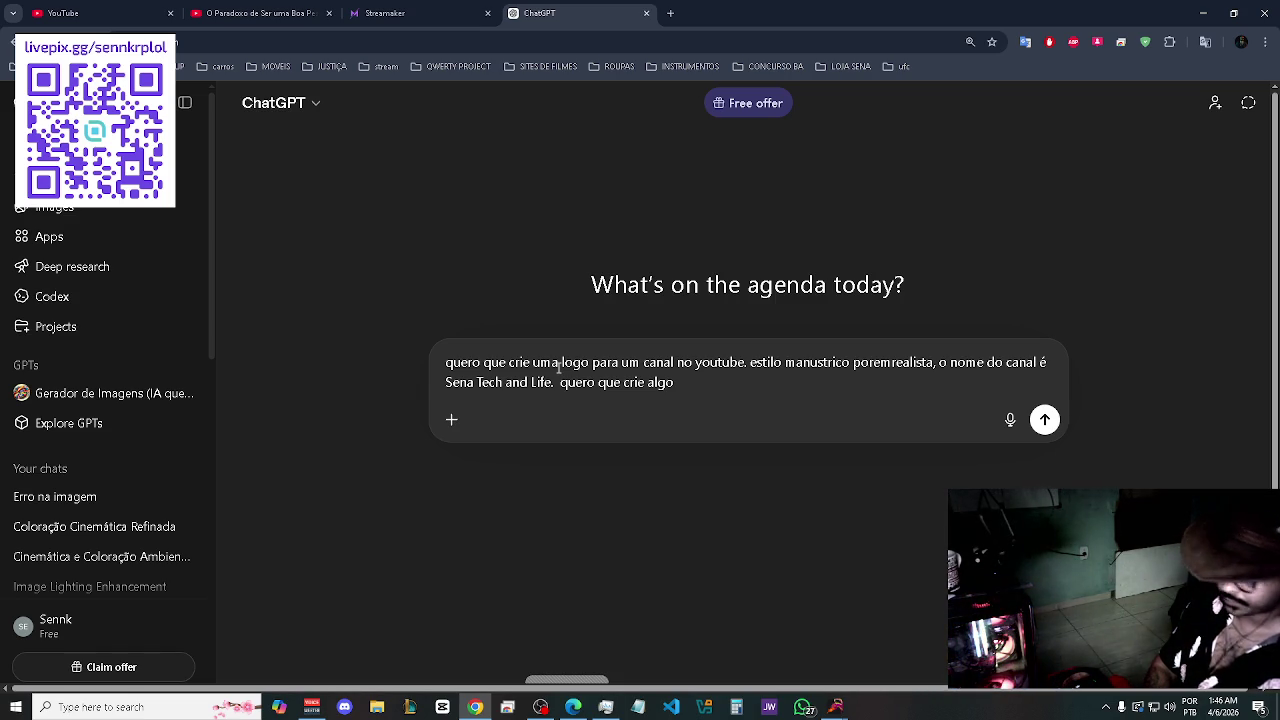
pyautogui.write(' co')
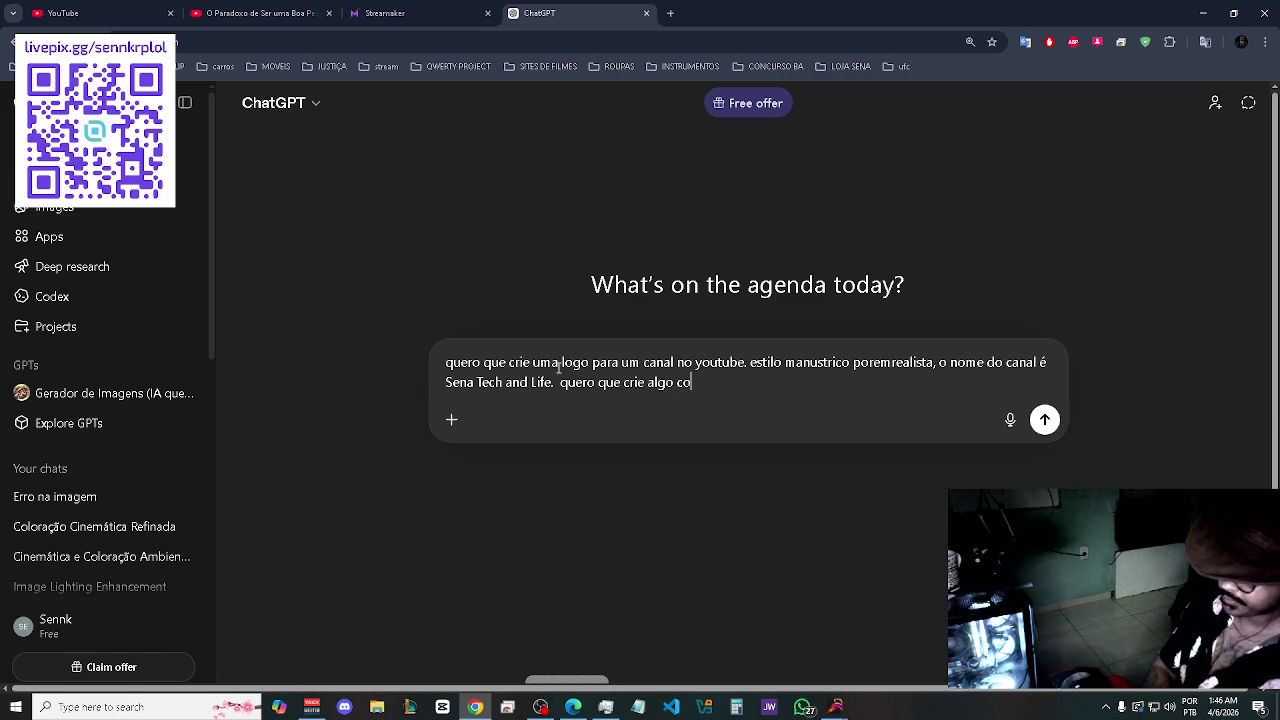
pyautogui.write('m o ')
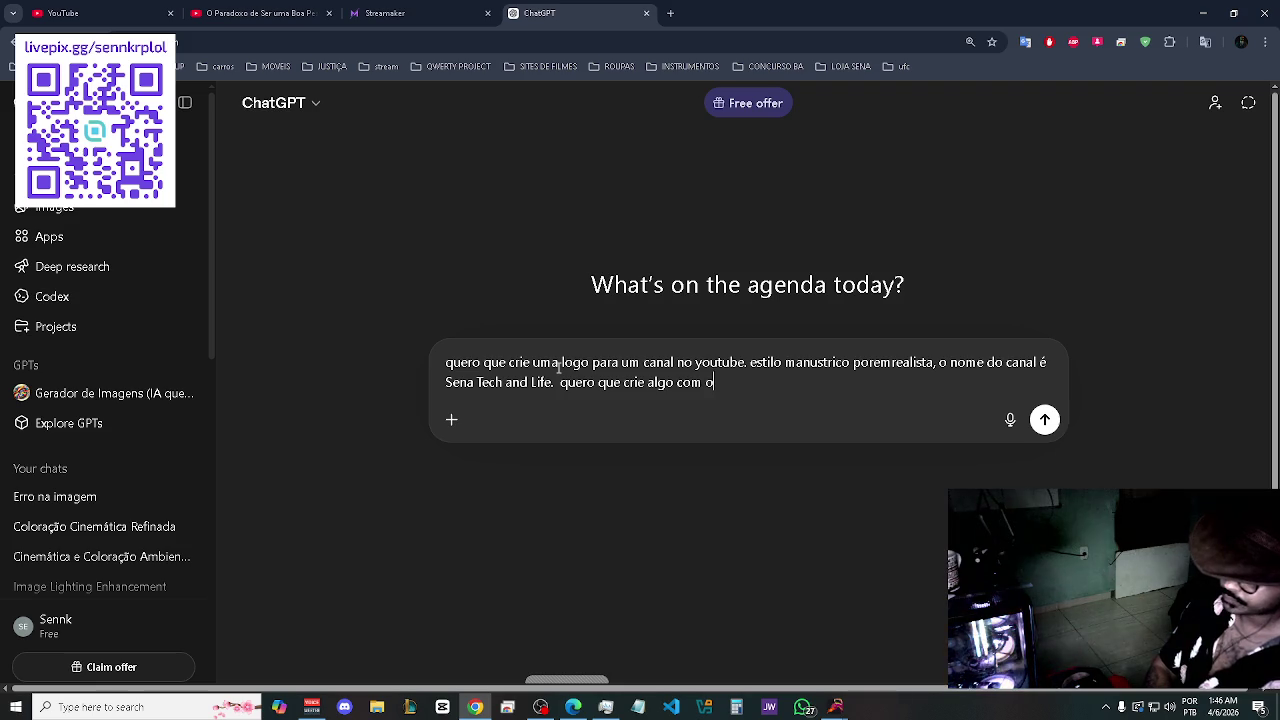
pyautogui.write('s se')
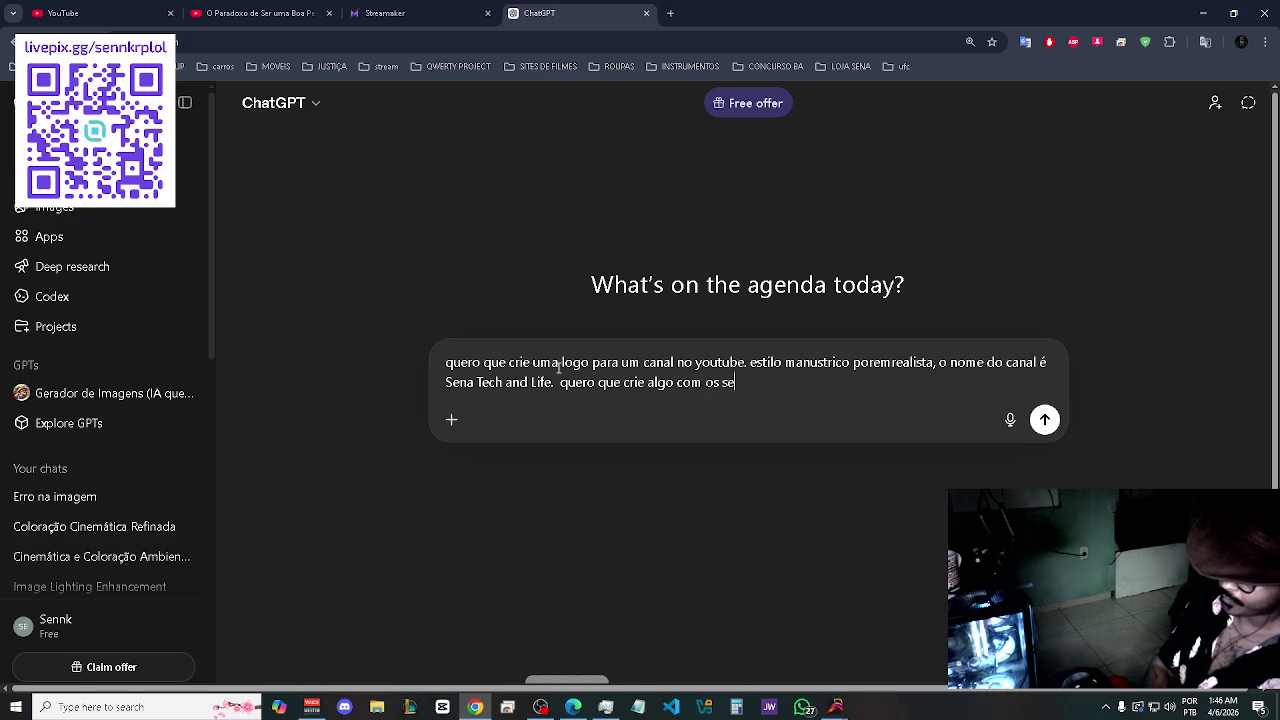
pyautogui.write('guintes')
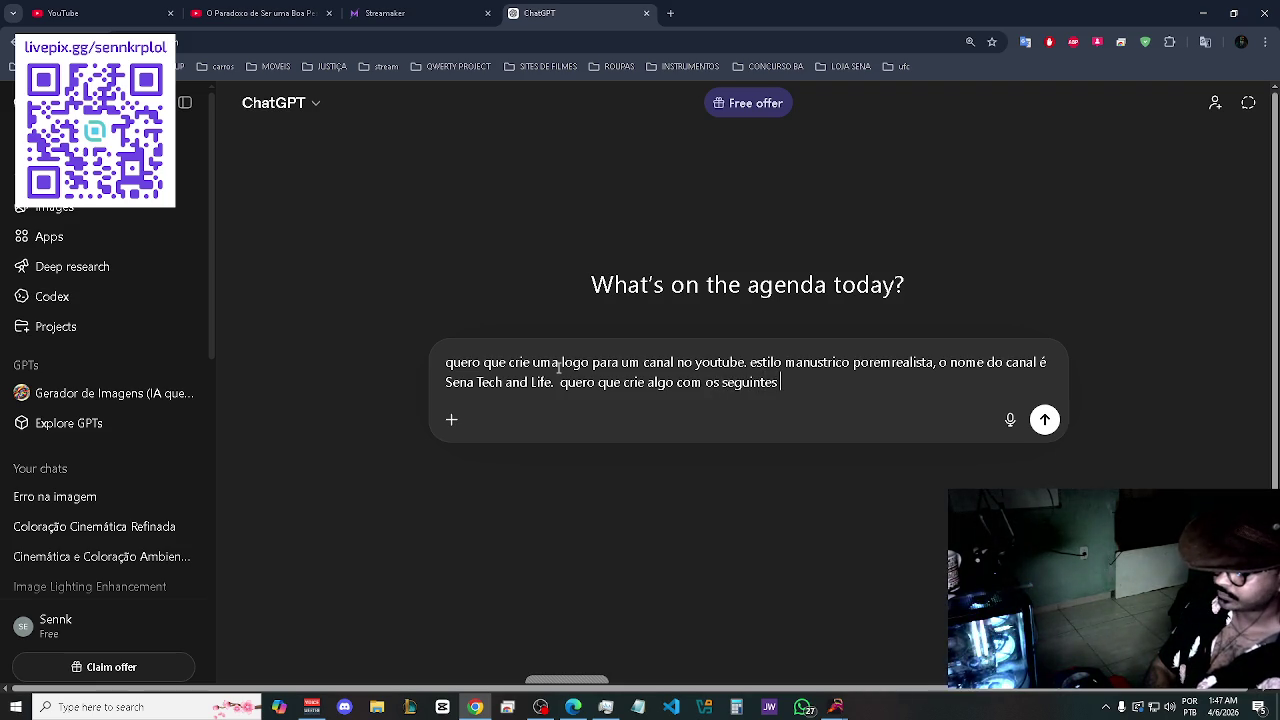
pyautogui.write(' requisitos')
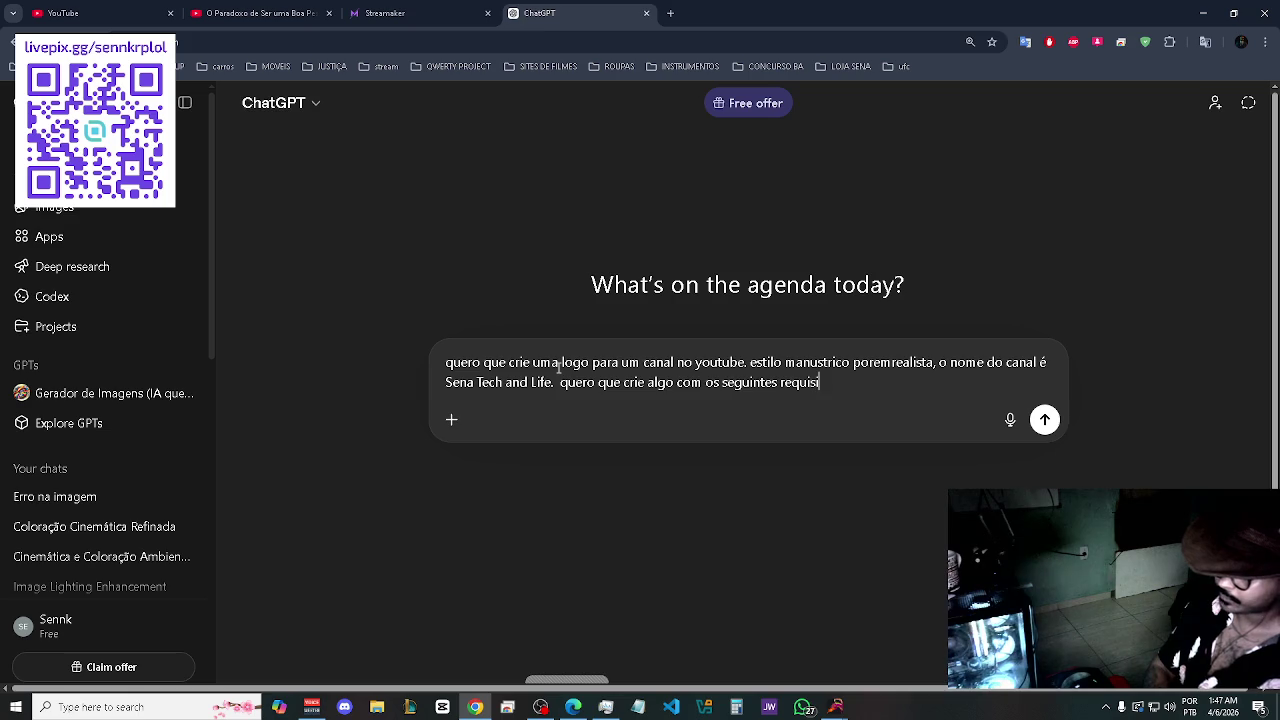
pyautogui.write(': ')
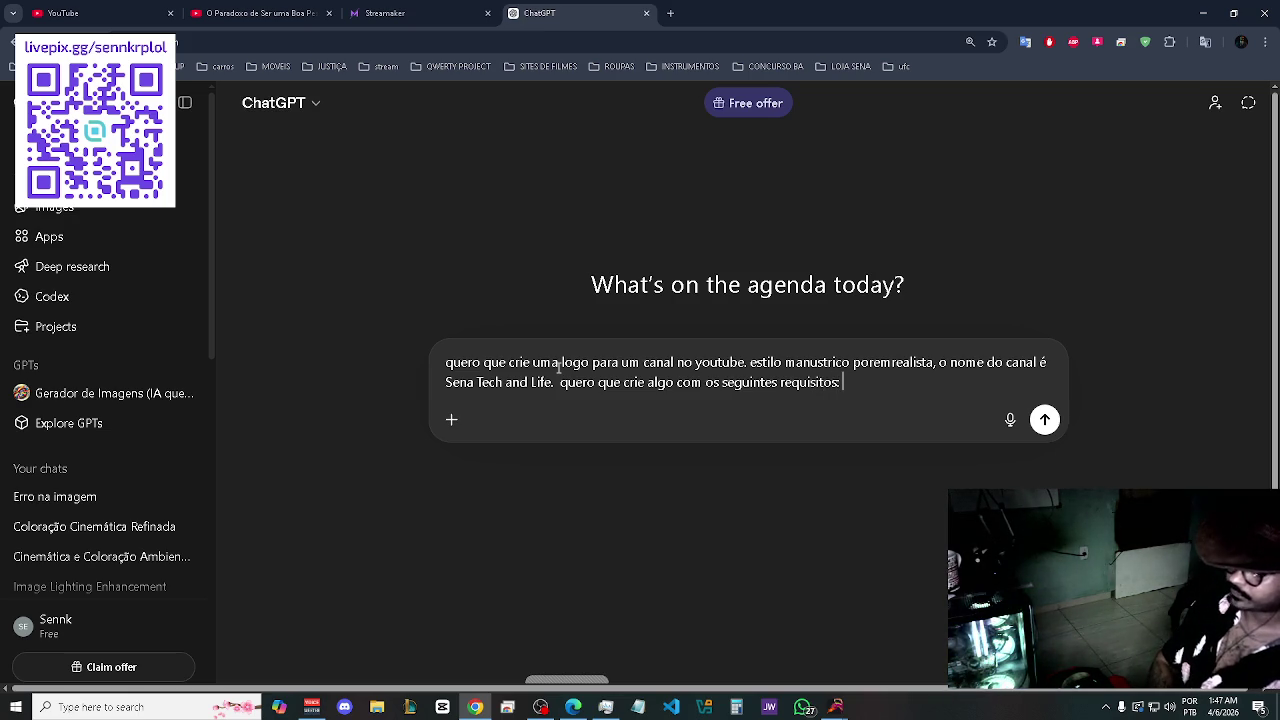
pyautogui.write('O ')
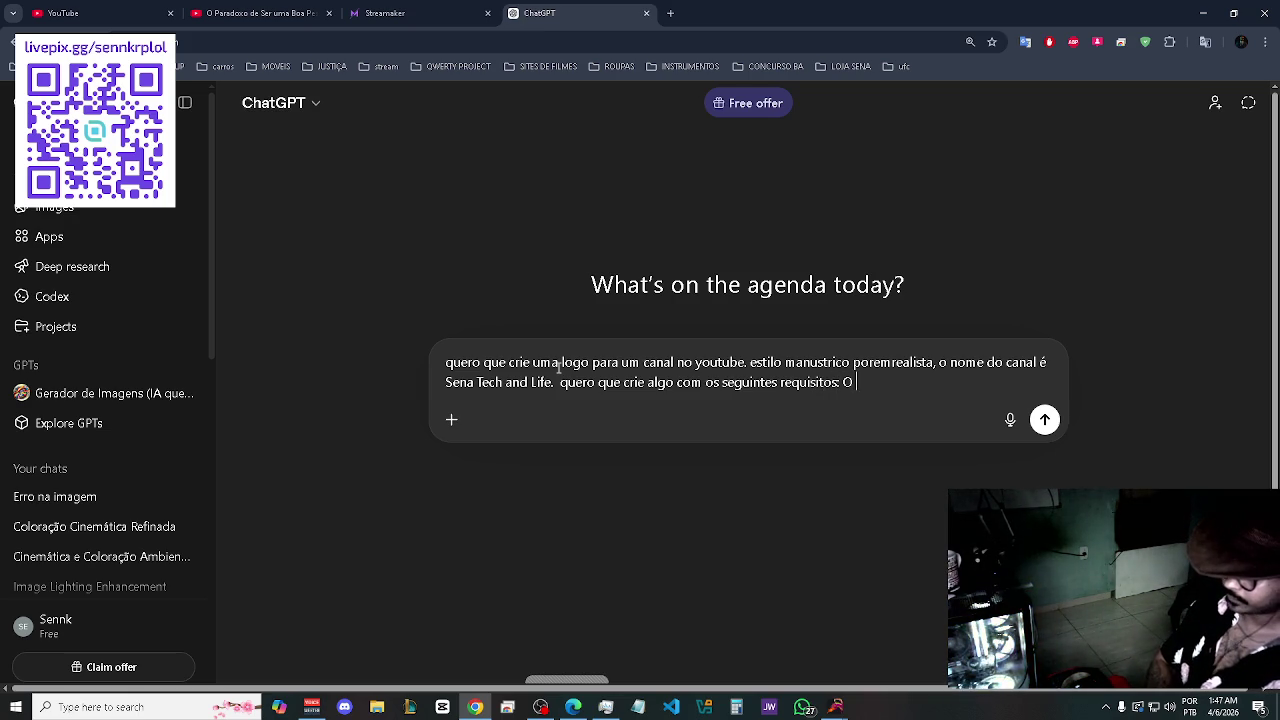
pyautogui.write('S')
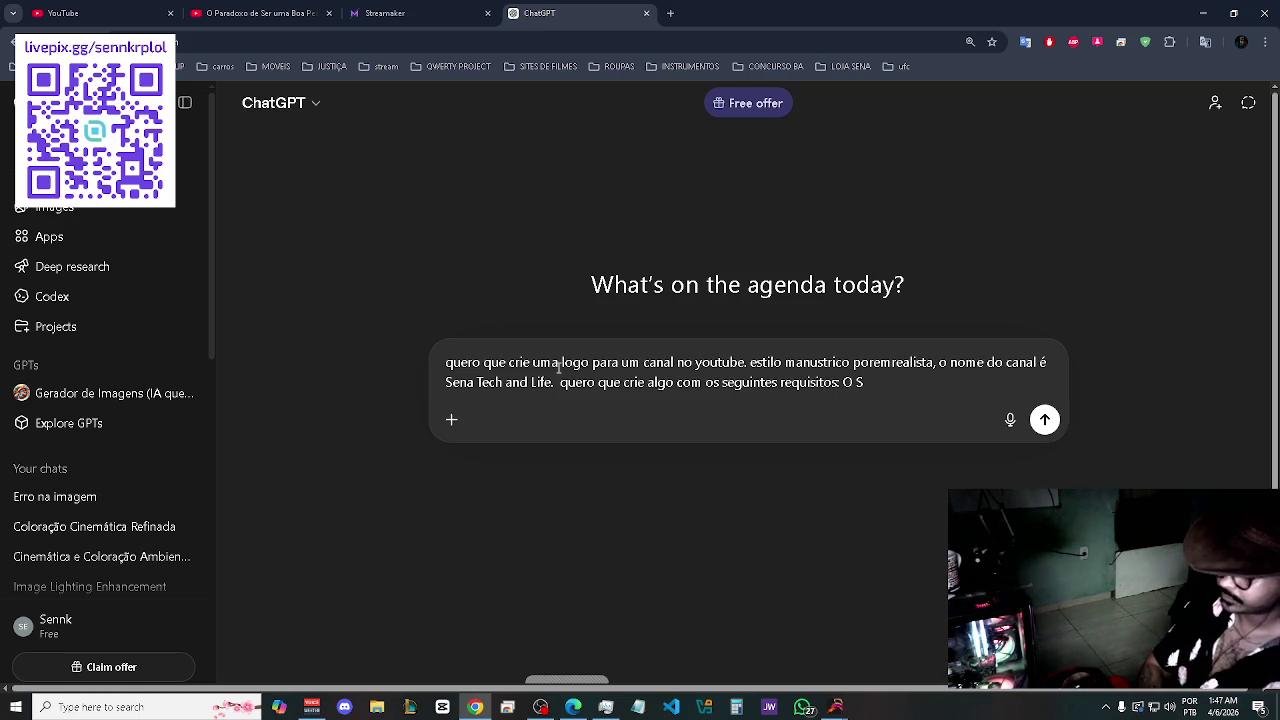
pyautogui.write(' seja')
pyautogui.write(' a ab')
# - Specify the S as the main base for fitting other letters, with the T centred vertically on the S
pyautogui.press('BackSpace')
pyautogui.press('BackSpace')
pyautogui.write('ba')
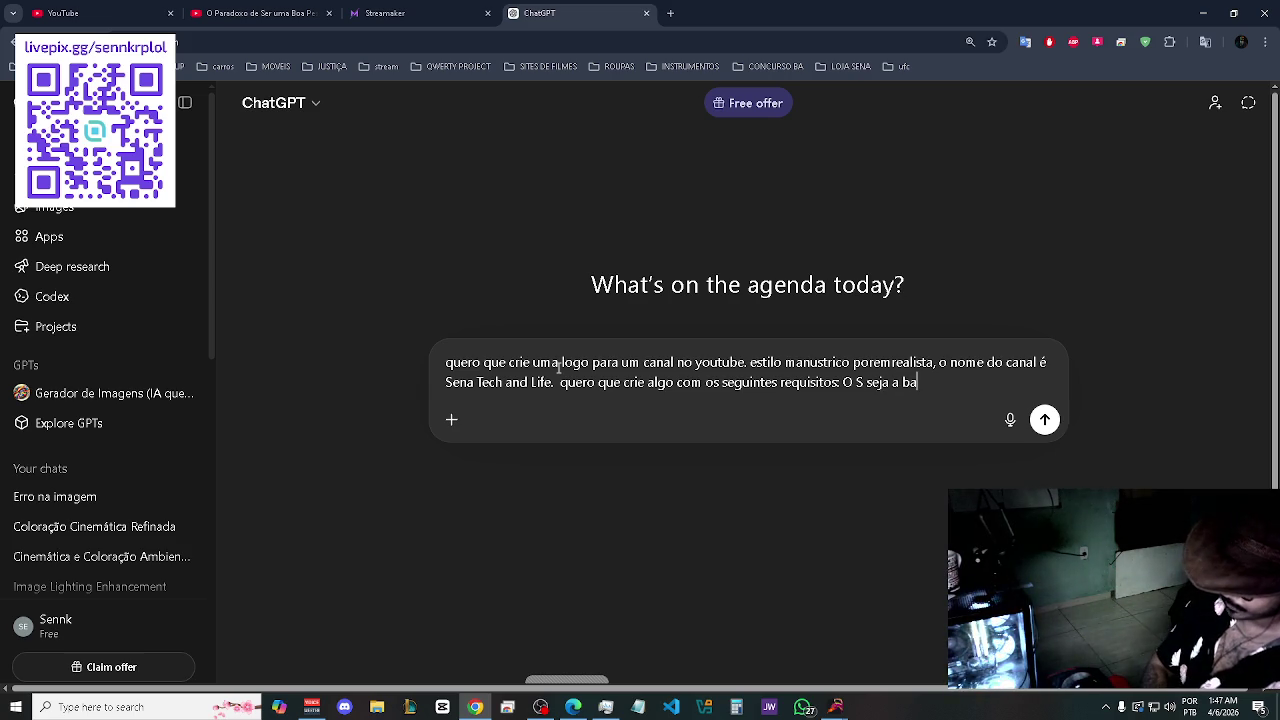
pyautogui.write('se principal')
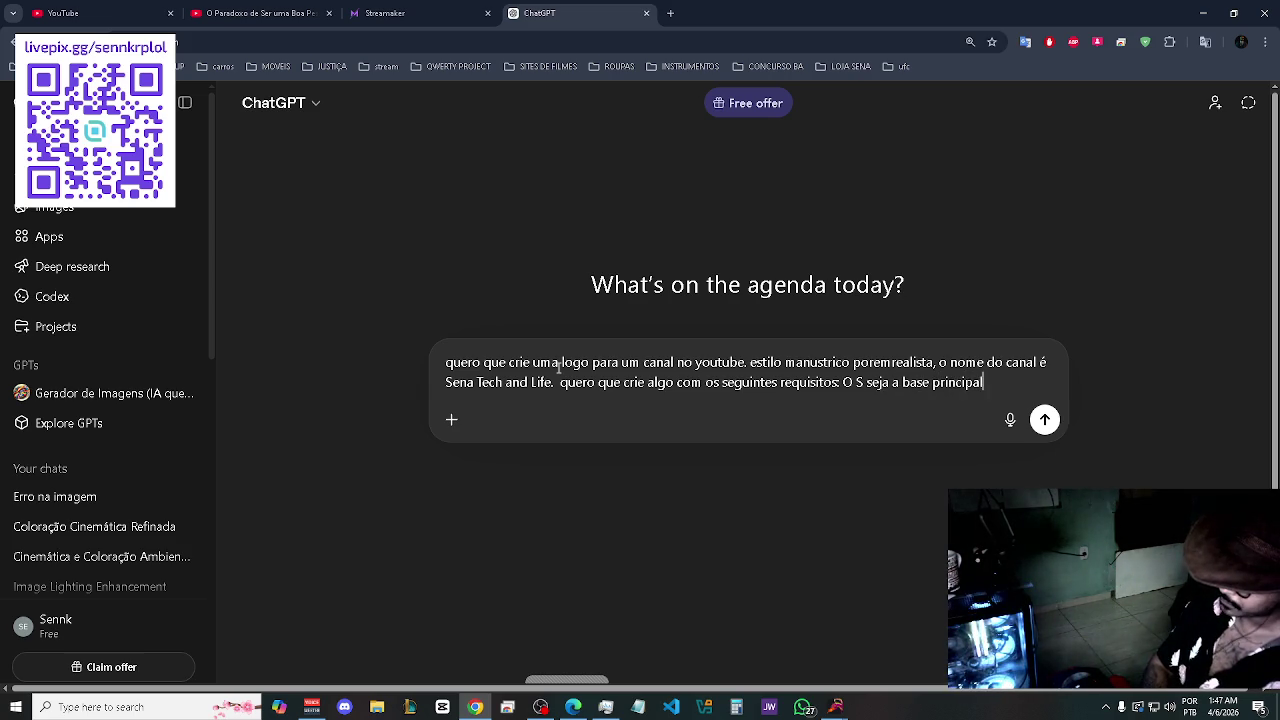
pyautogui.write(' para o')
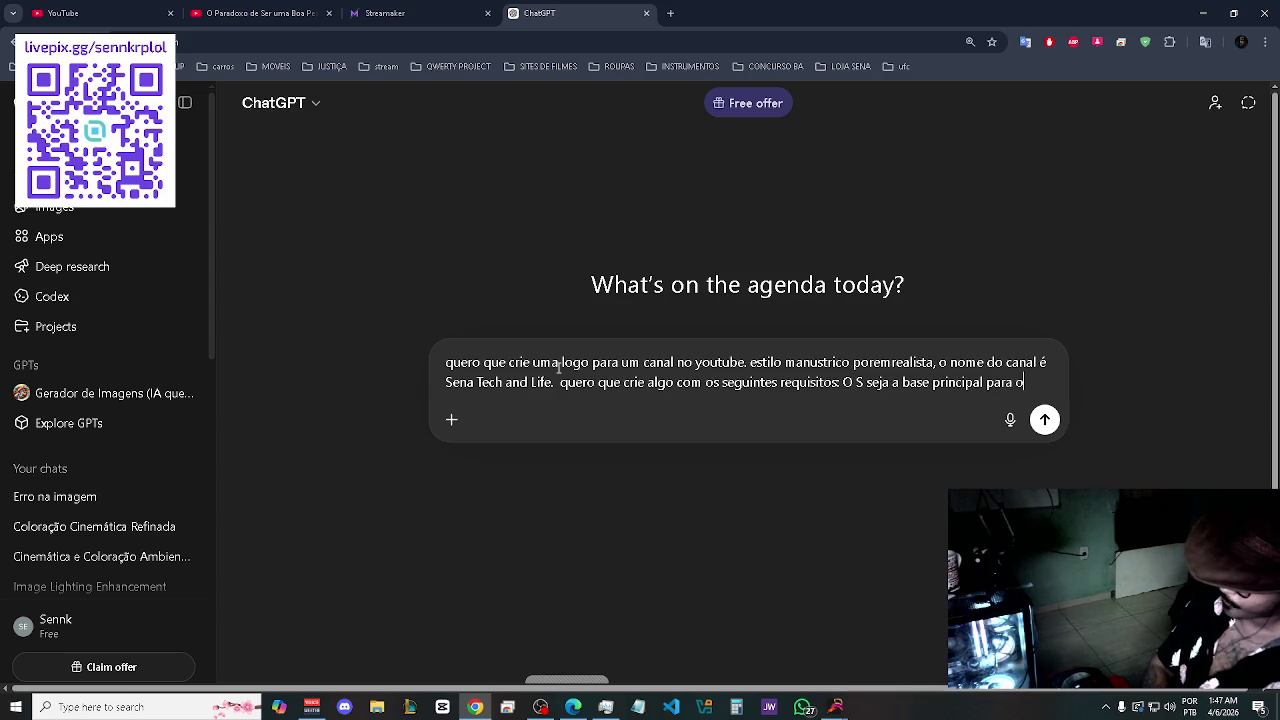
pyautogui.write(' encaite')
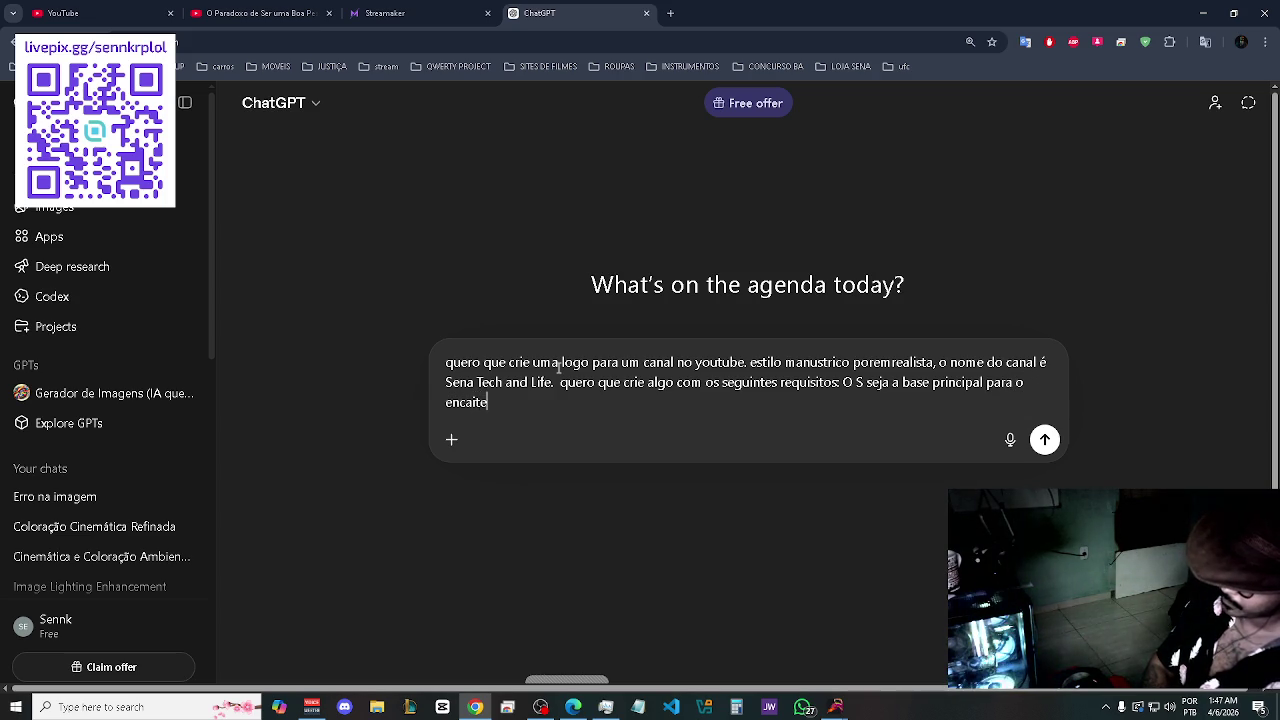
pyautogui.press('BackSpace')
pyautogui.press('BackSpace')
pyautogui.write('xe ')
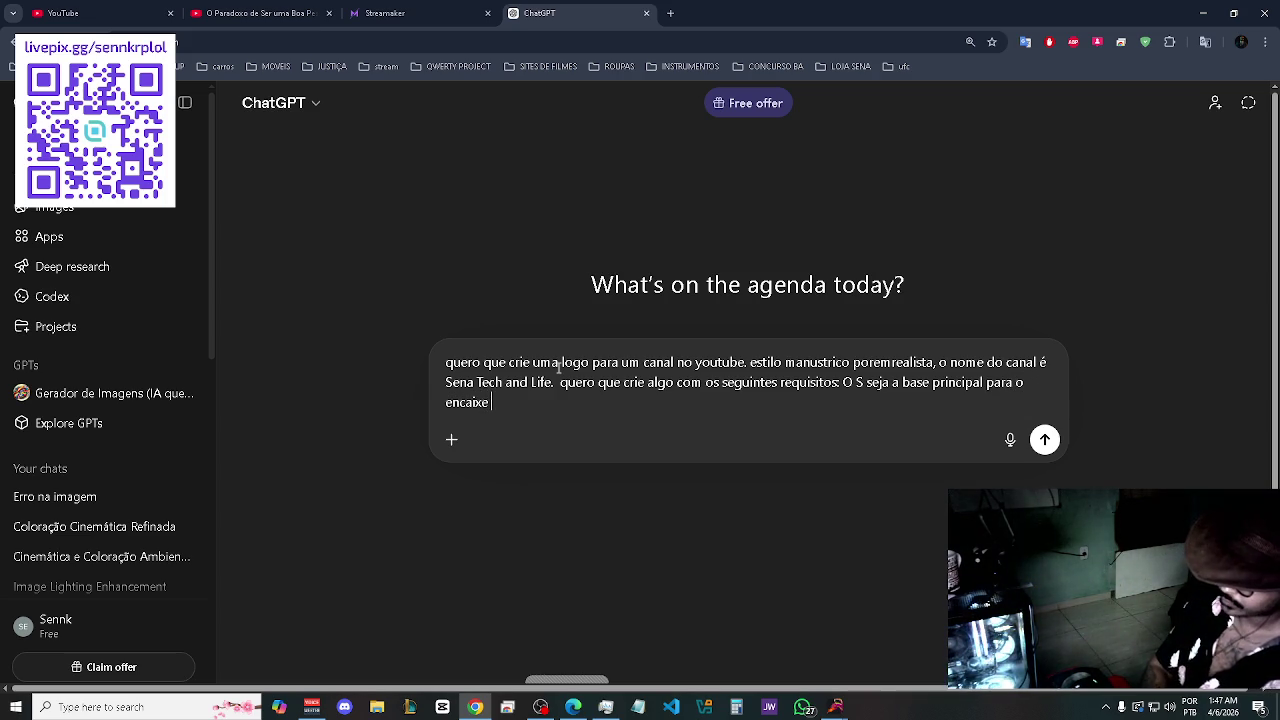
pyautogui.write('de')
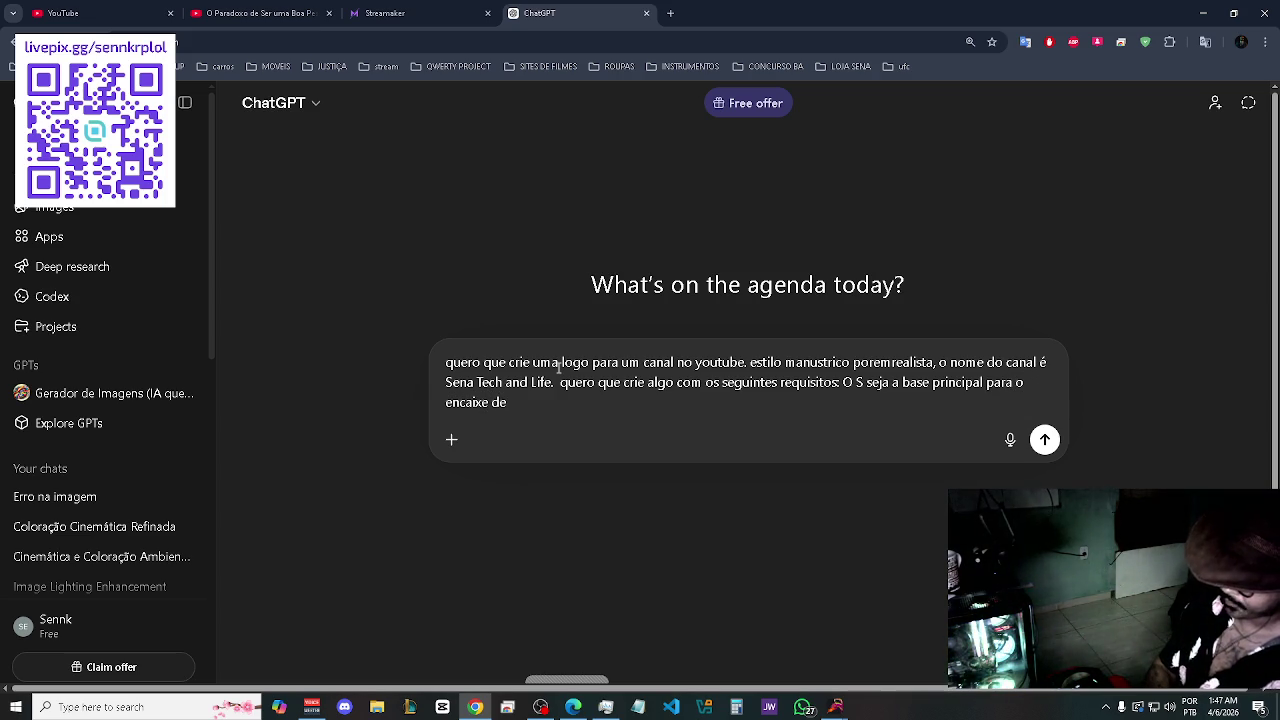
pyautogui.write(' outras le')
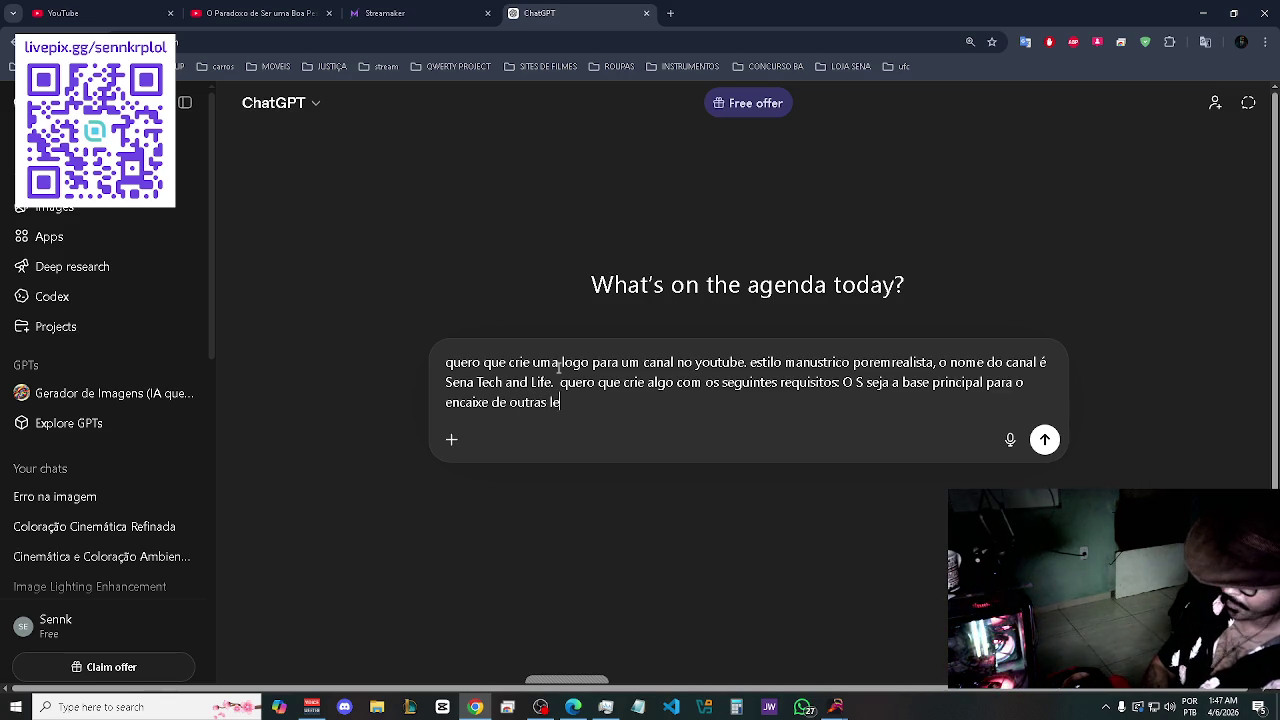
pyautogui.write('tras,')
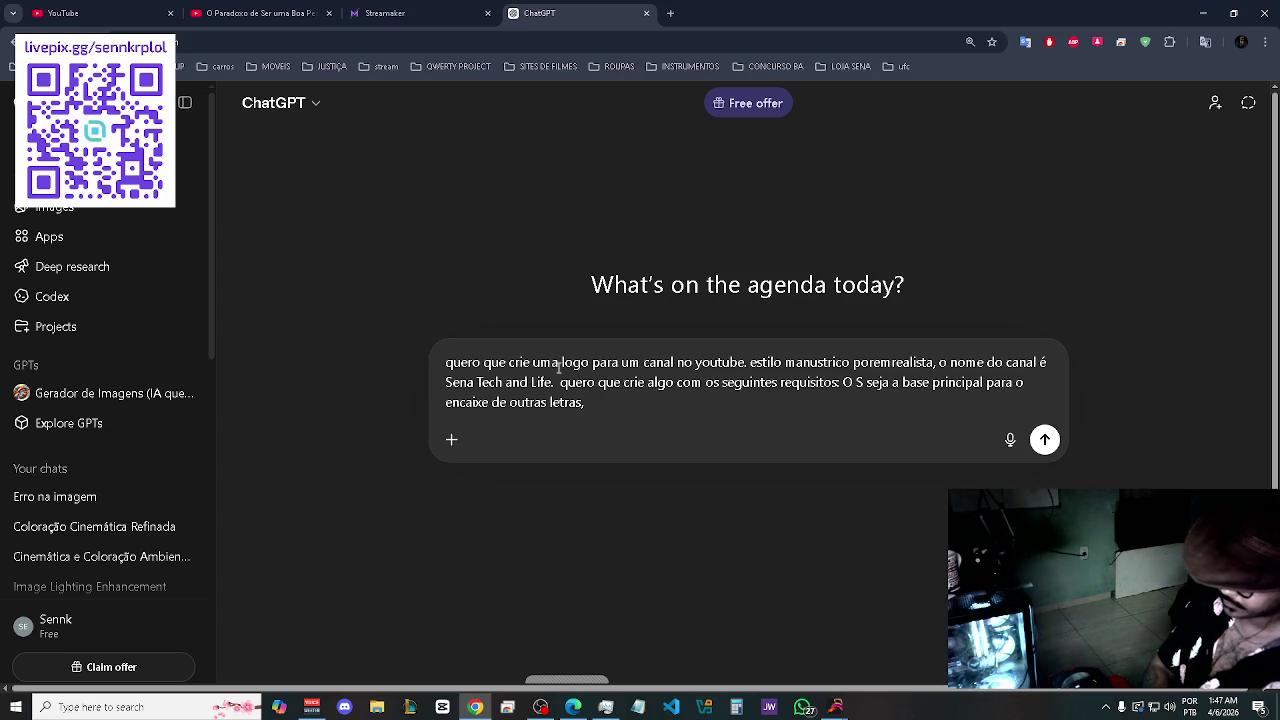
pyautogui.write(' colo')
pyautogui.write('o ')
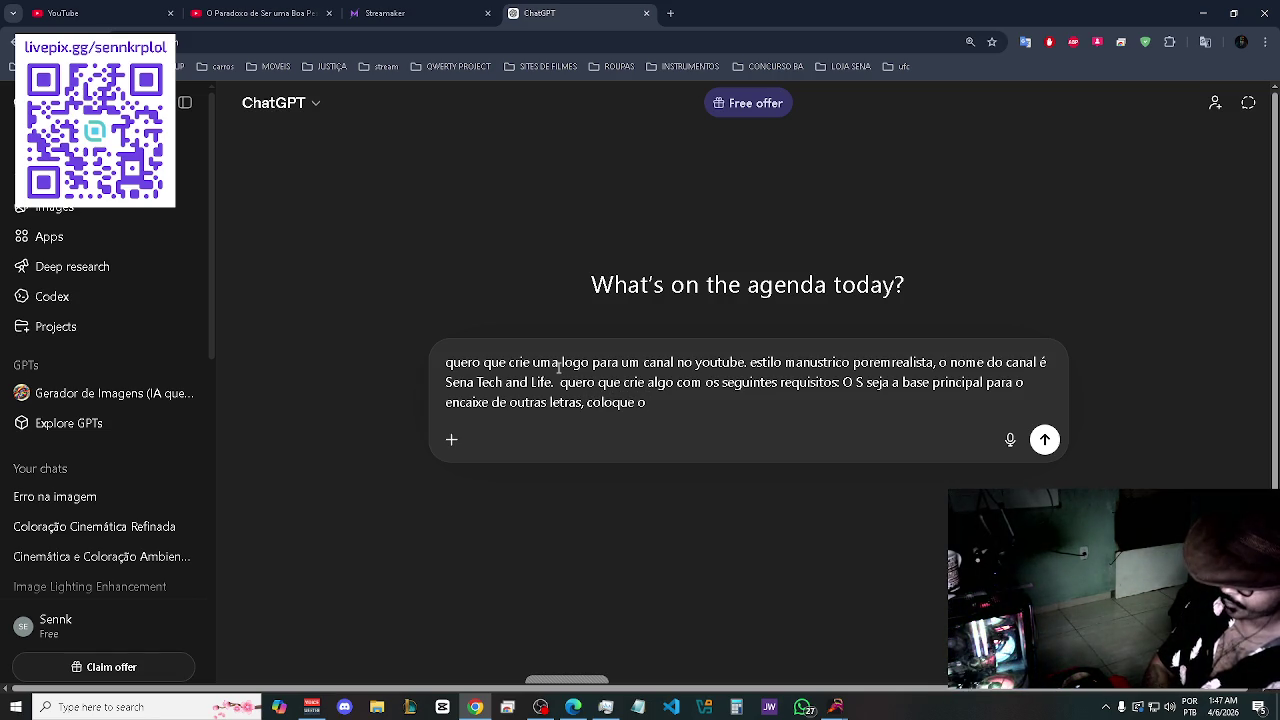
pyautogui.write('T')
pyautogui.write(' na ver')
pyautogui.press('BackSpace')
pyautogui.press('BackSpace')
pyautogui.press('BackSpace')
pyautogui.write('centralizado no')
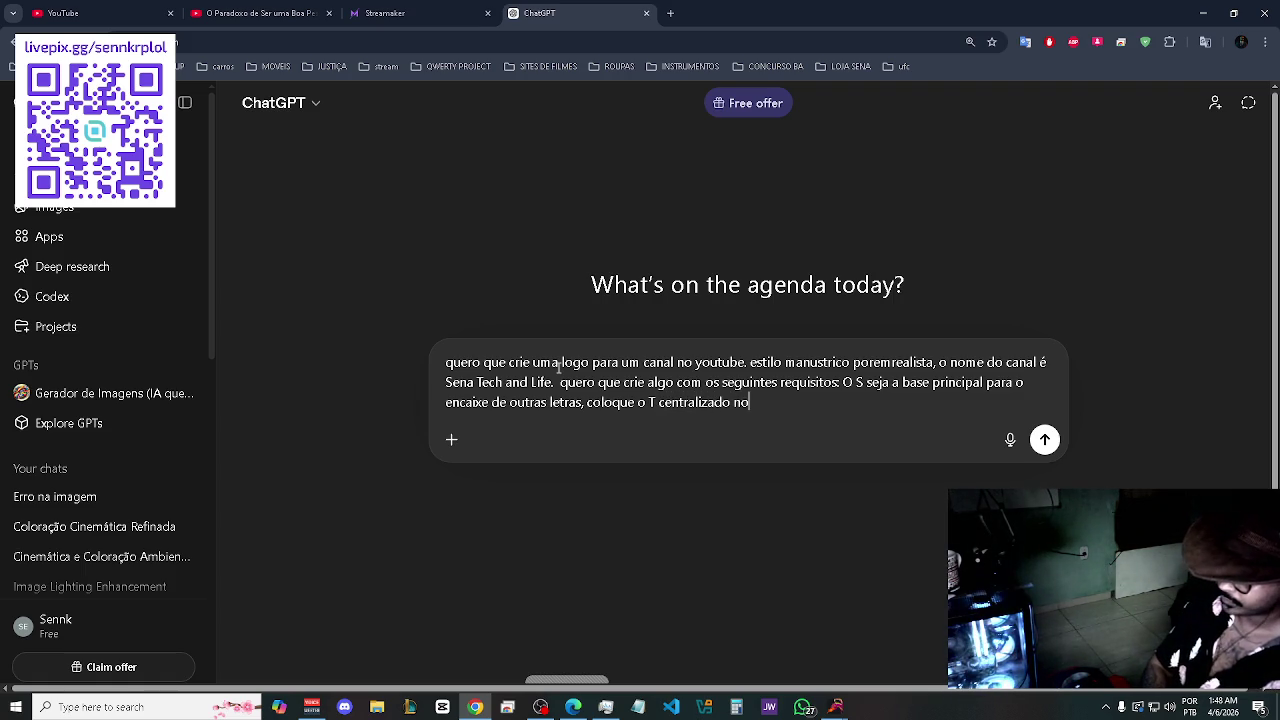
pyautogui.write(' S')
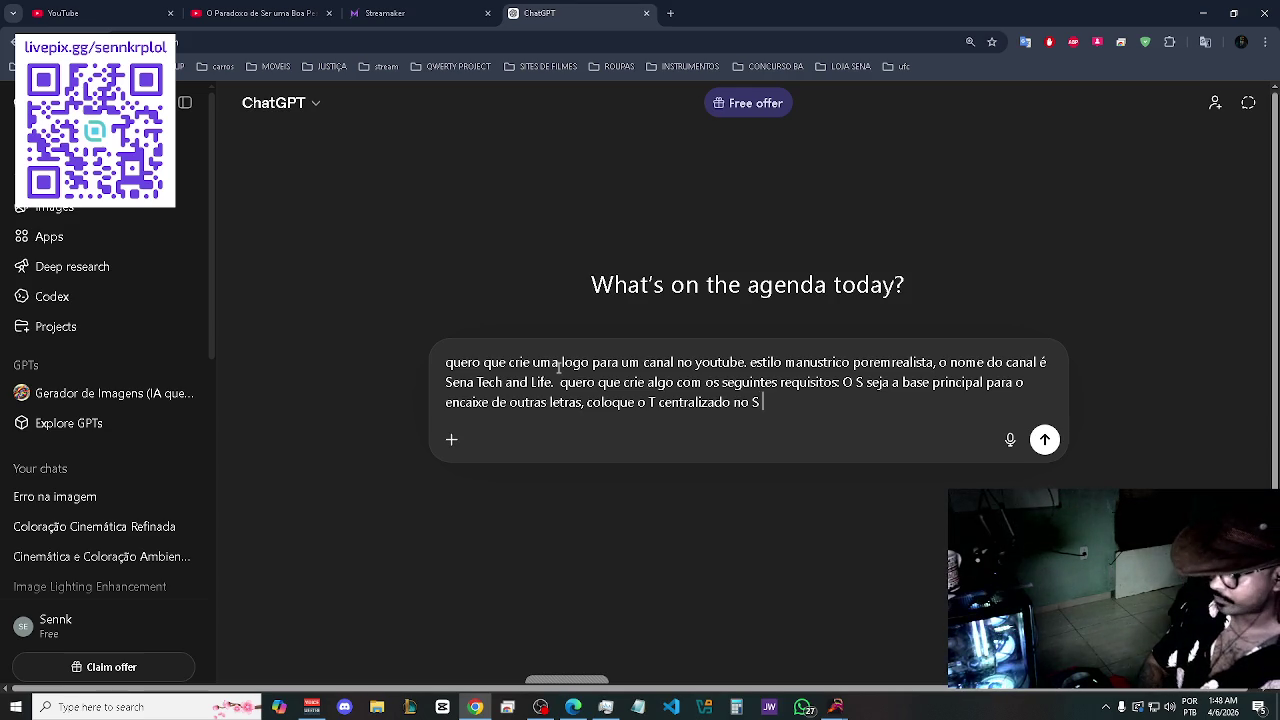
pyautogui.write(' e')
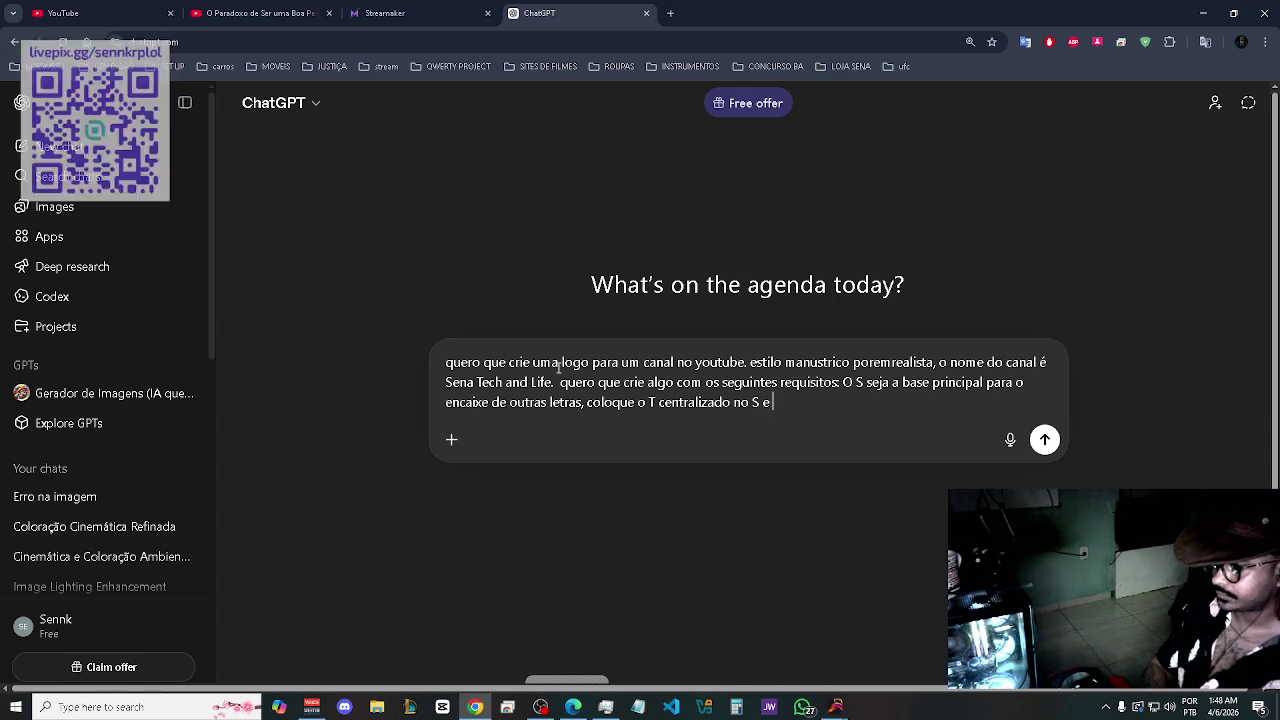
pyautogui.write(' na vertical')
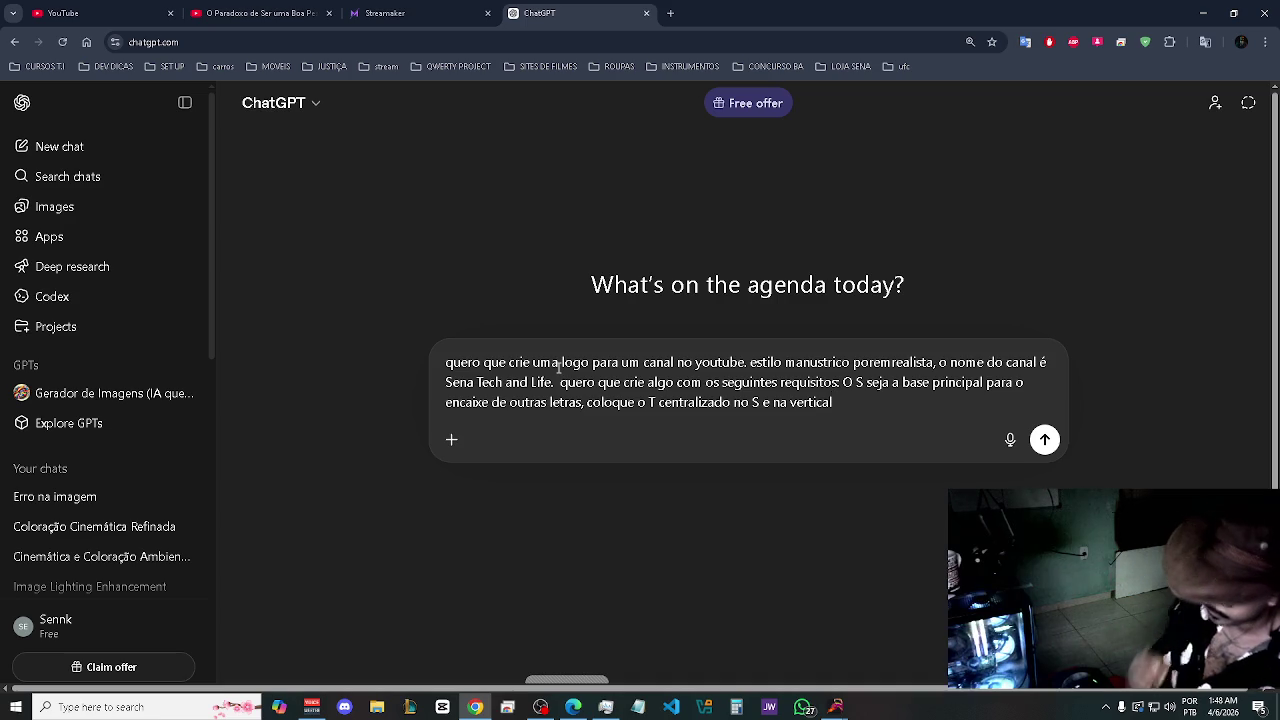
# - Add that the 'a' of 'and' can be omitted, the L is left to creativity, and the channel covers technology
pyautogui.write('o')
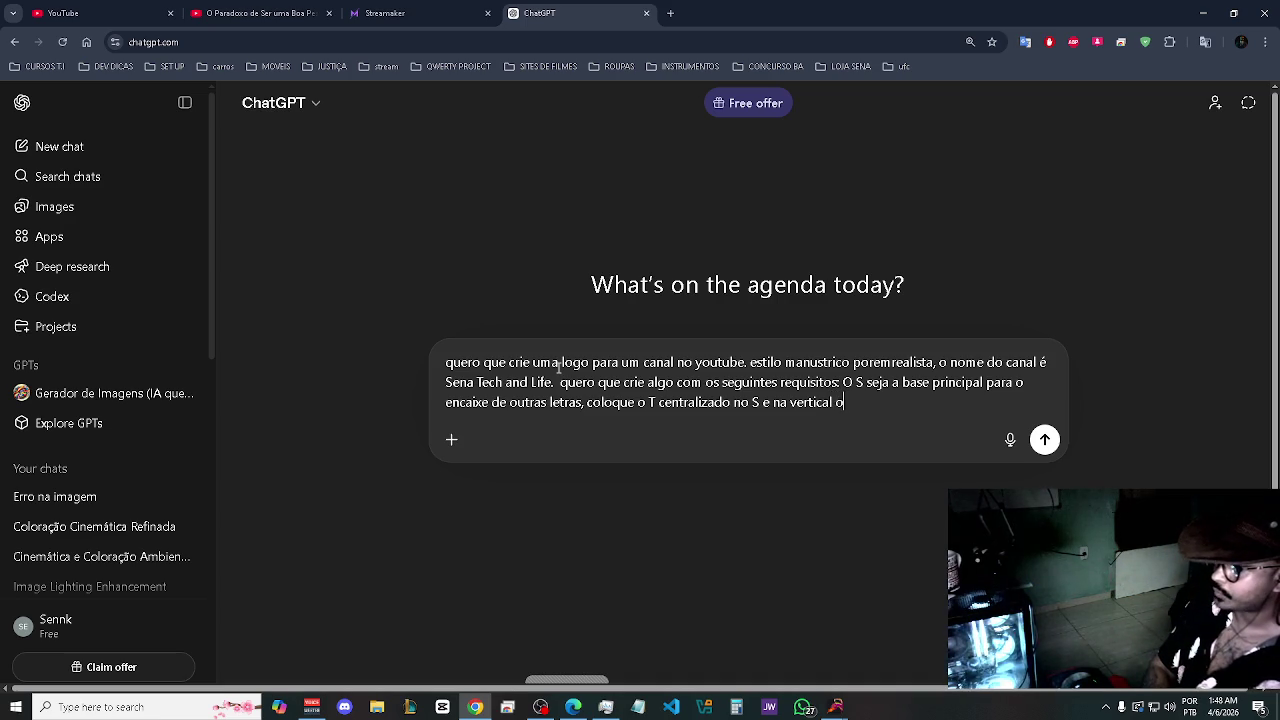
pyautogui.write(' a de and')
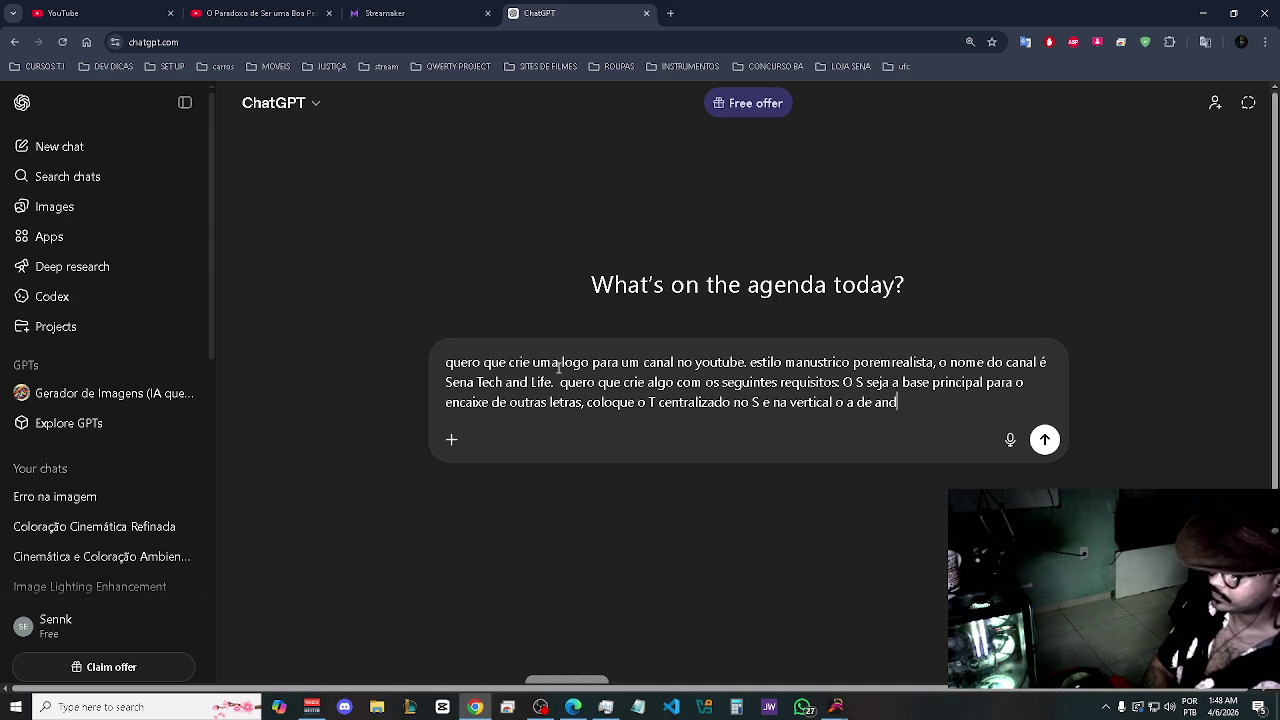
pyautogui.write(' nao precis')
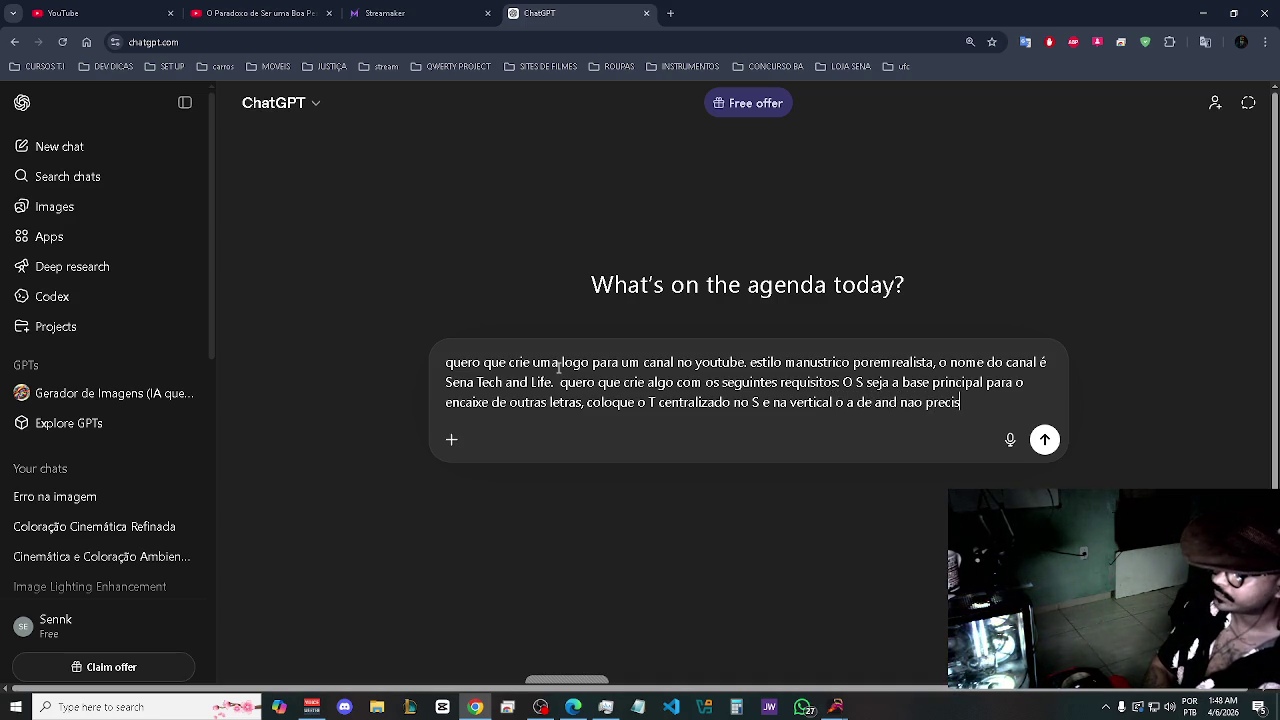
pyautogui.write('a estar na ')
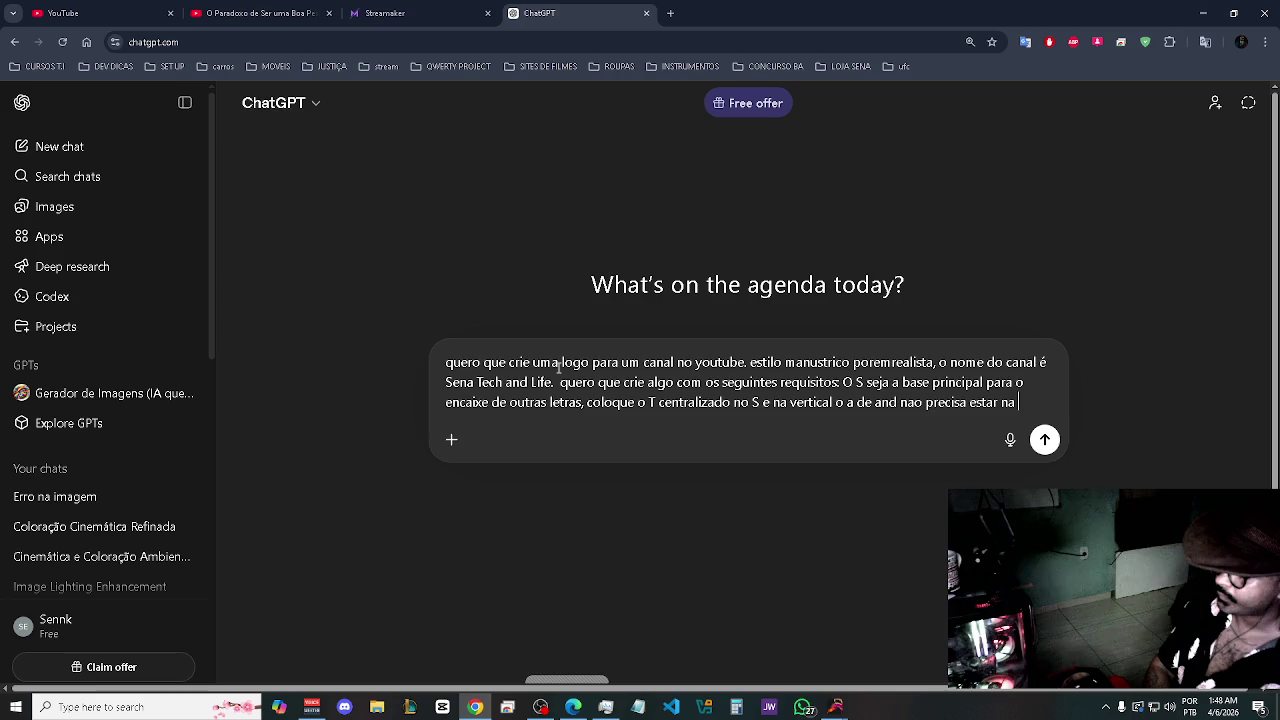
pyautogui.write('logo, ago')
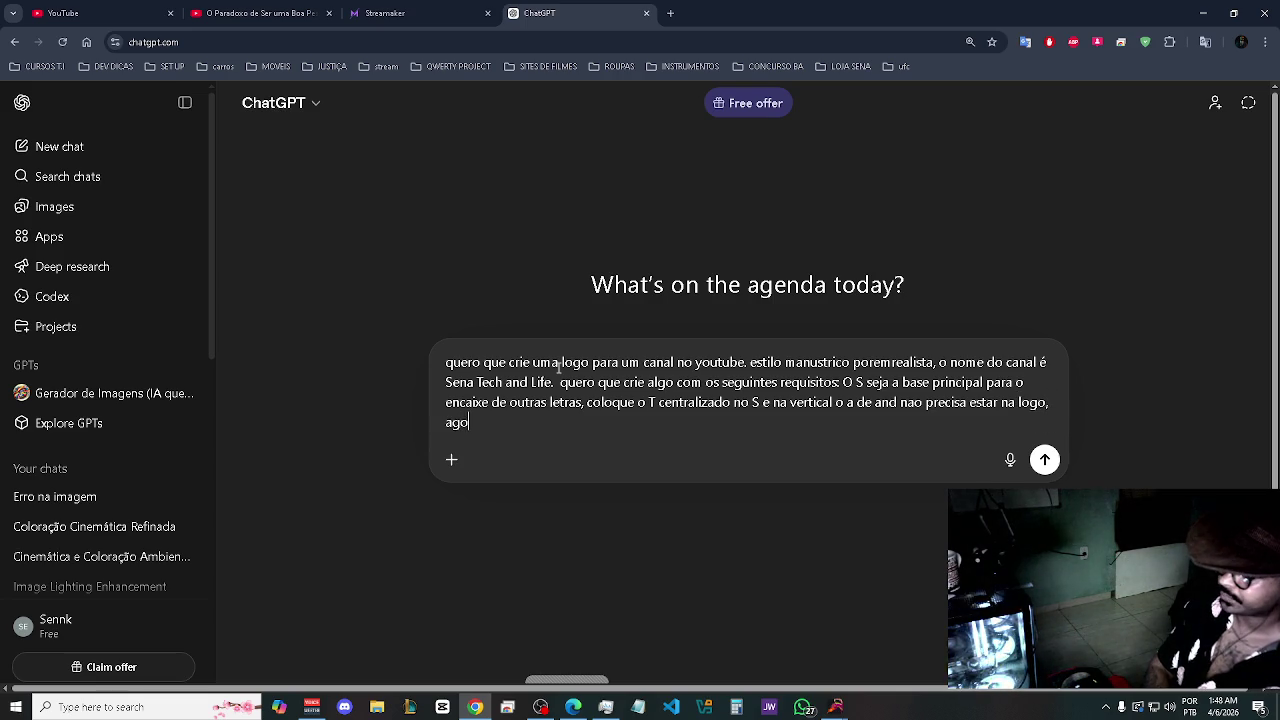
pyautogui.write('ra deixo ')
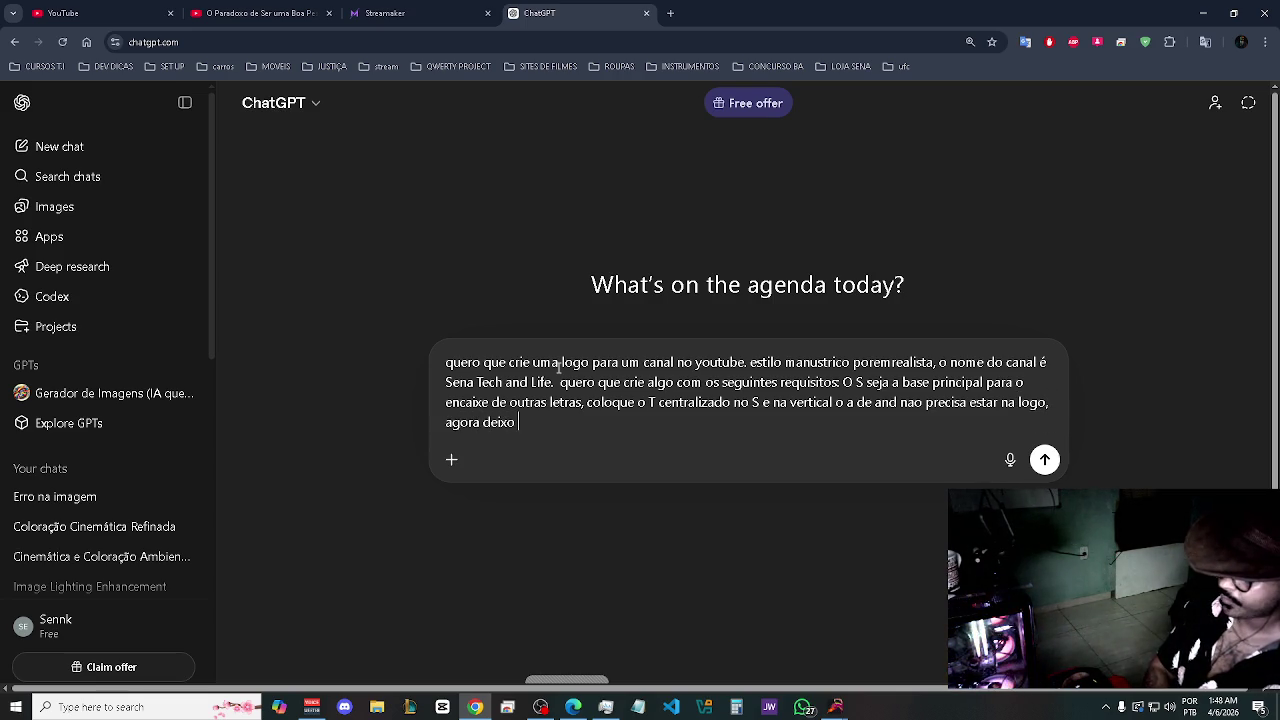
pyautogui.write('a letra L ')
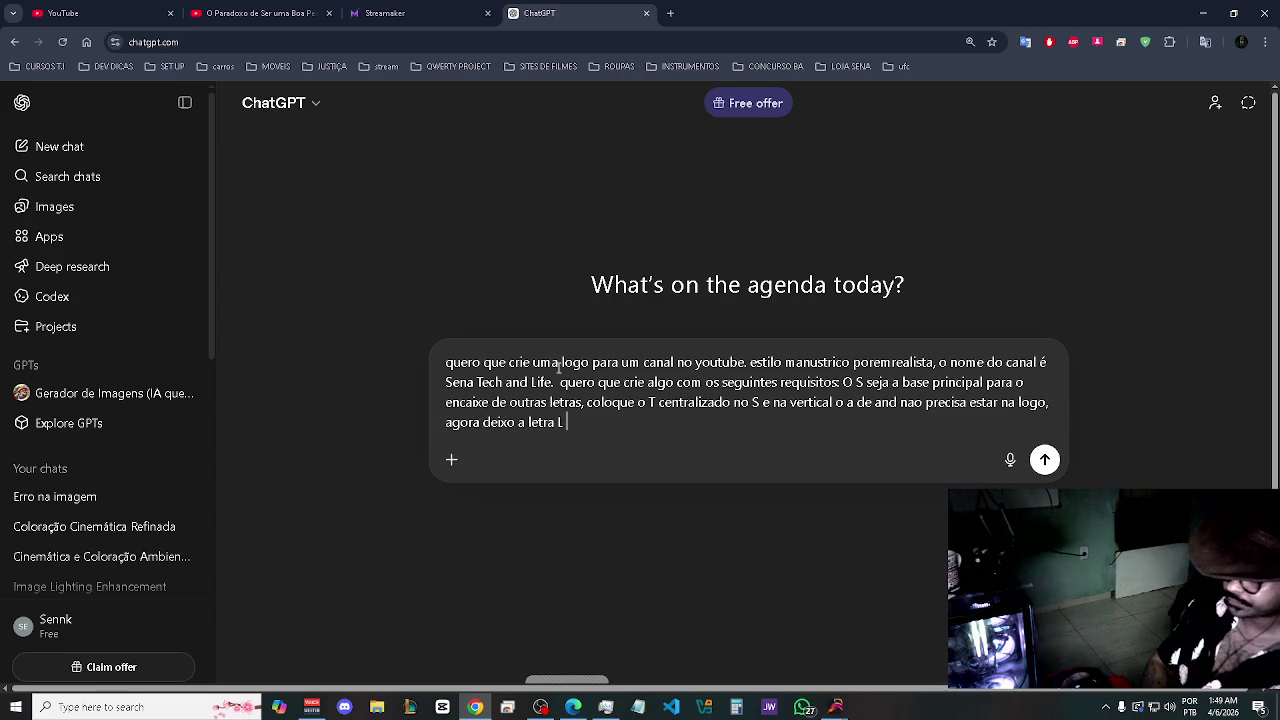
pyautogui.write('em suas ma')
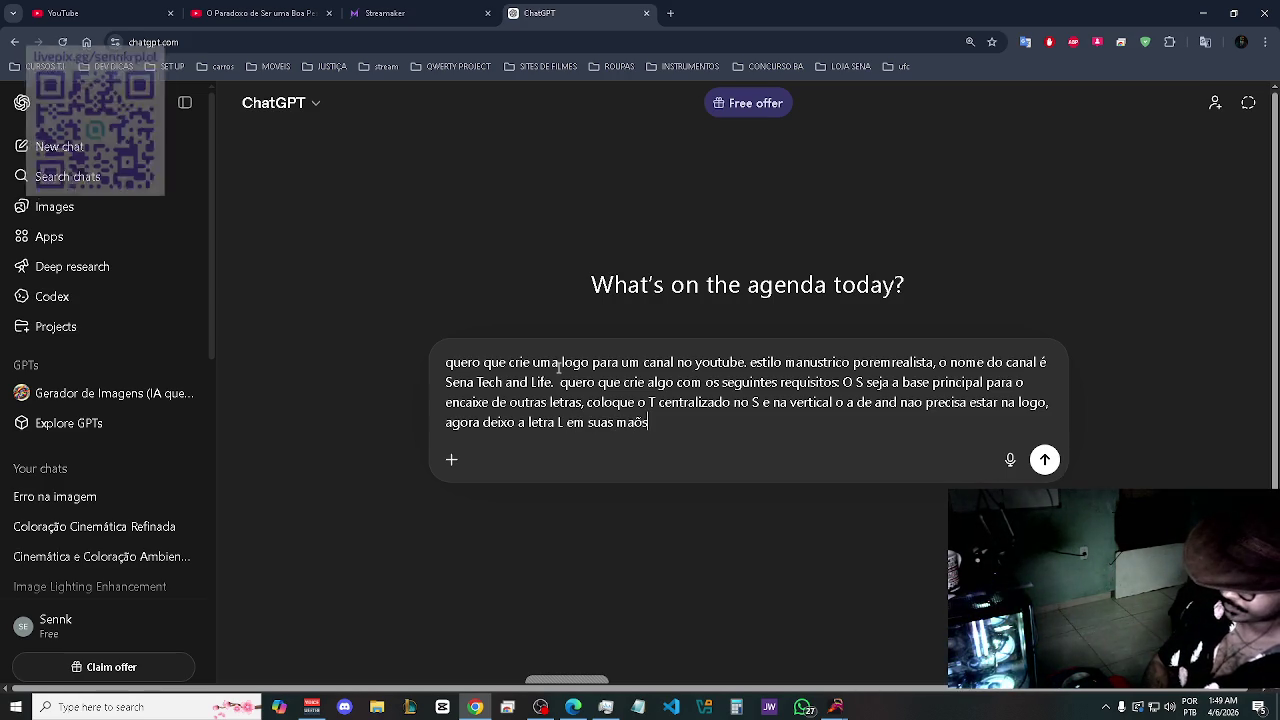
pyautogui.press('BackSpace')
pyautogui.write('ãos, ')
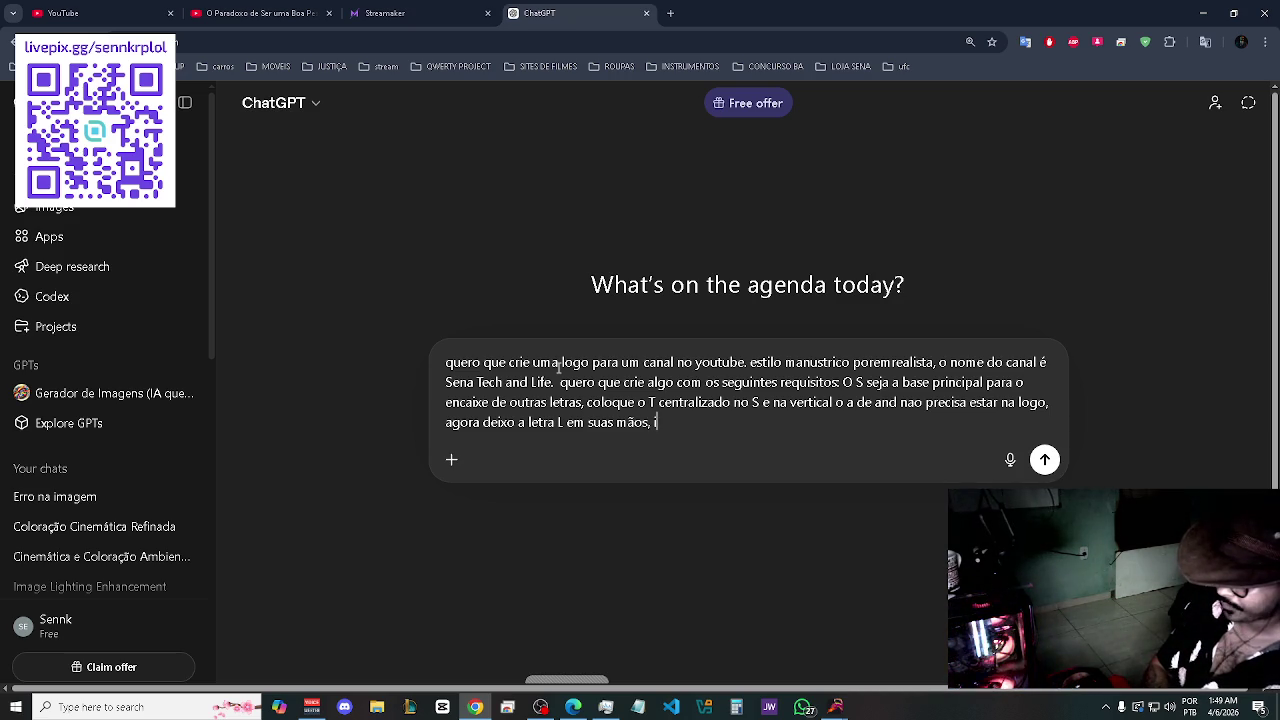
pyautogui.write('use')
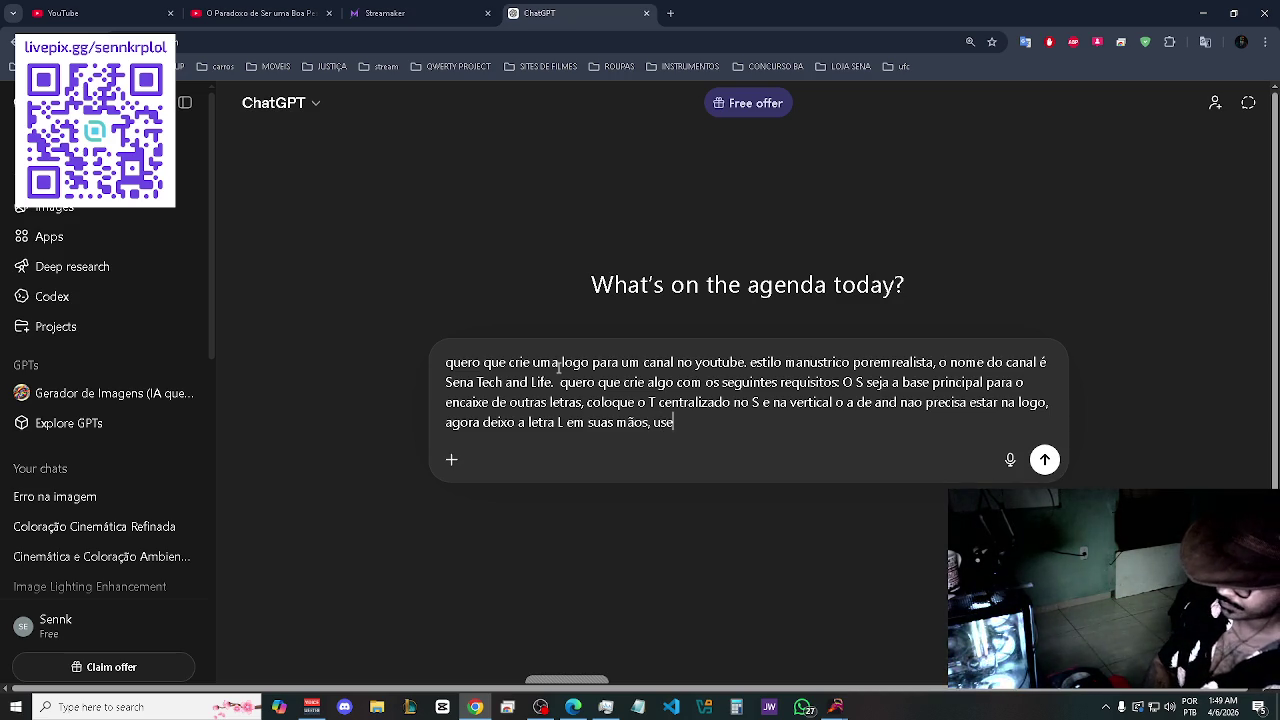
pyautogui.write(' a c')
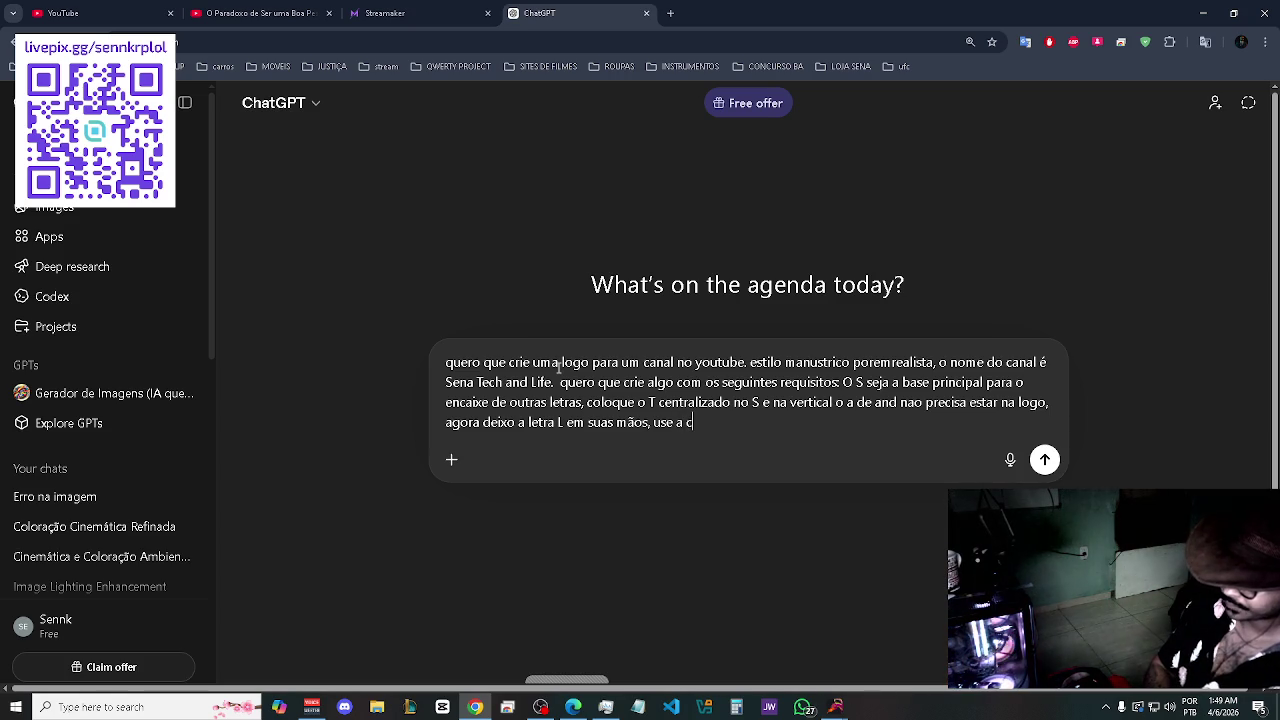
pyautogui.write('riatividad')
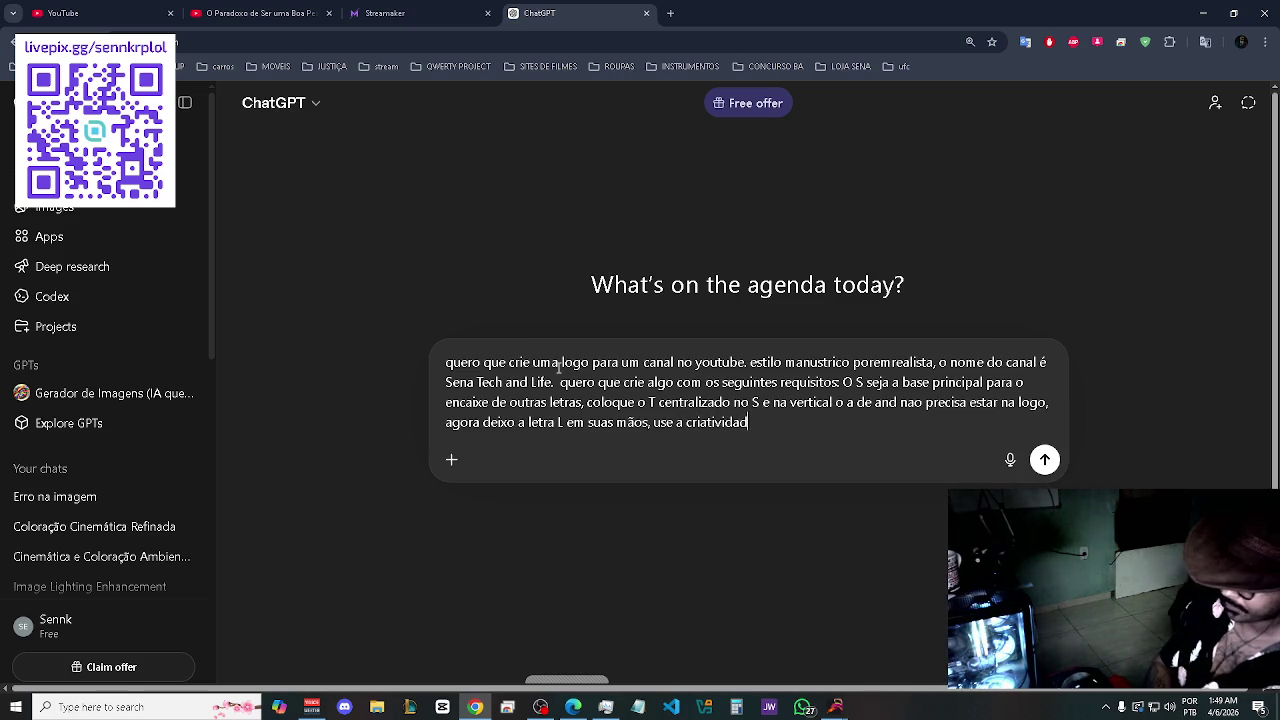
pyautogui.write('e.')
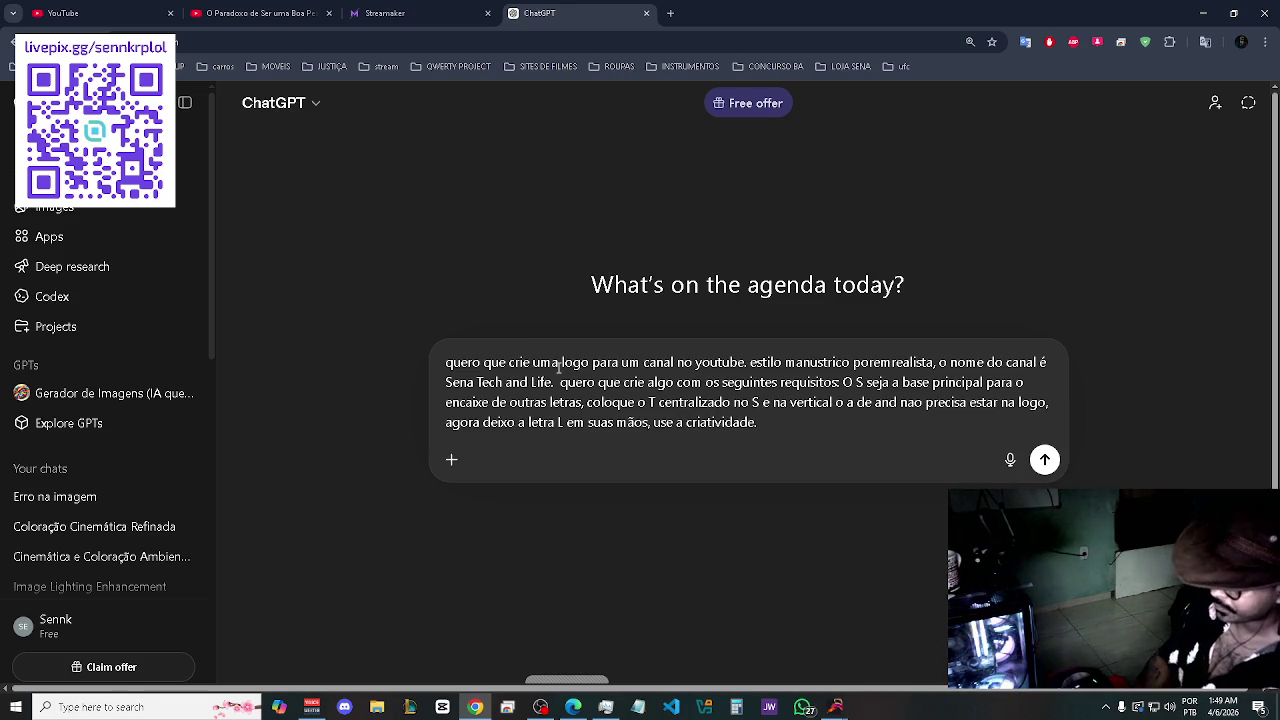
pyautogui.write(' o')
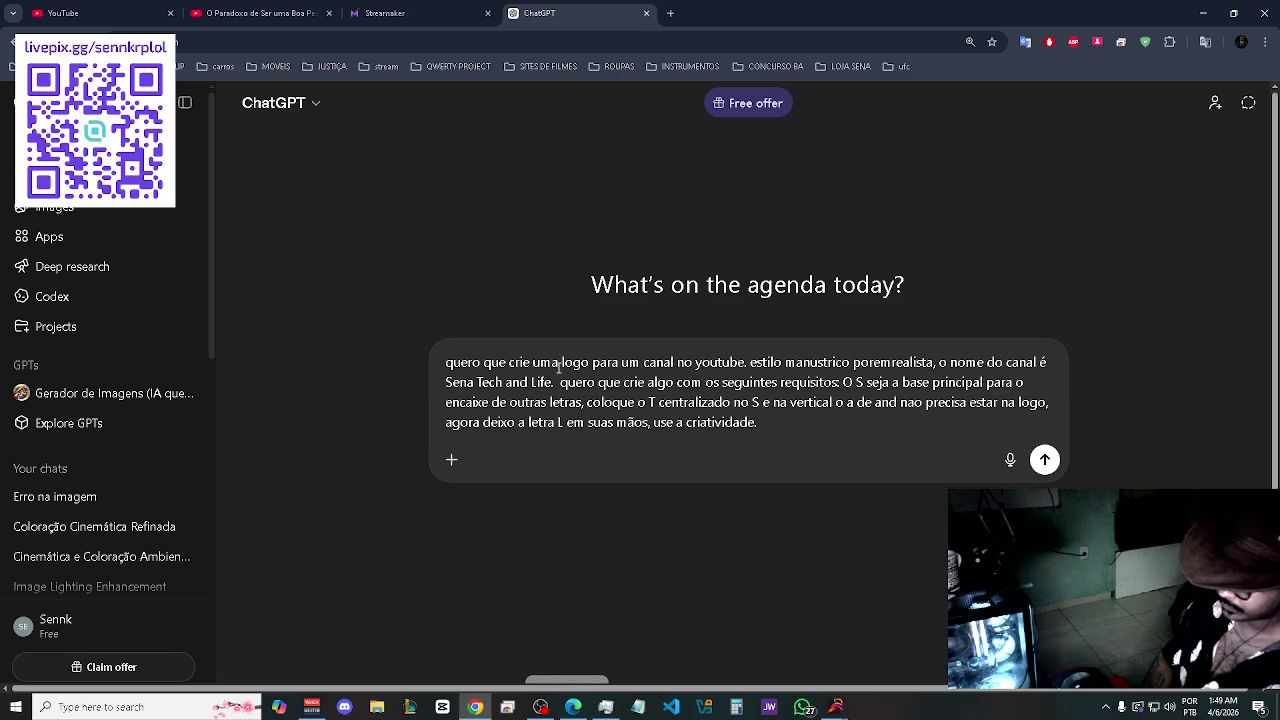
pyautogui.write('o')
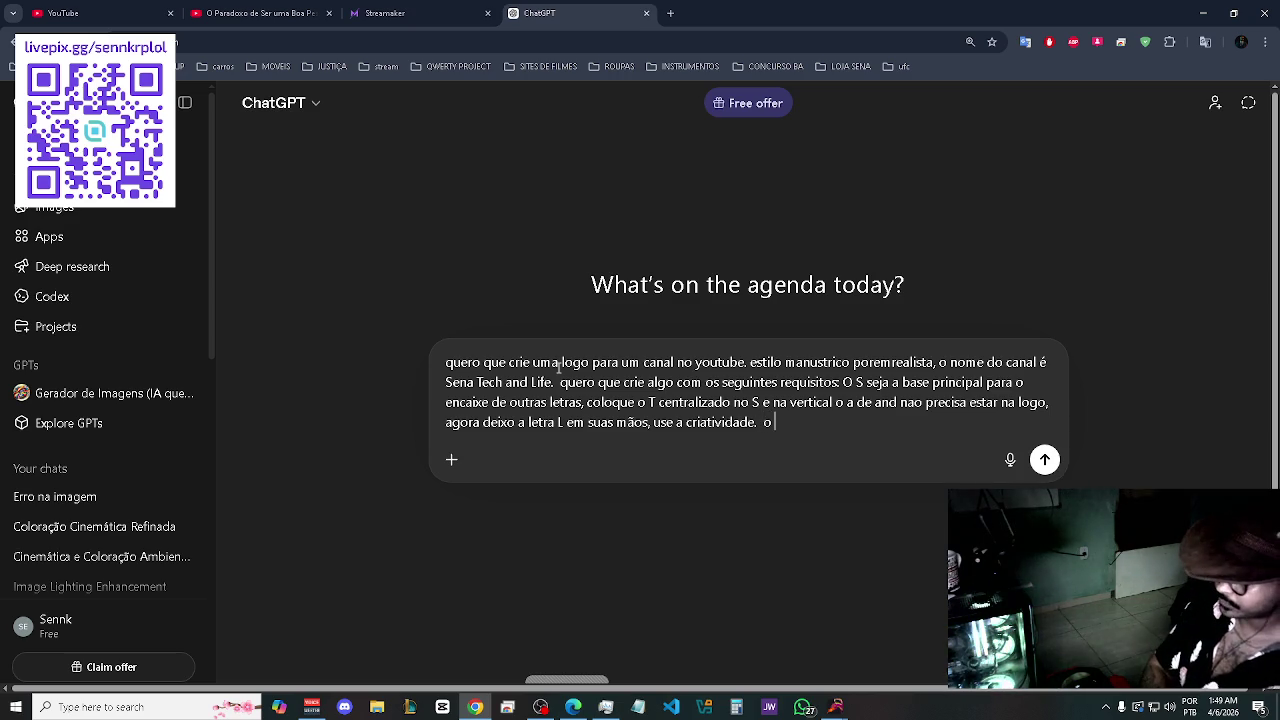
pyautogui.write(' canal')
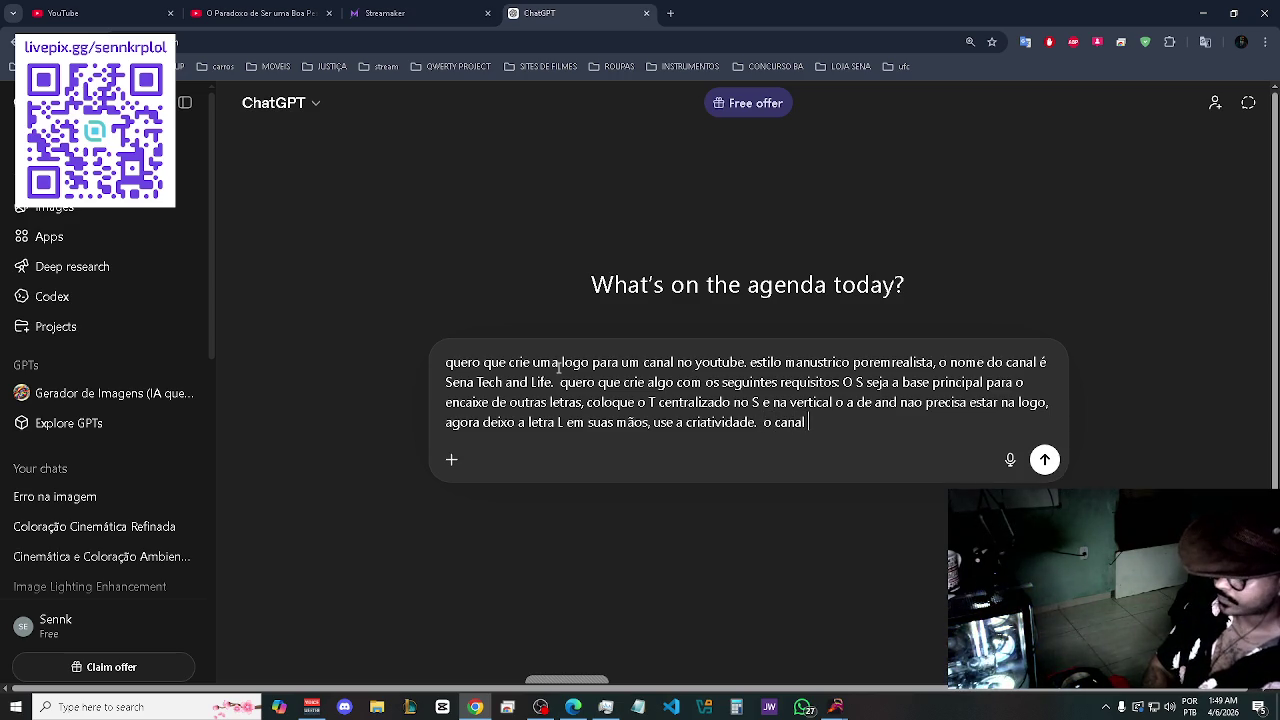
pyautogui.write(' vai buscar')
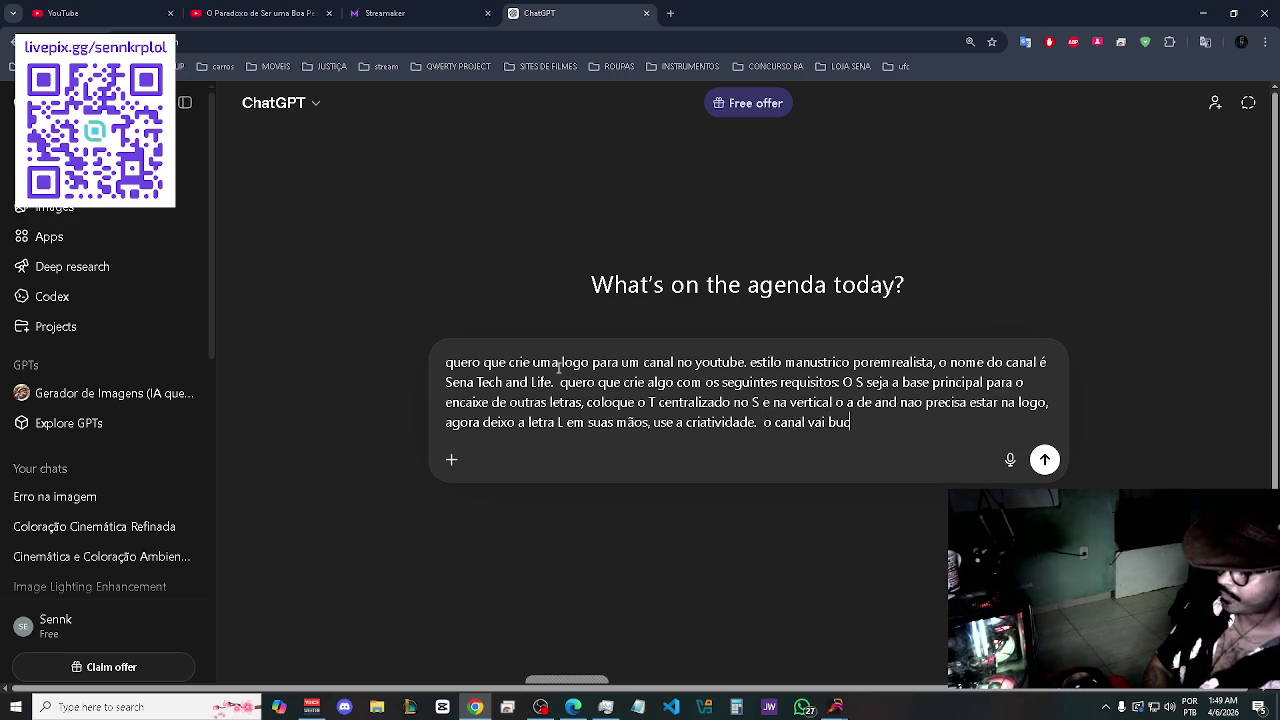
pyautogui.write(' fa')
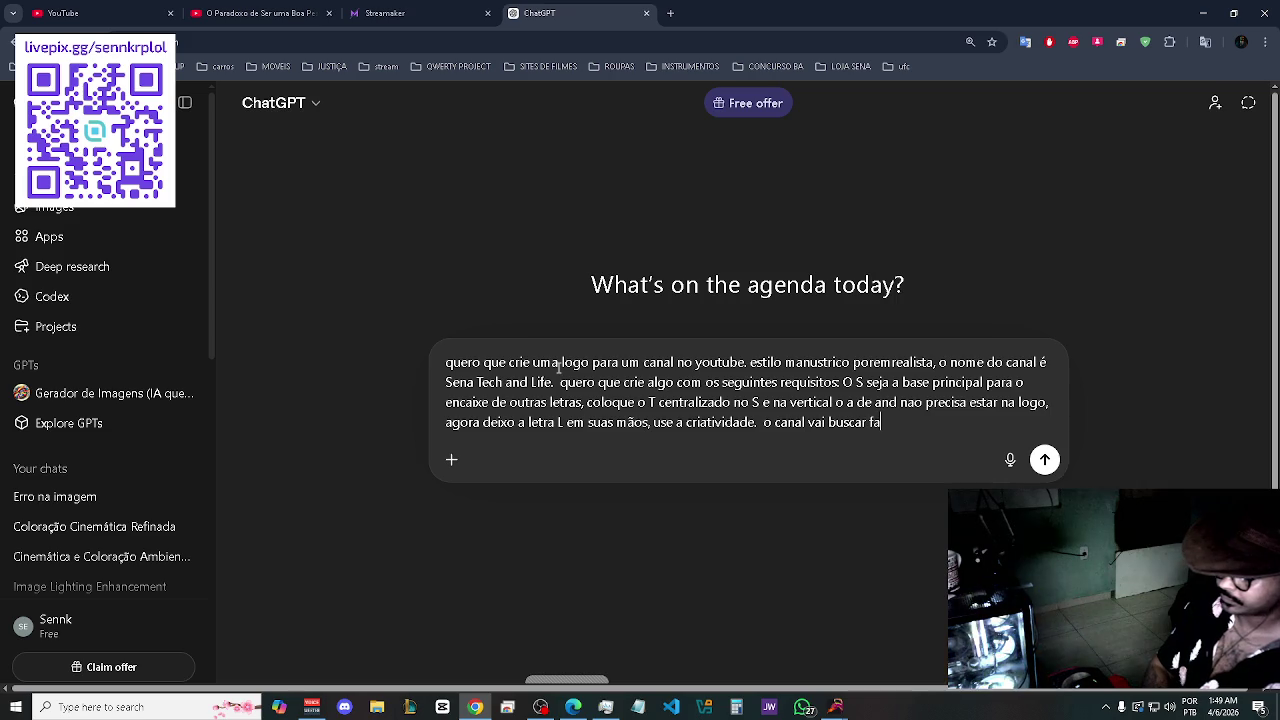
pyautogui.write('lar sobre te')
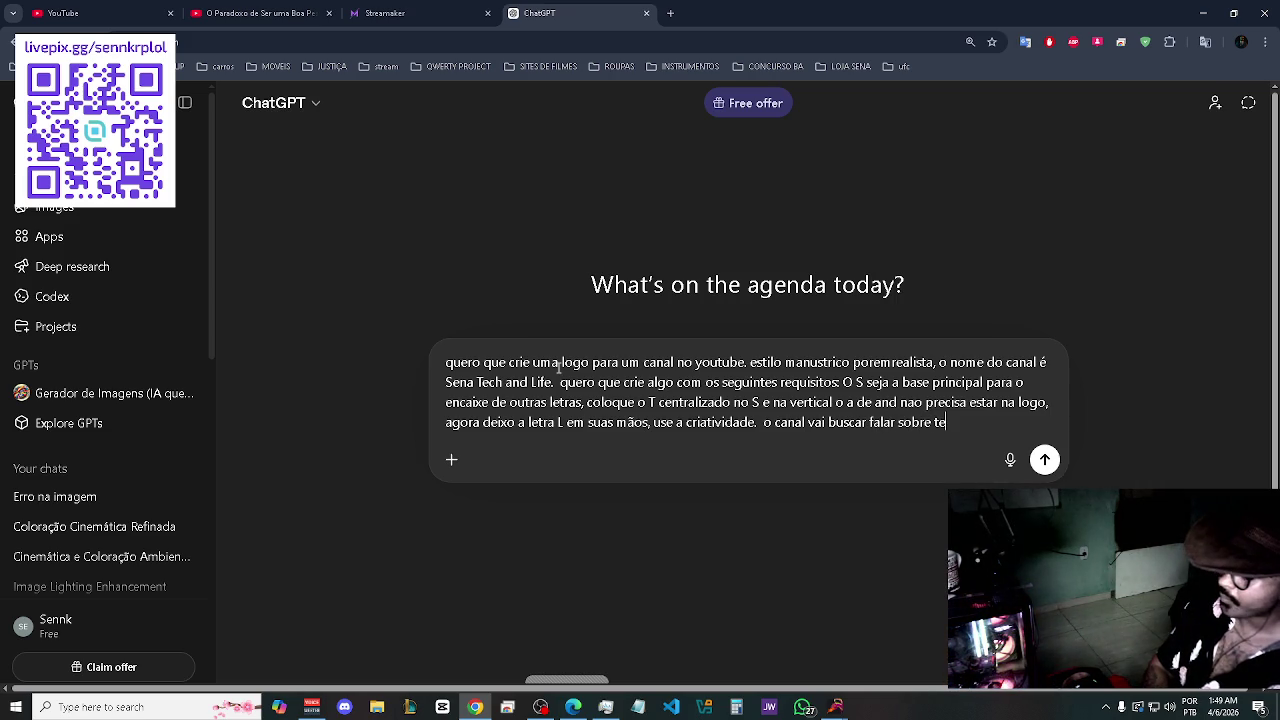
pyautogui.write('cnologia ')
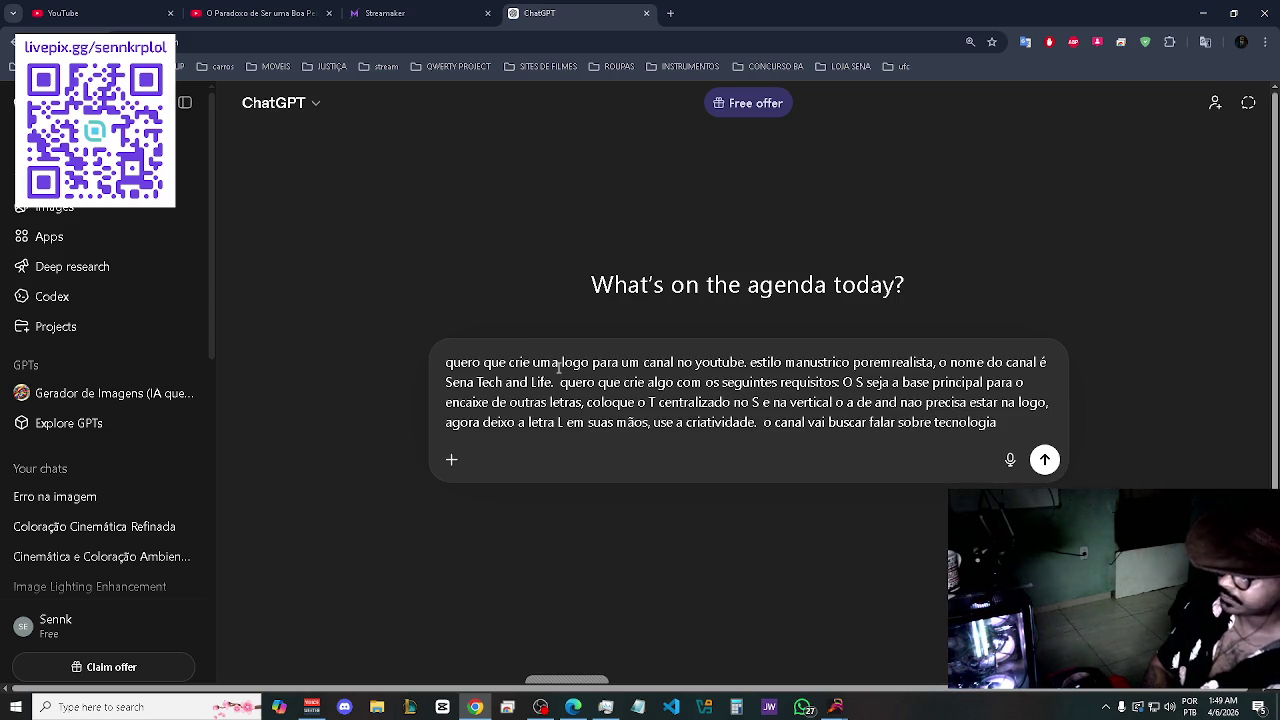
pyautogui.write('mas')
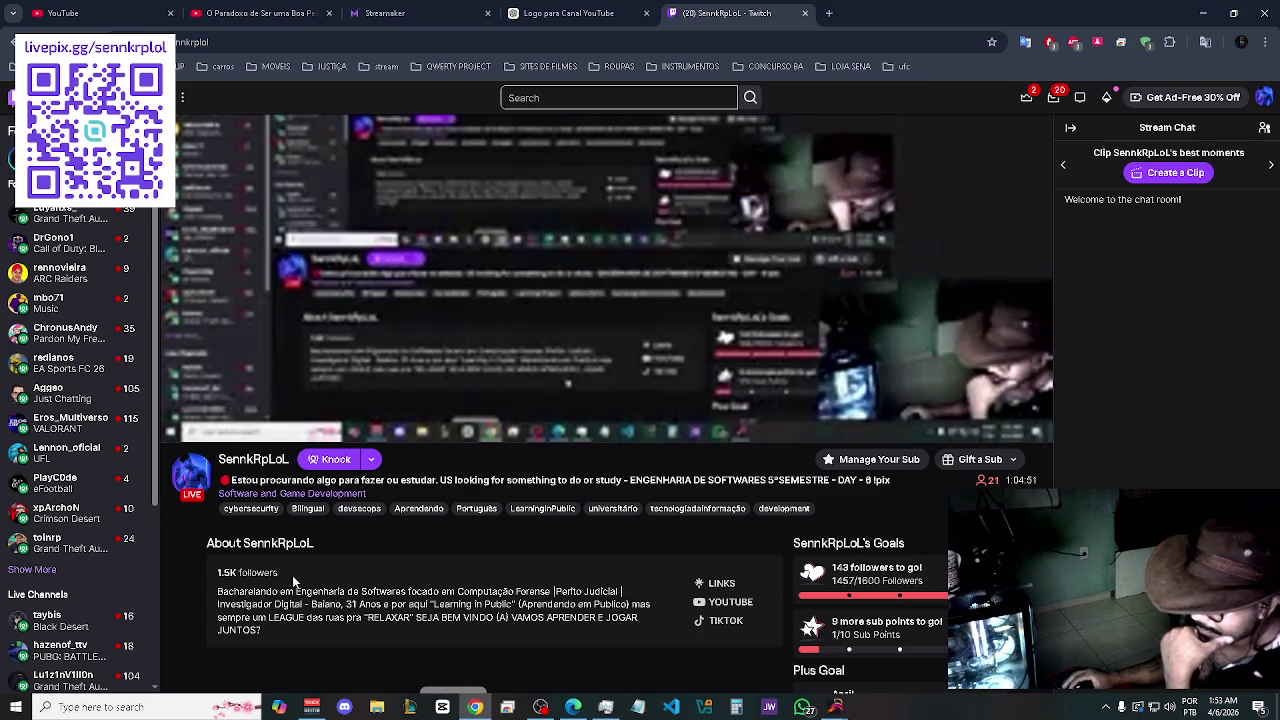
# - Review the Twitch stream's broadcast options without changes, then return to the ChatGPT logo chat
pyautogui.scroll(-2, 303, 588)
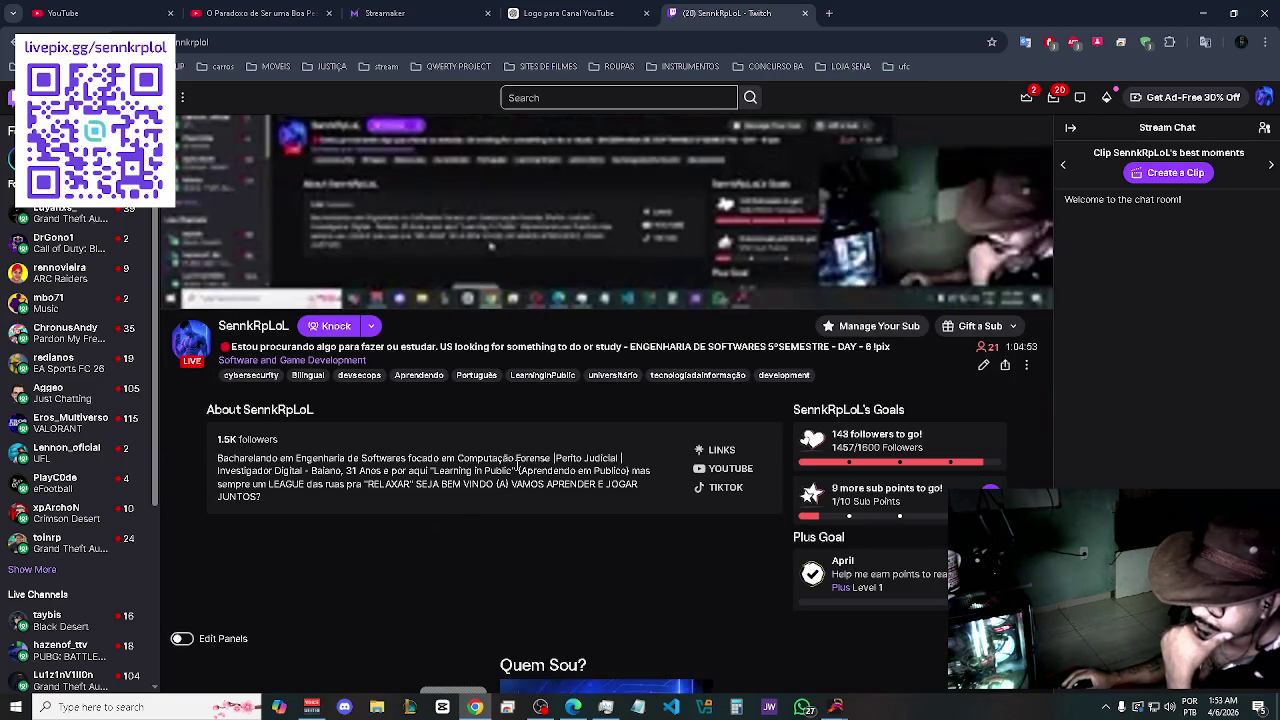
pyautogui.click(985, 366)
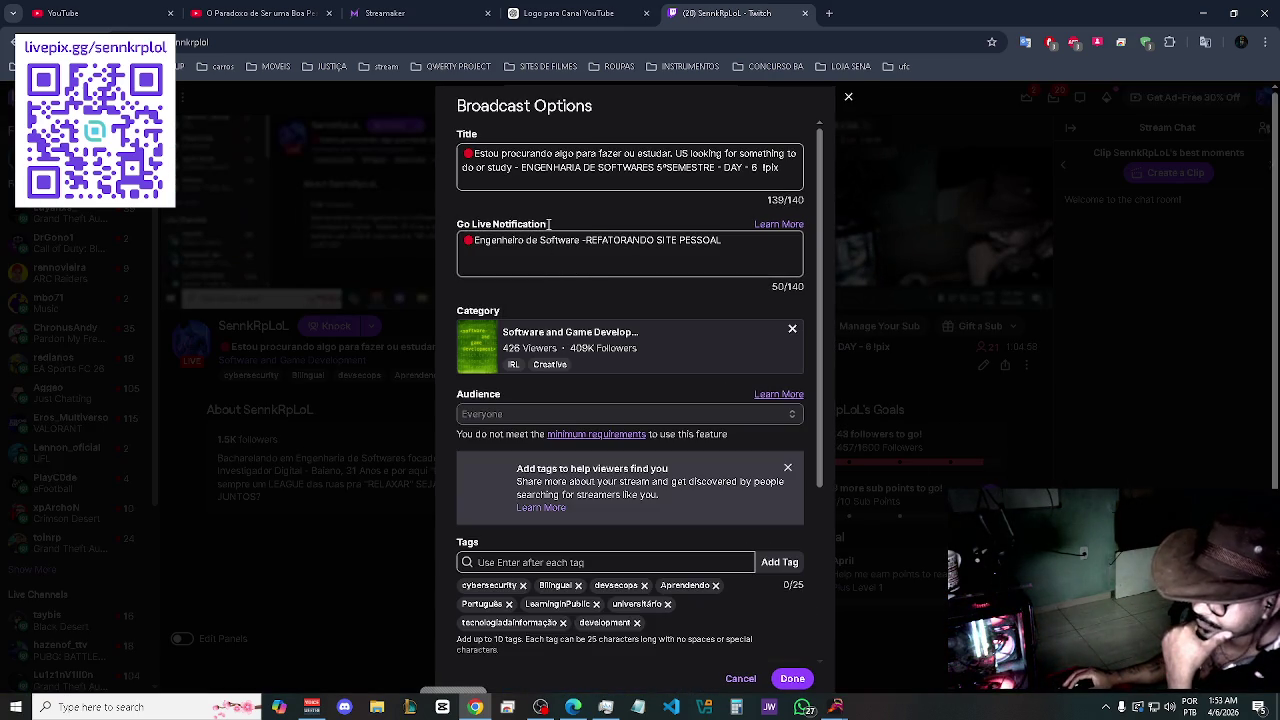
pyautogui.scroll(-3, 607, 447)
pyautogui.scroll(3, 610, 406)
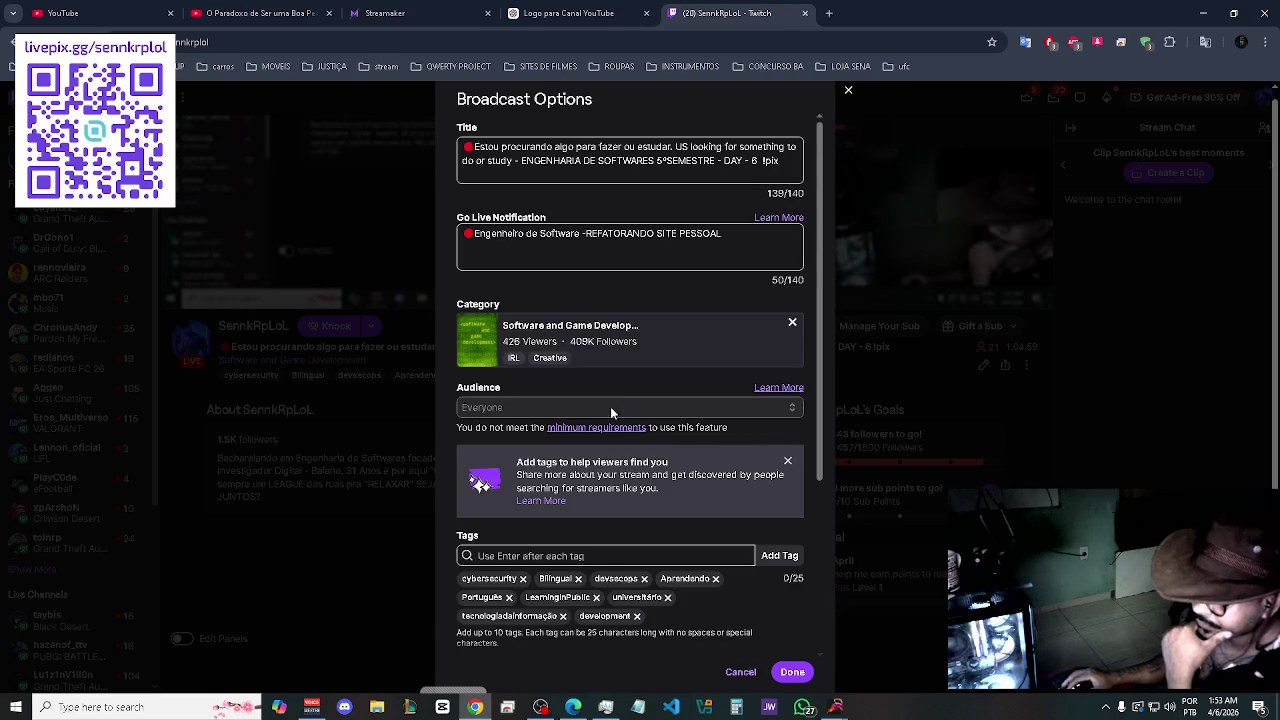
pyautogui.click(848, 92)
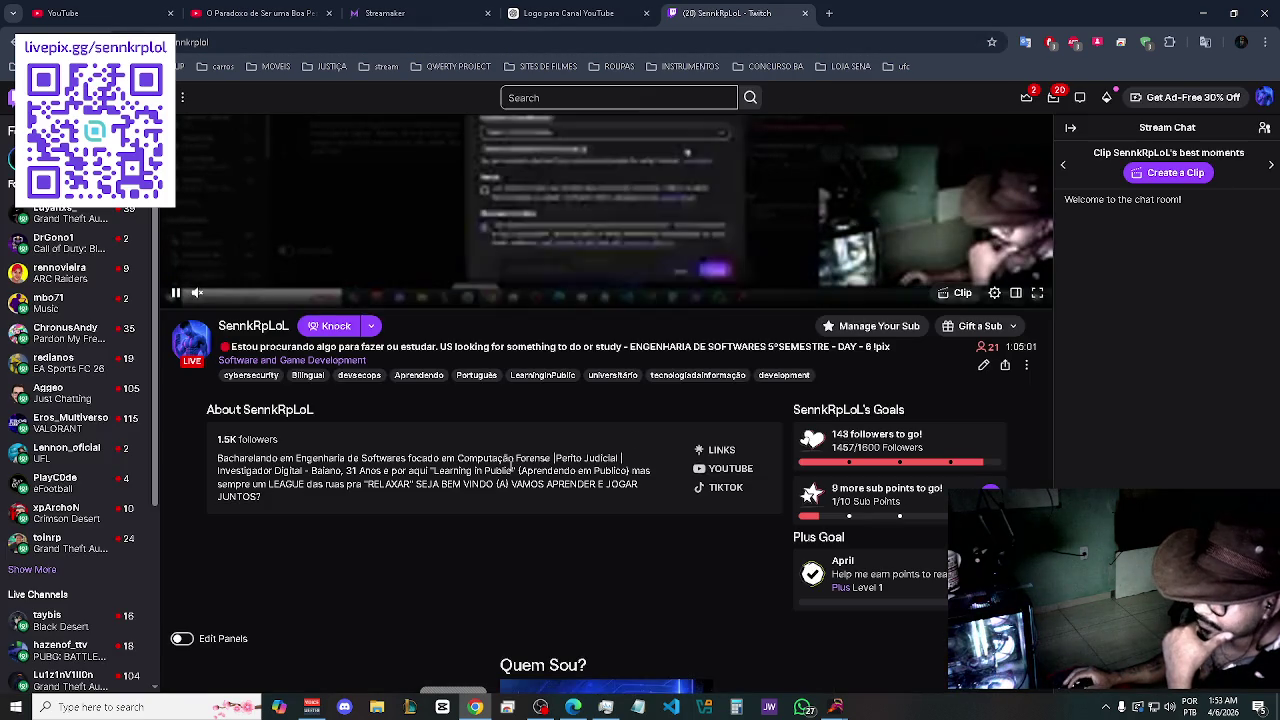
pyautogui.click(603, 7)
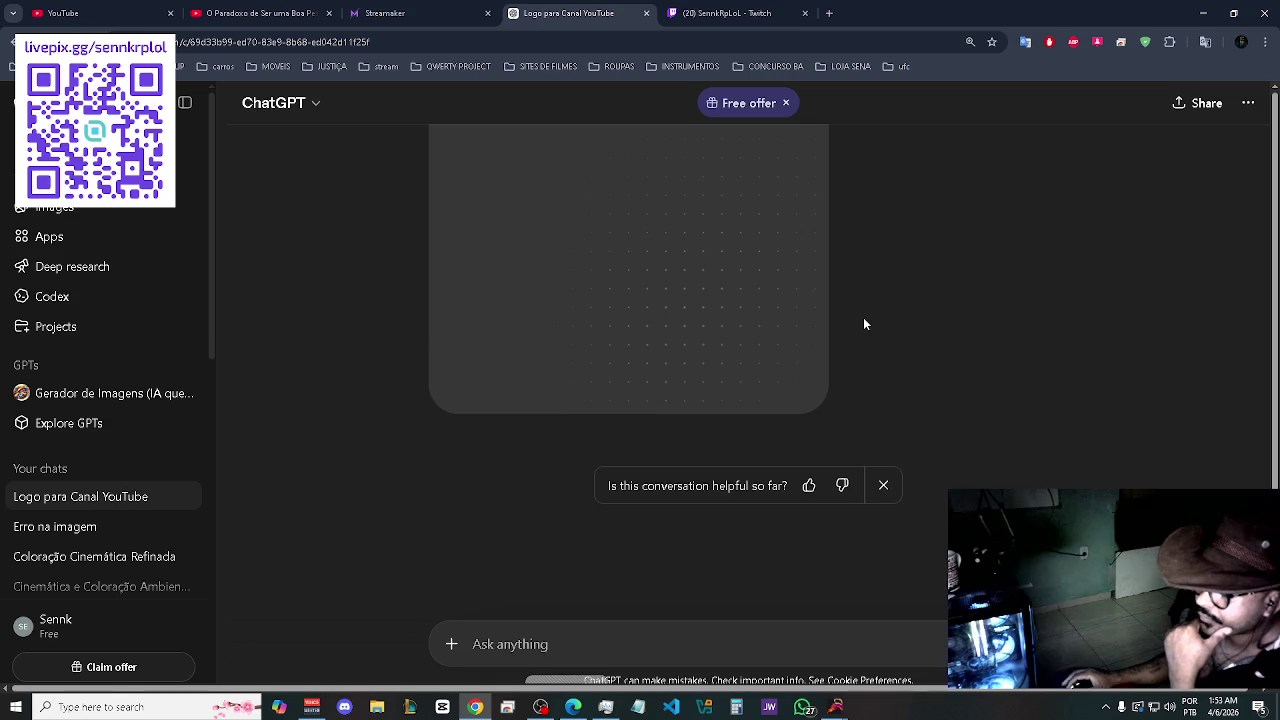
# - Switch back to Twitch and open the channel's home page
pyautogui.click(716, 14)
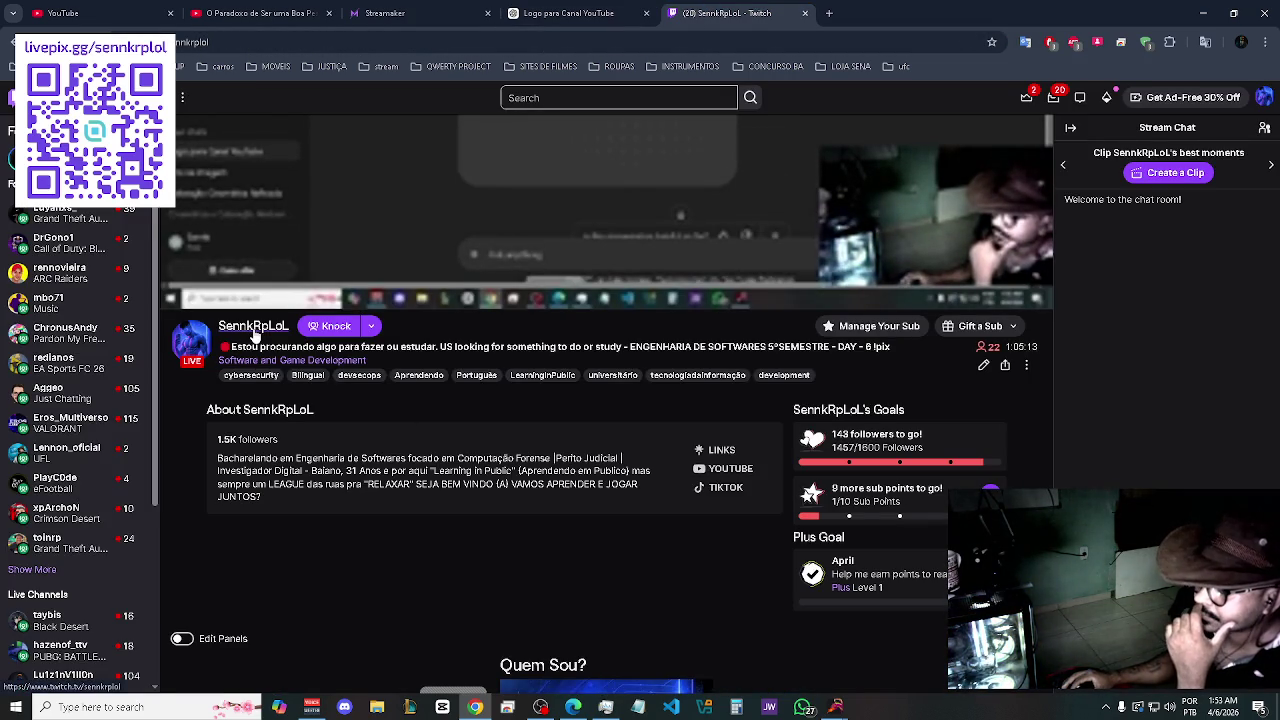
pyautogui.click(254, 336)
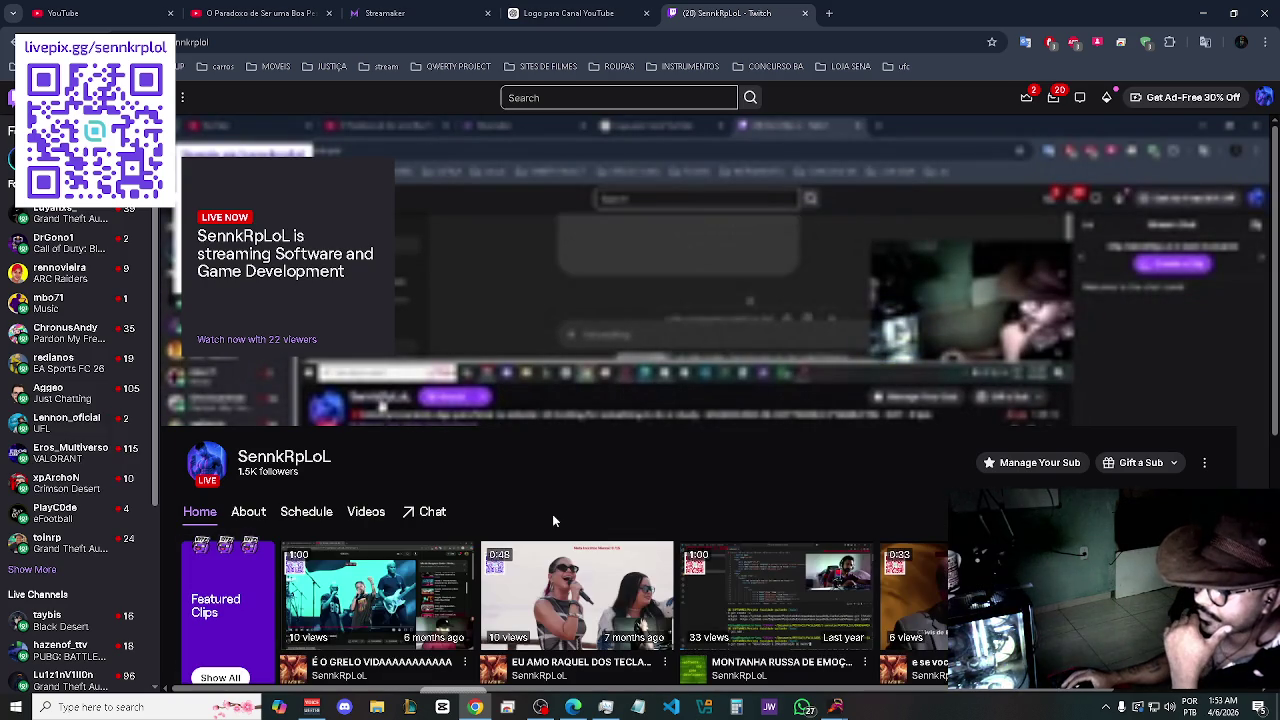
# - Go to the channel's About section and open 'Edit about & links' in the Creator Dashboard
pyautogui.click(243, 514)
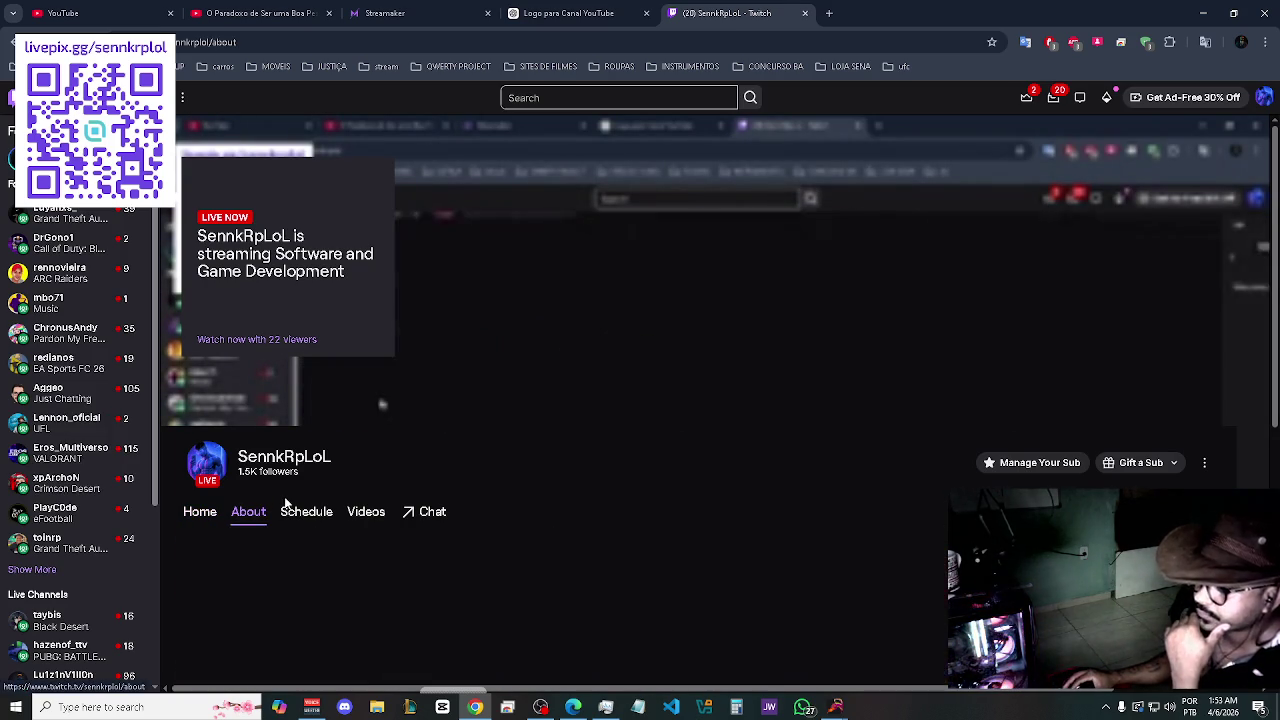
pyautogui.scroll(-2, 880, 512)
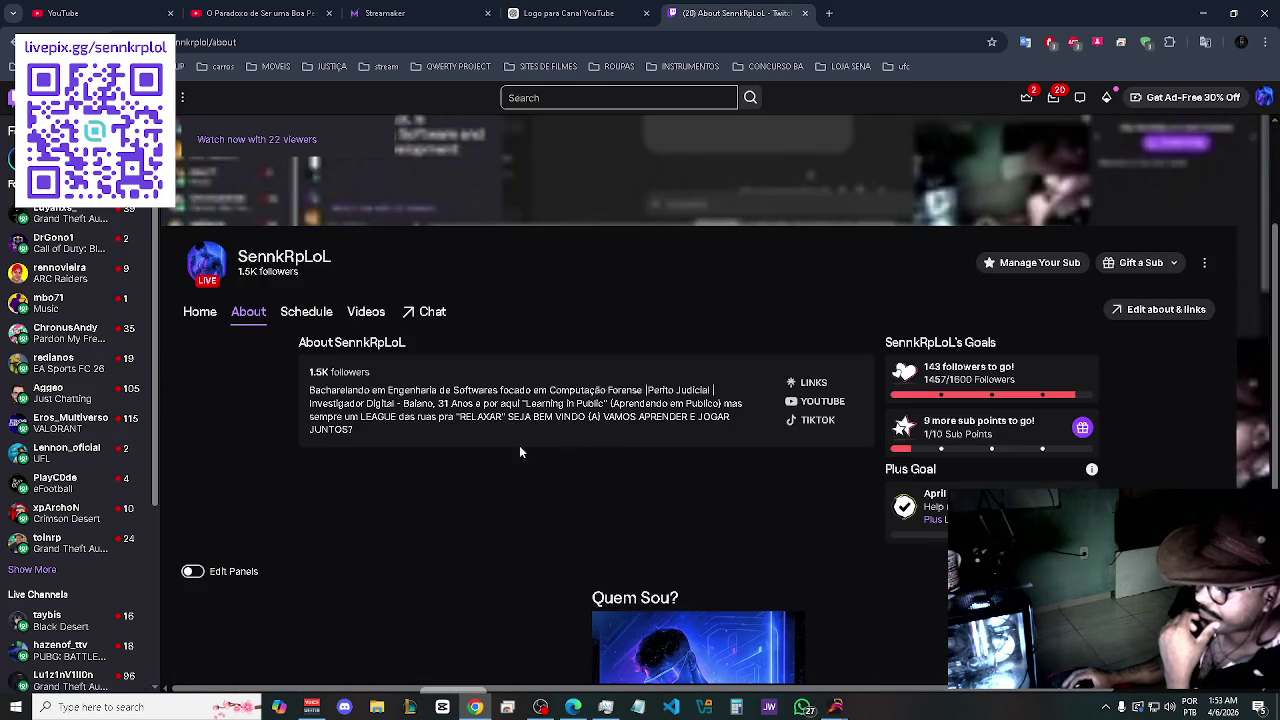
pyautogui.click(1131, 313)
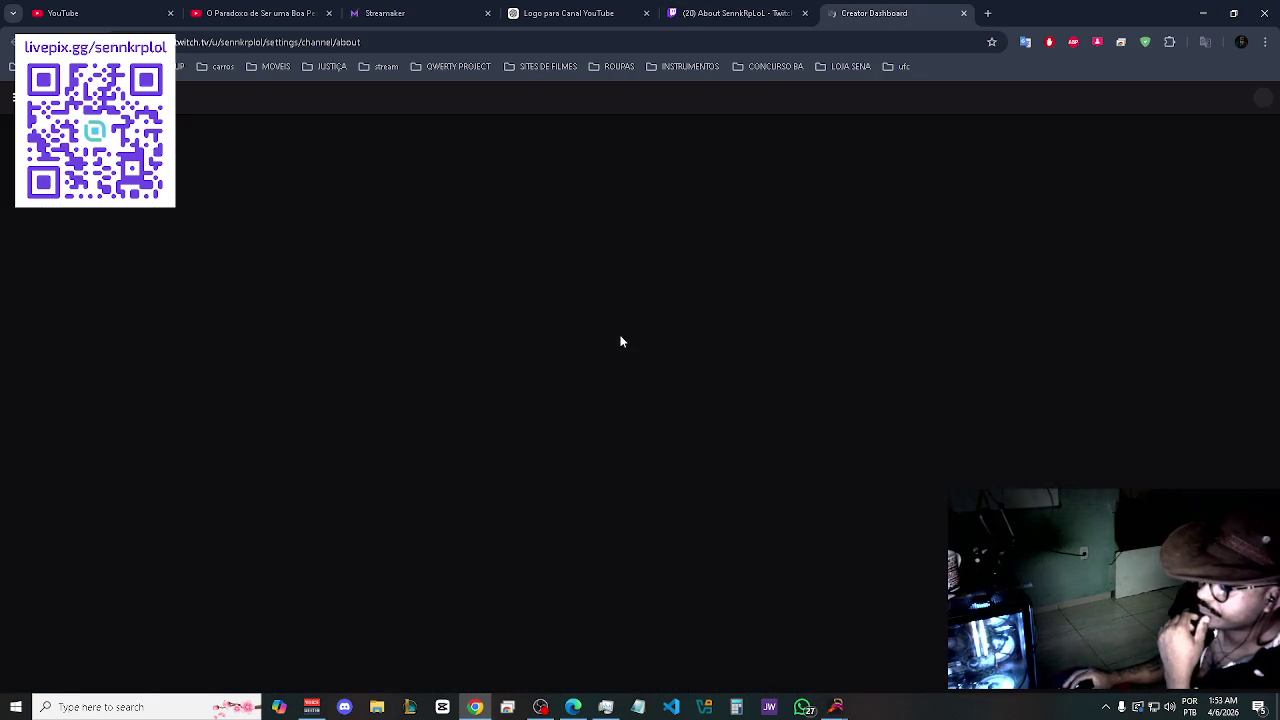
# - Check the still-finalizing ChatGPT logo, then return to the Twitch Channel settings tab
pyautogui.click(598, 8)
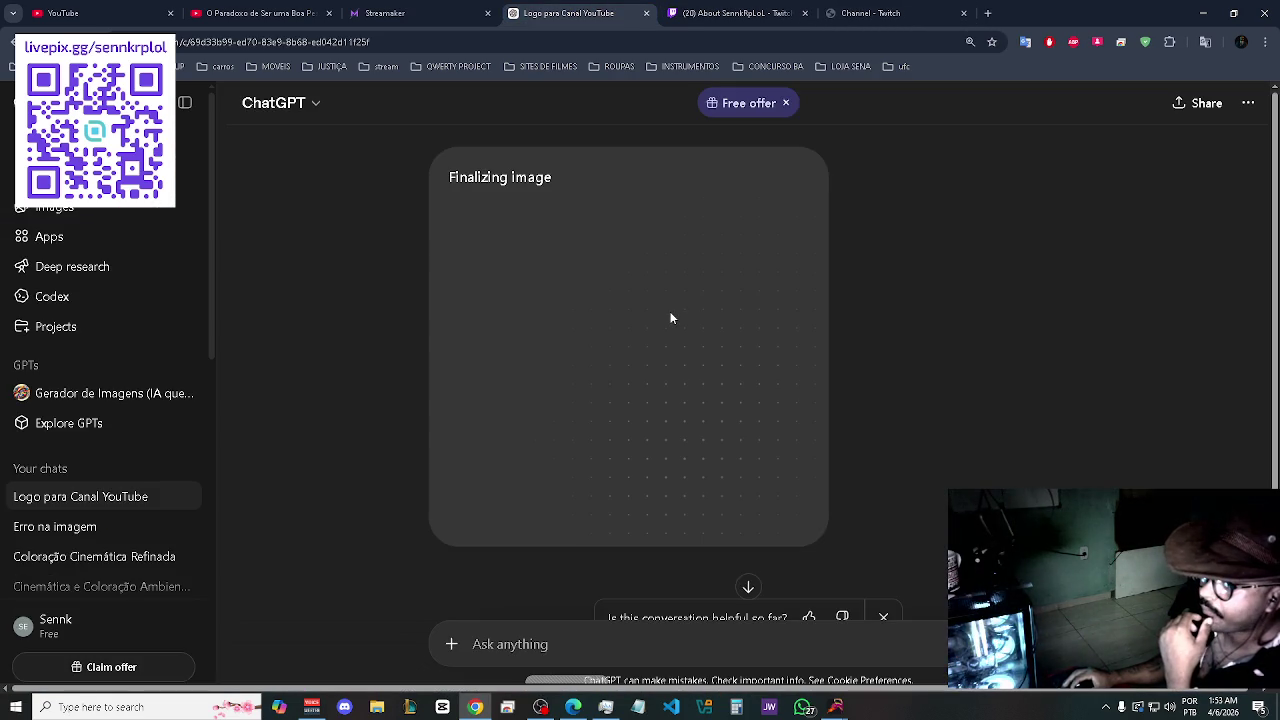
pyautogui.scroll(2, 671, 318)
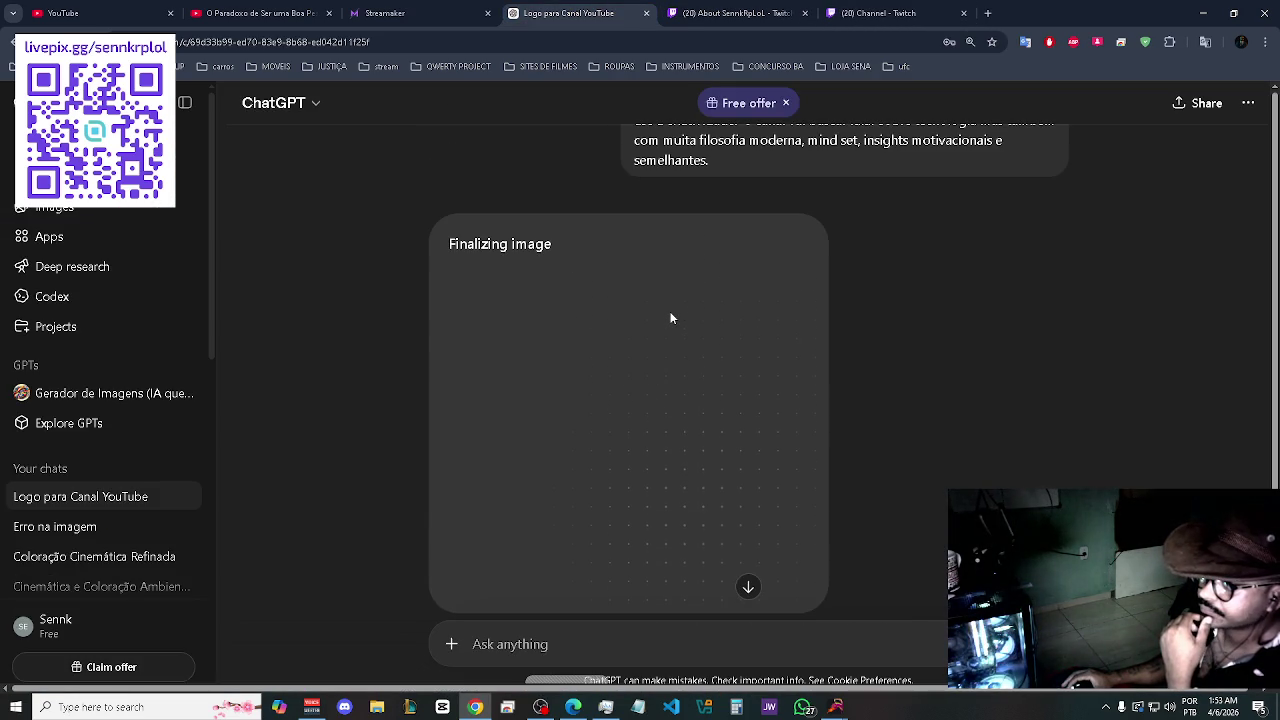
pyautogui.scroll(-2, 673, 315)
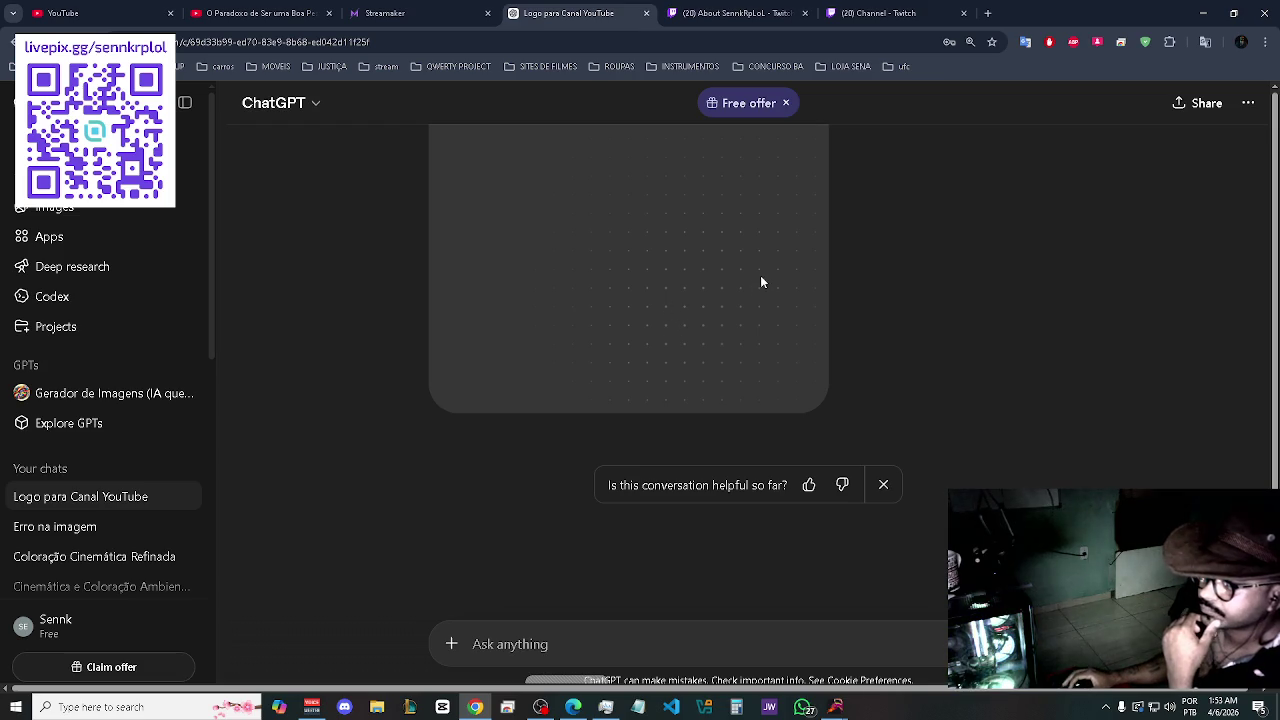
pyautogui.click(840, 13)
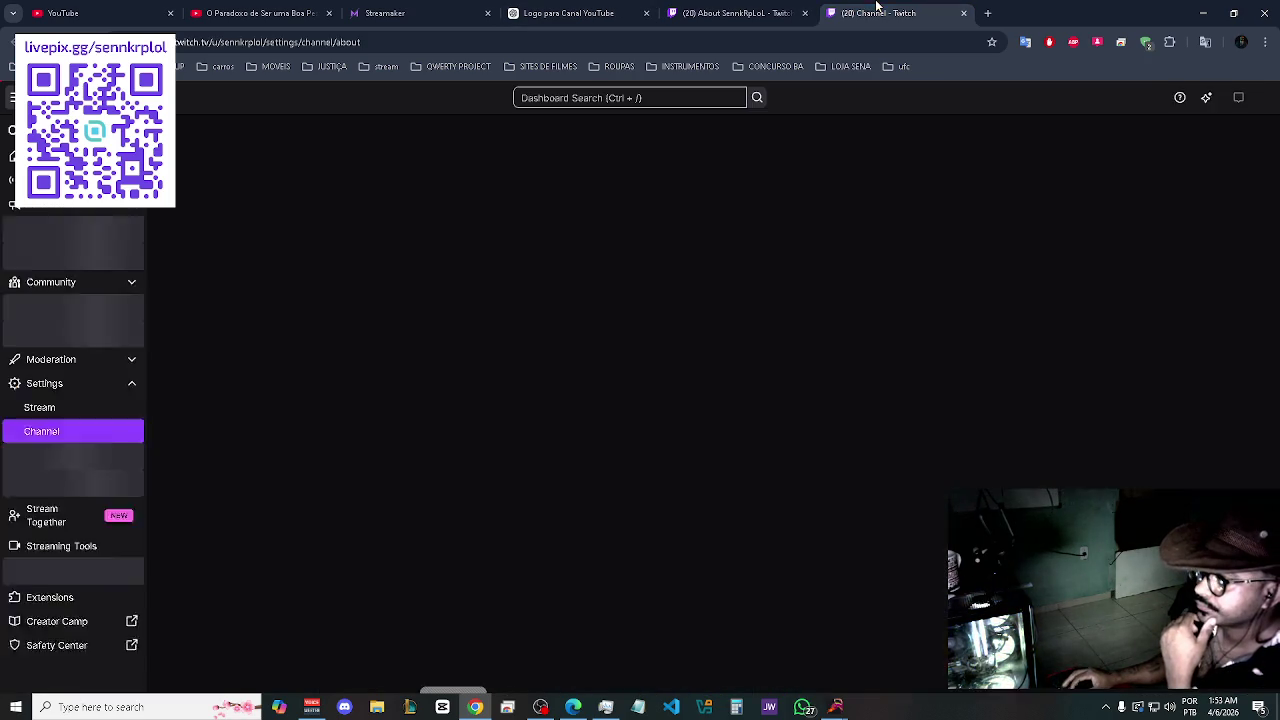
# - Edit the channel Bio to read 'Perícia Judicial | Investigação Digital'
pyautogui.click(788, 12)
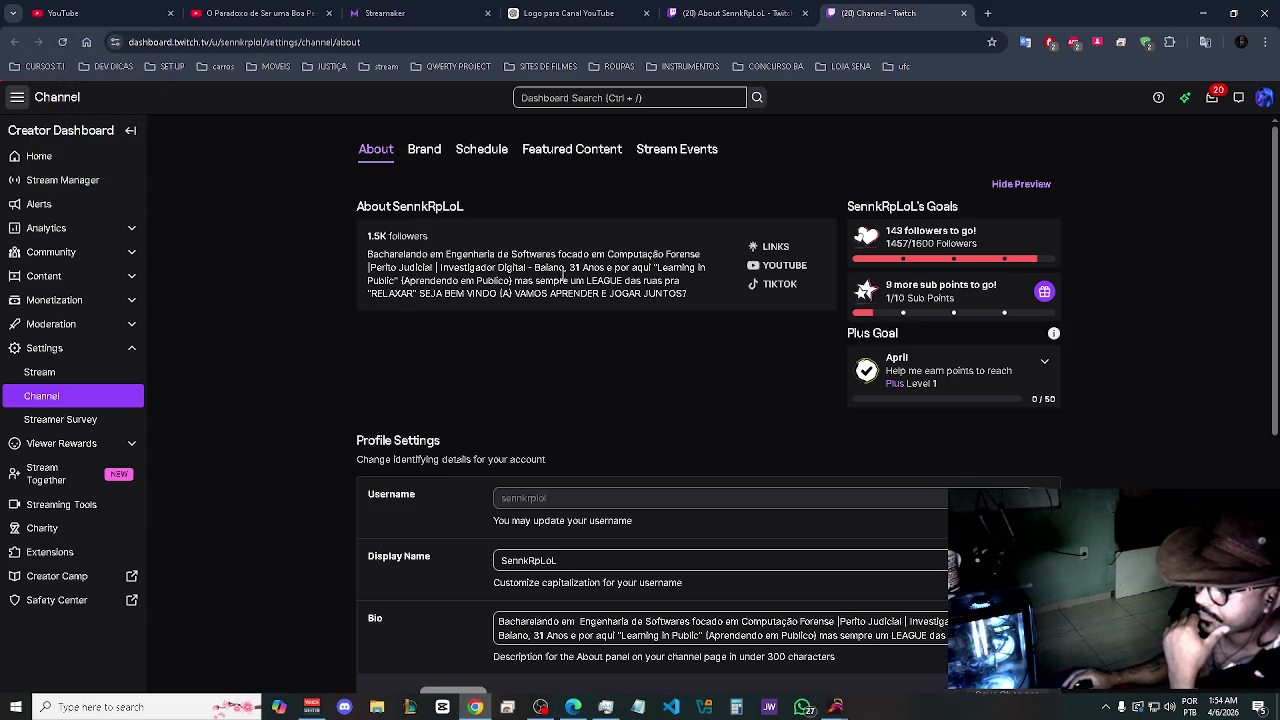
pyautogui.scroll(-3, 520, 345)
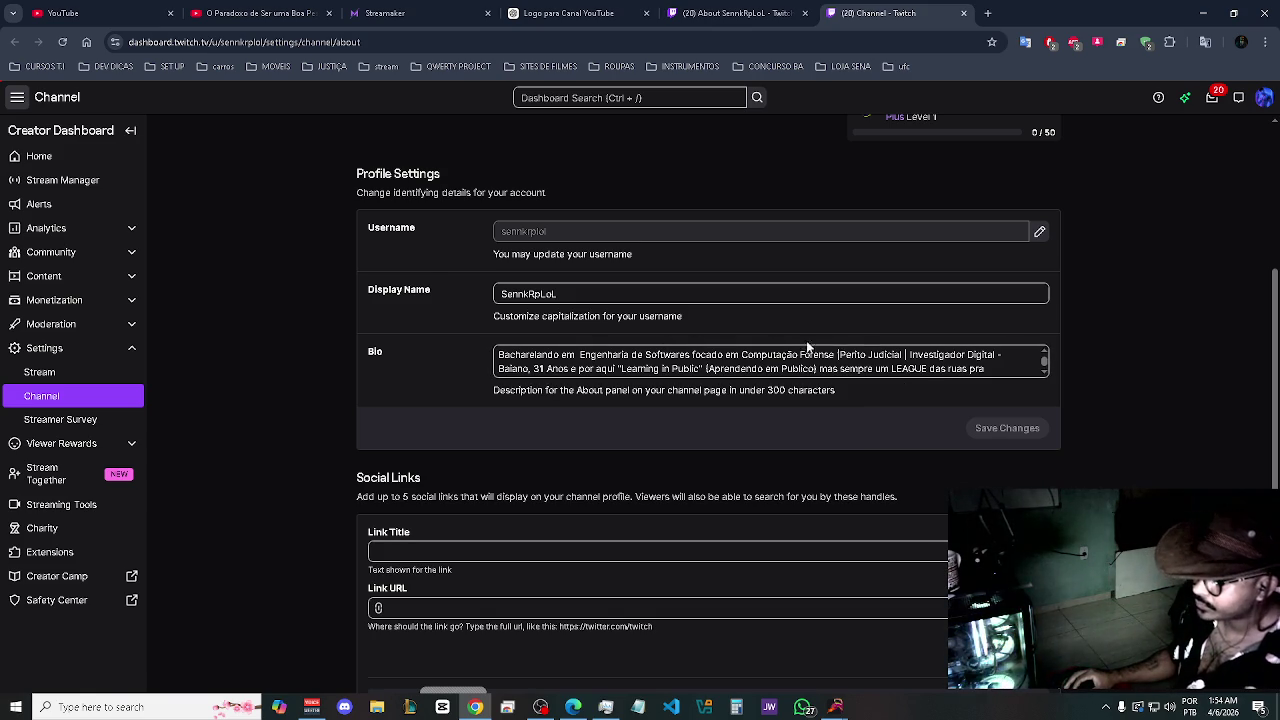
pyautogui.click(862, 352)
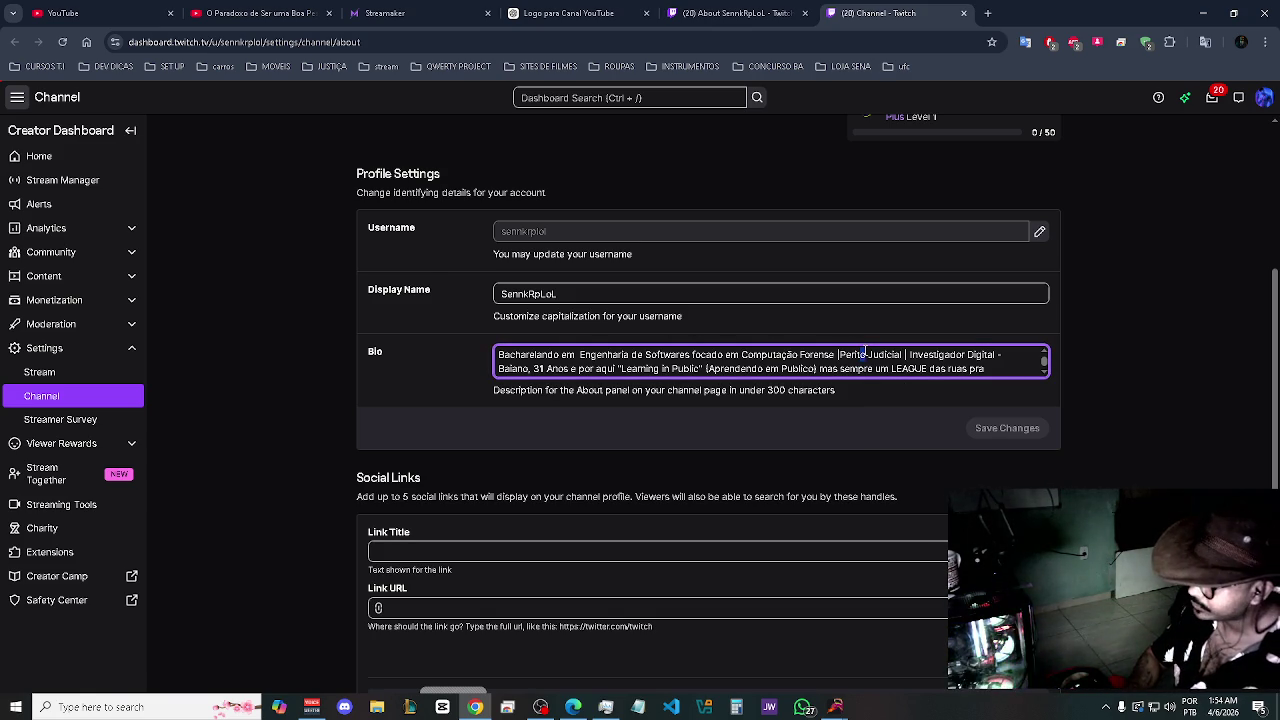
pyautogui.press('BackSpace')
pyautogui.press('BackSpace')
pyautogui.press('BackSpace')
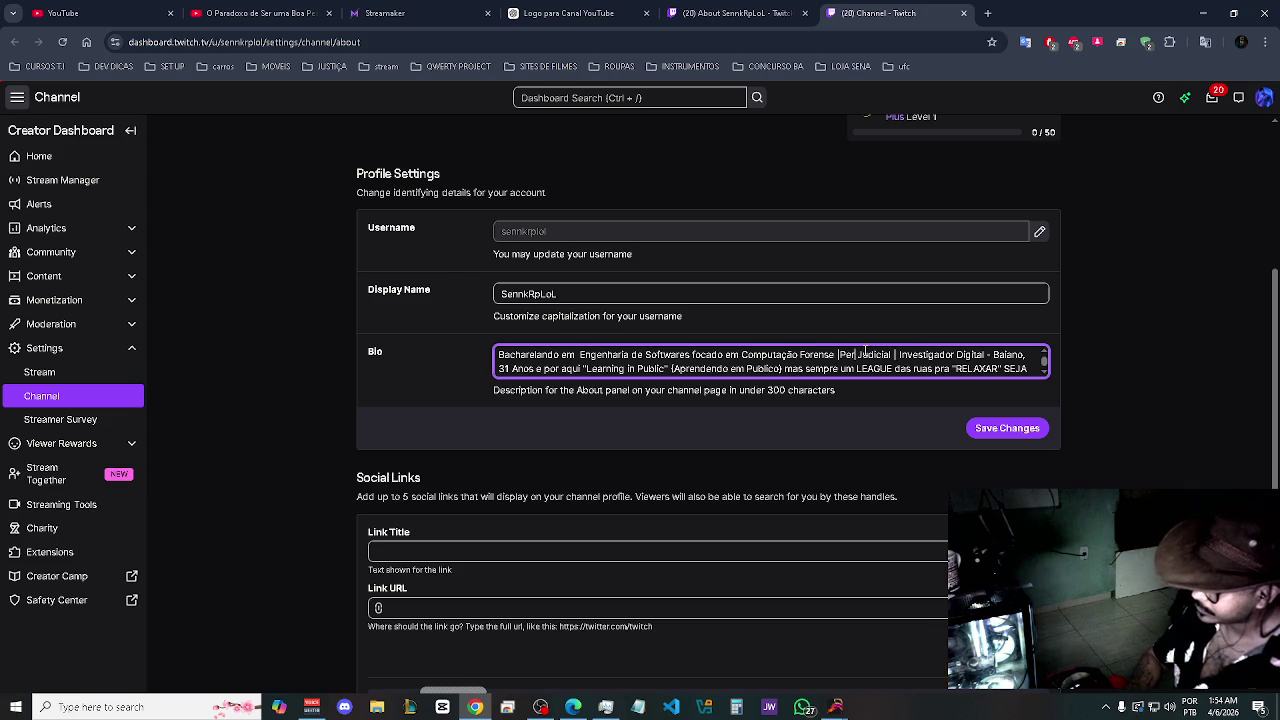
pyautogui.write('ícia')
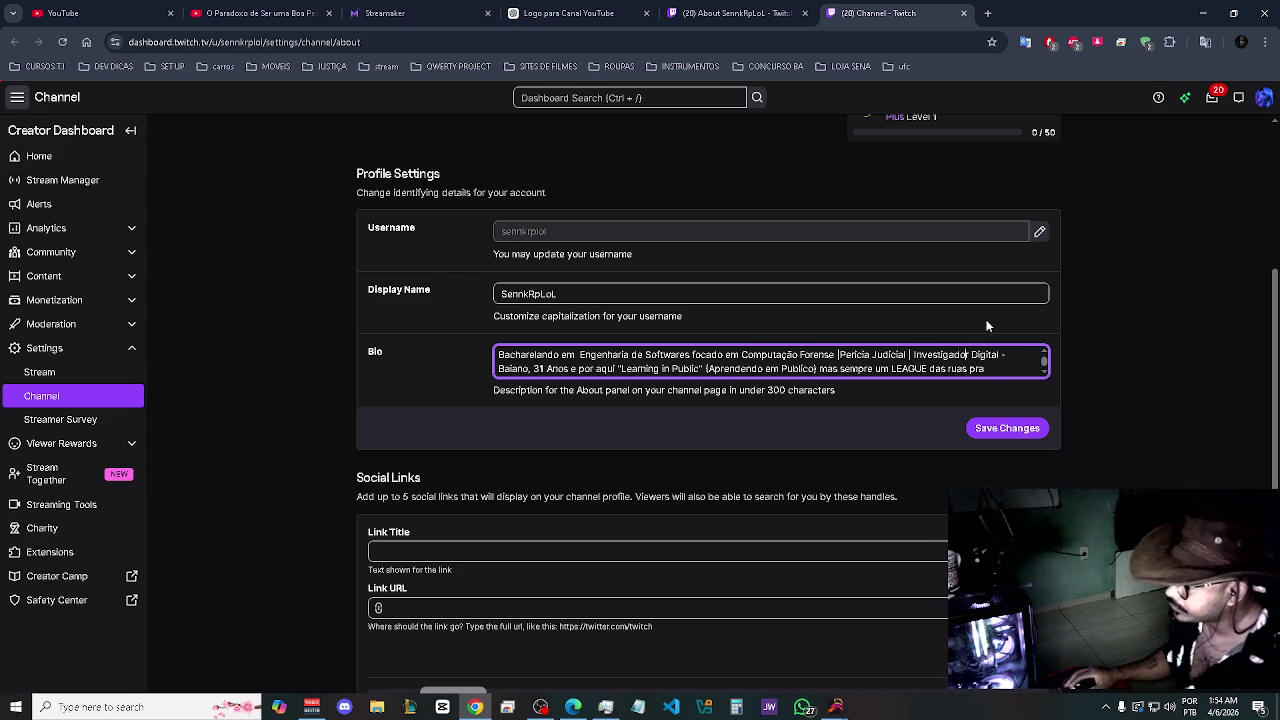
pyautogui.press('BackSpace')
pyautogui.press('BackSpace')
pyautogui.press('BackSpace')
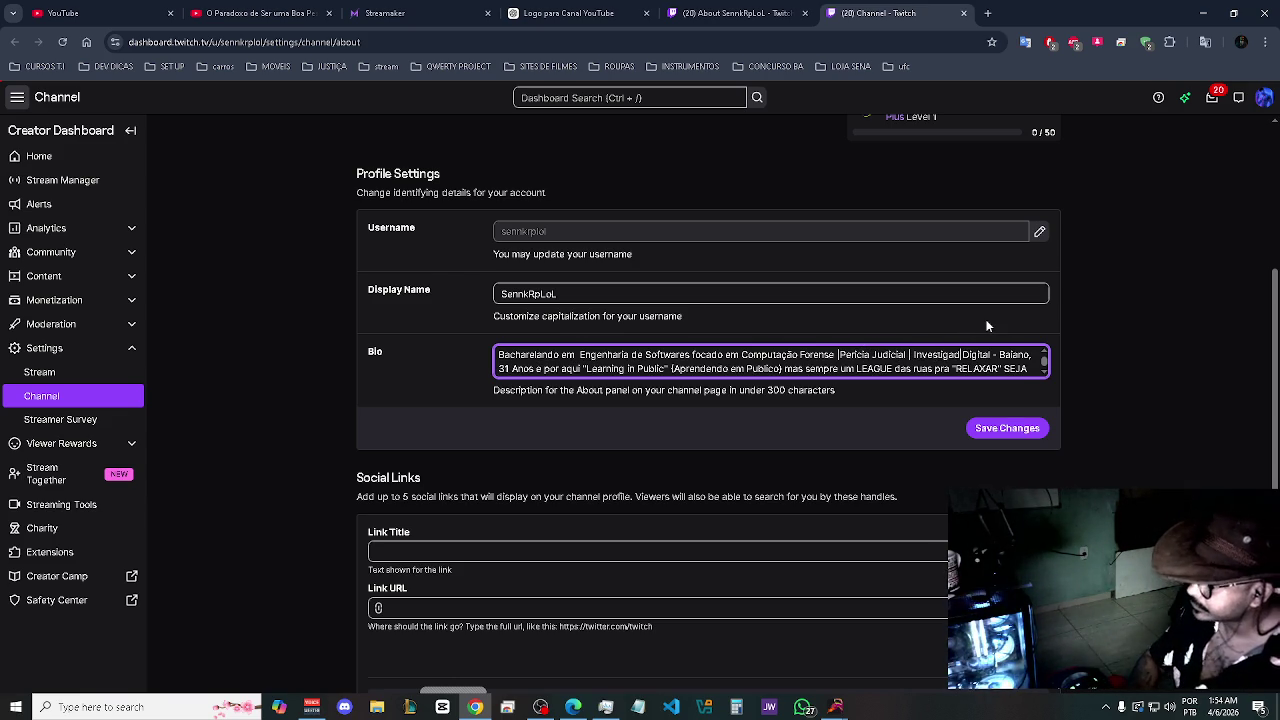
pyautogui.write('ção')
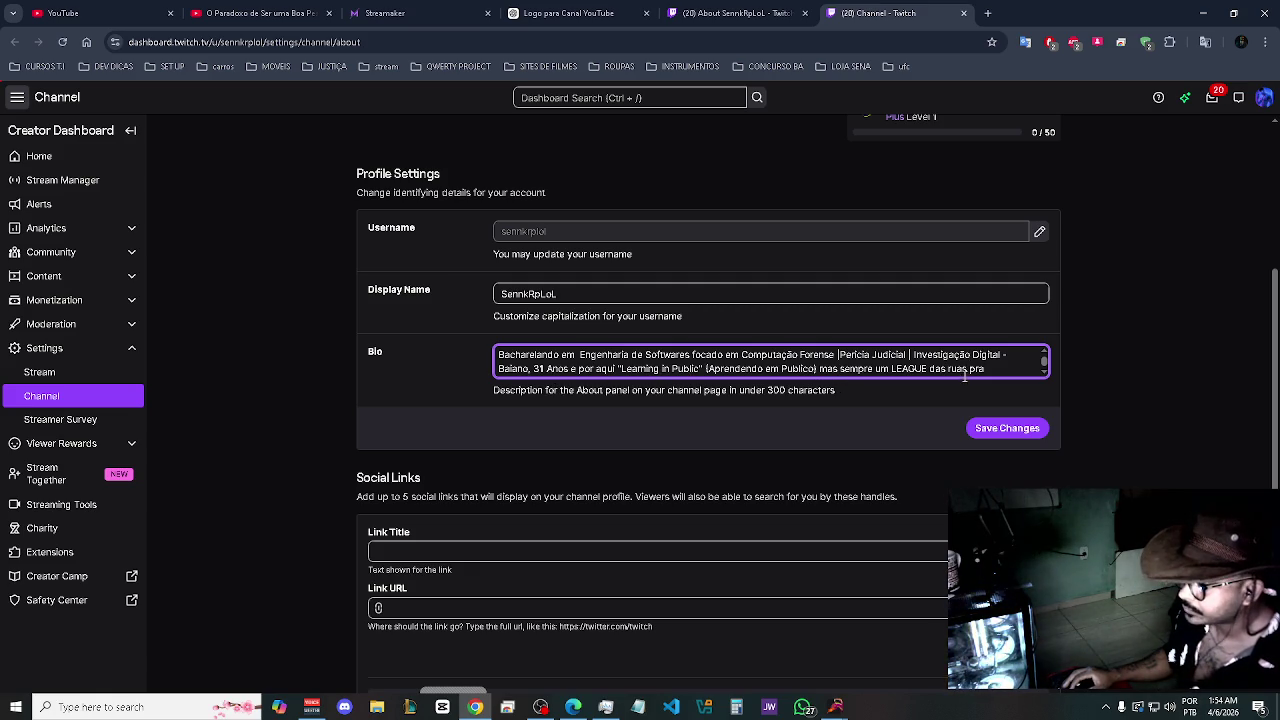
# - Save the corrected bio and return to the ChatGPT logo conversation
pyautogui.scroll(-1, 936, 366)
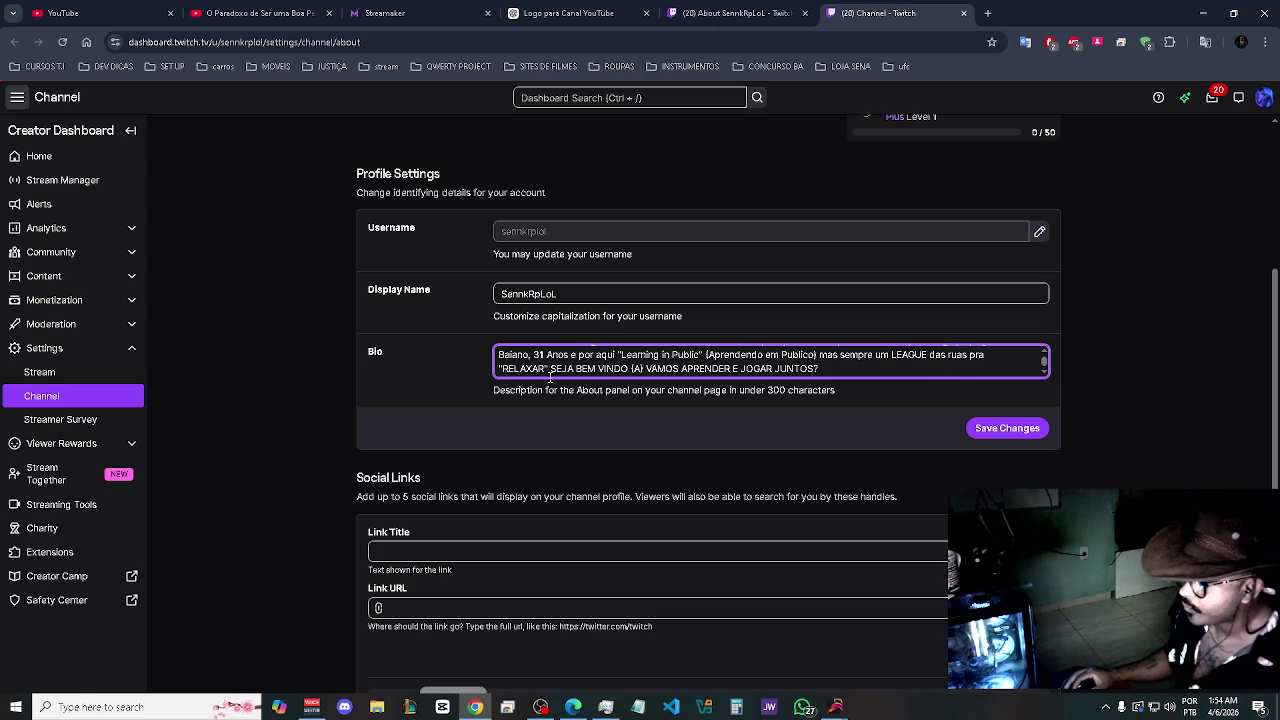
pyautogui.click(1004, 428)
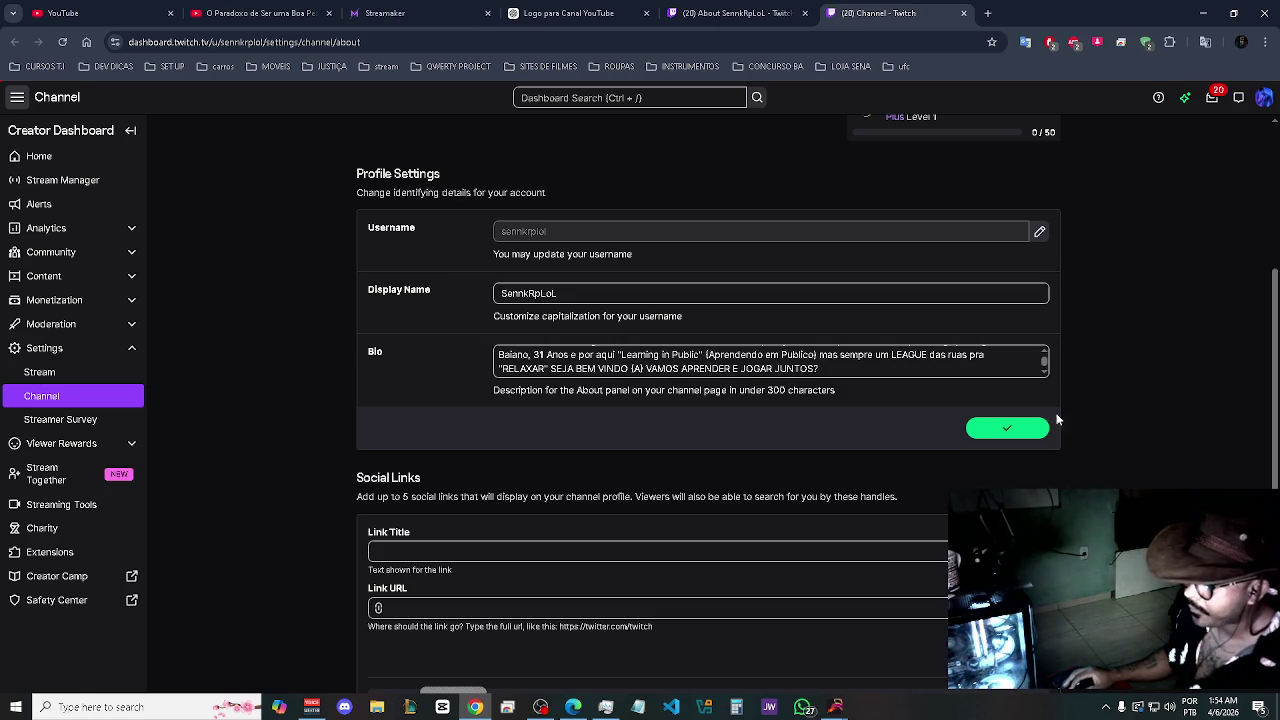
pyautogui.scroll(-2, 1101, 413)
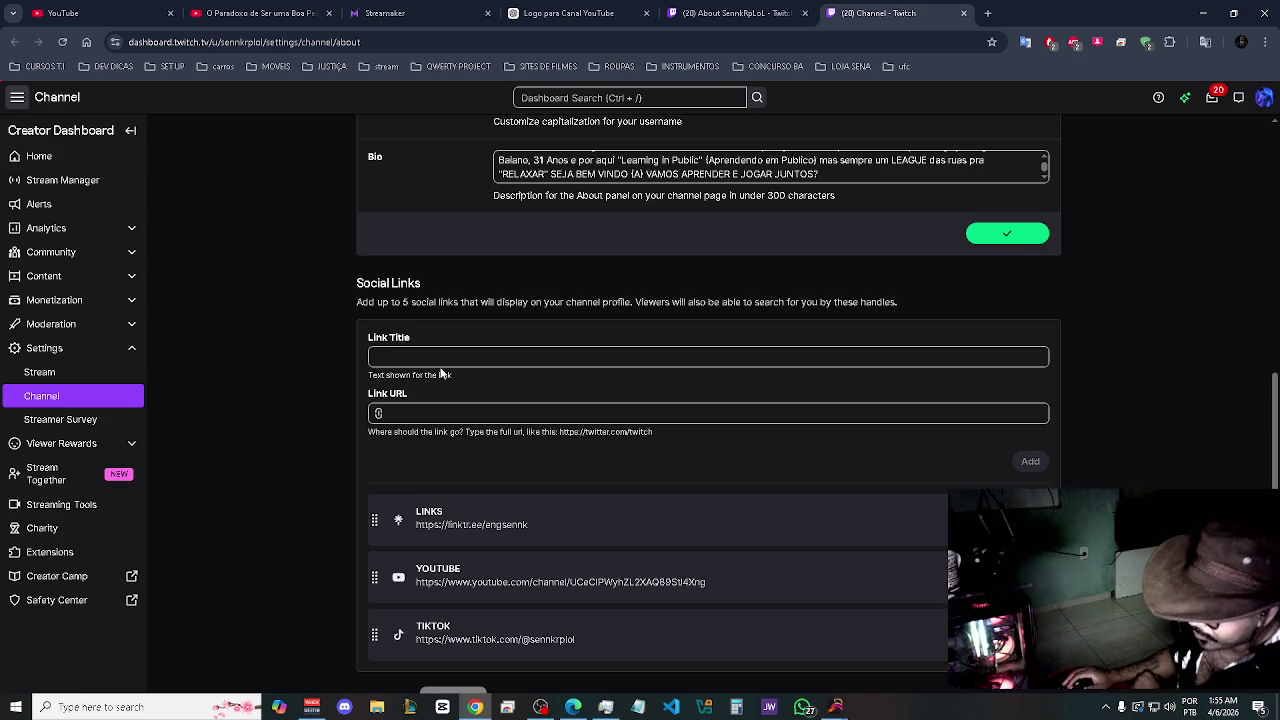
pyautogui.scroll(5, 441, 369)
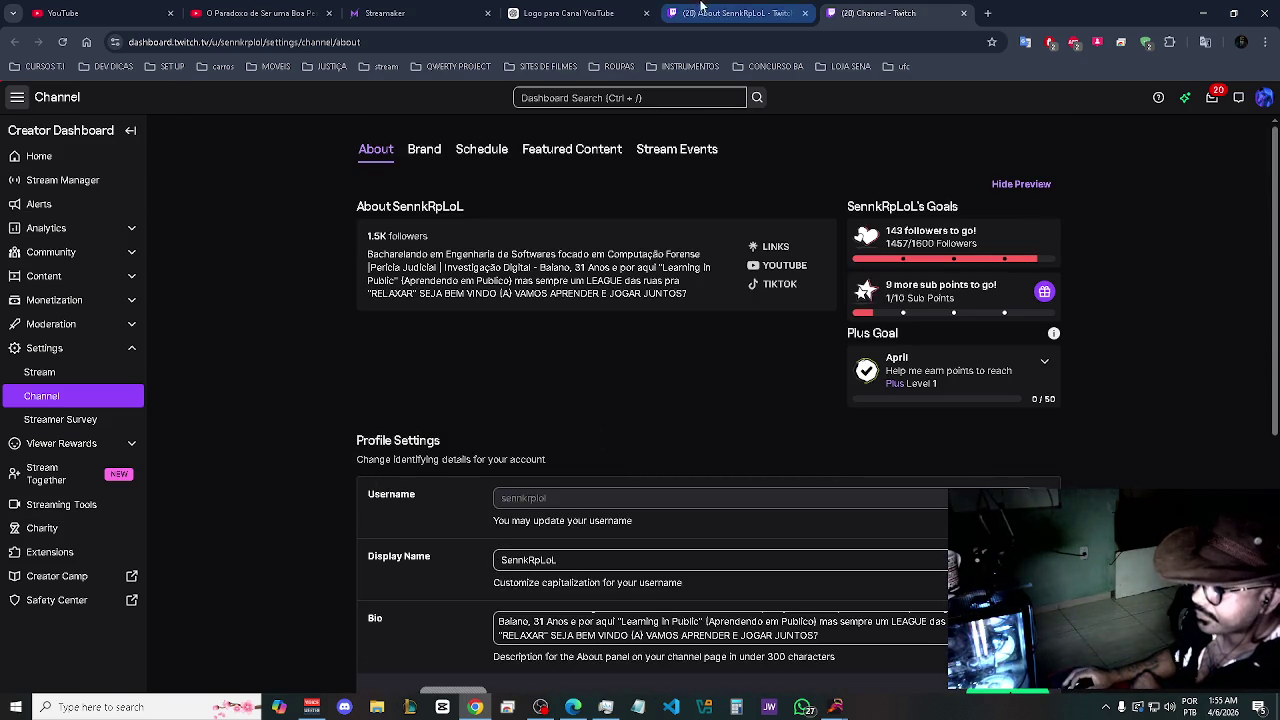
pyautogui.click(562, 12)
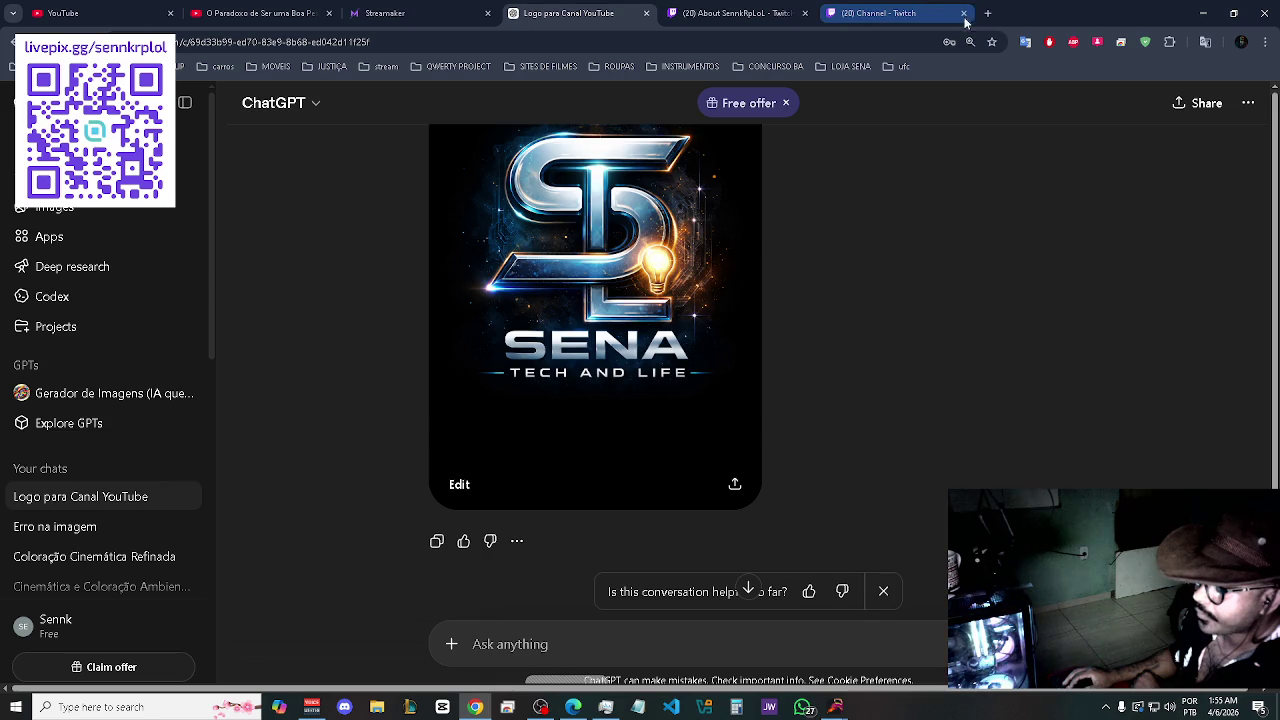
# - View the finished SENA Tech and Life logo full-size, download it as PNG, and close the viewer
pyautogui.scroll(2, 962, 393)
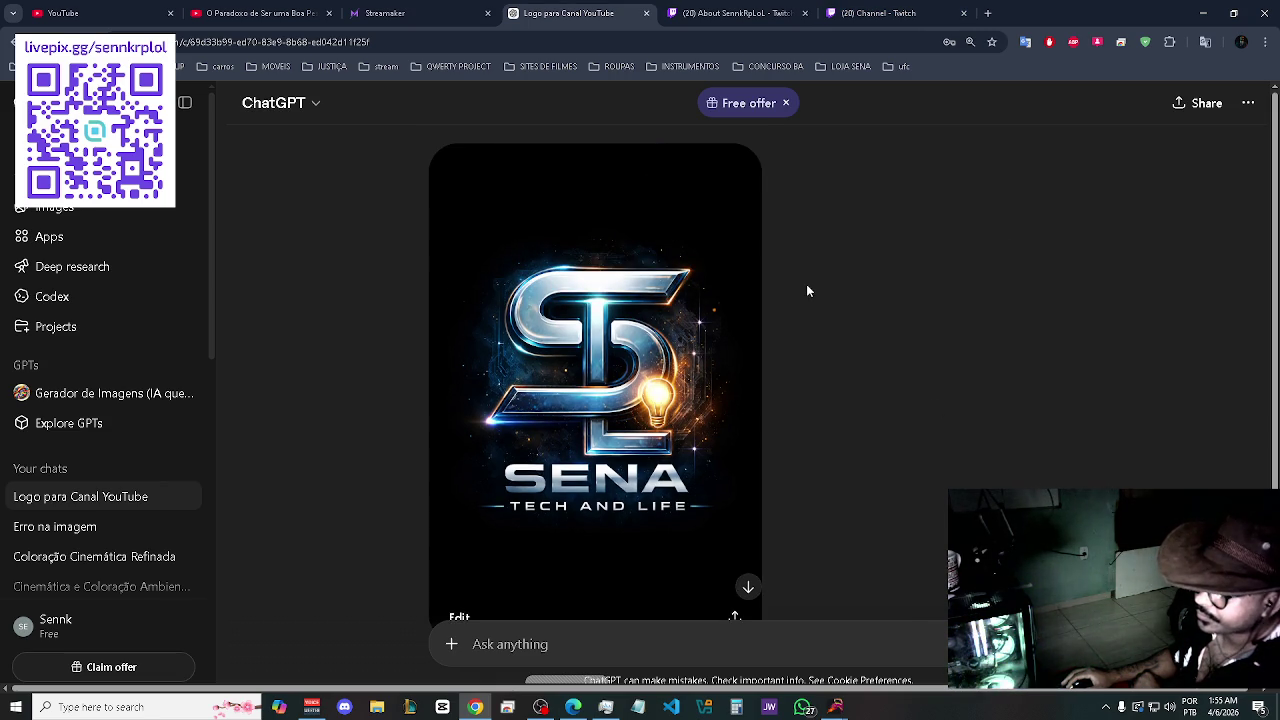
pyautogui.scroll(-1, 695, 380)
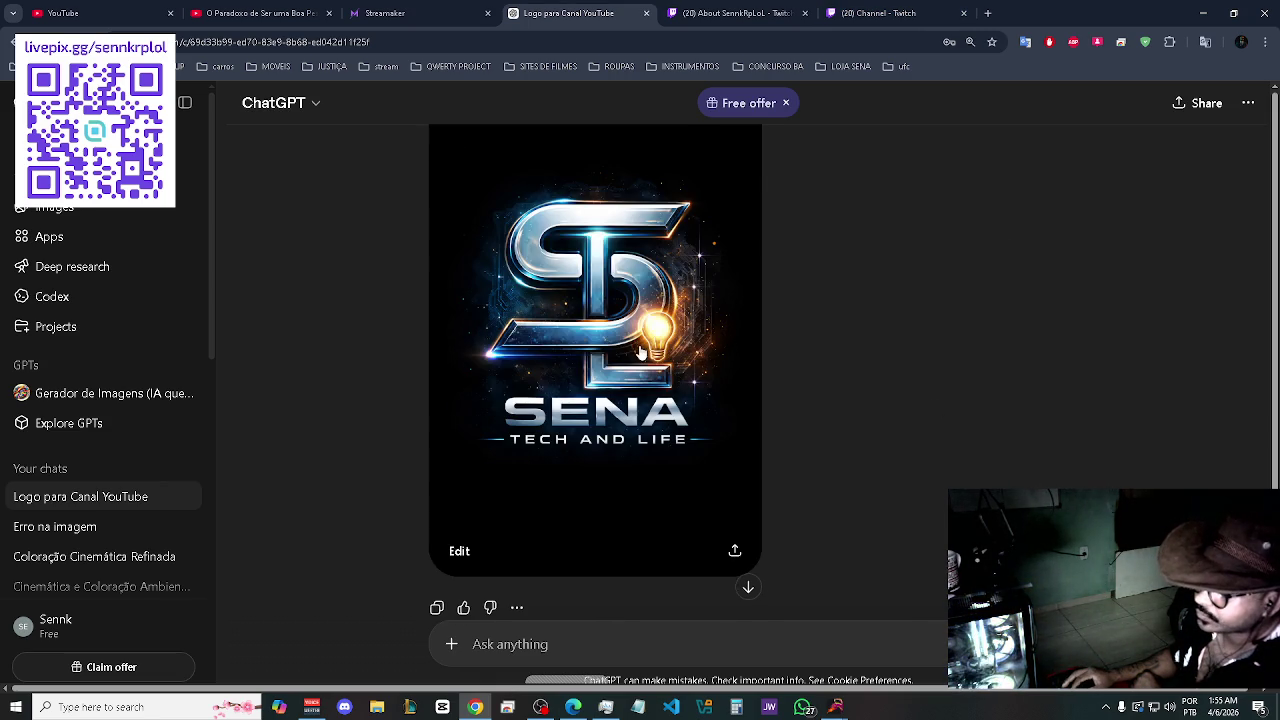
pyautogui.click(652, 338)
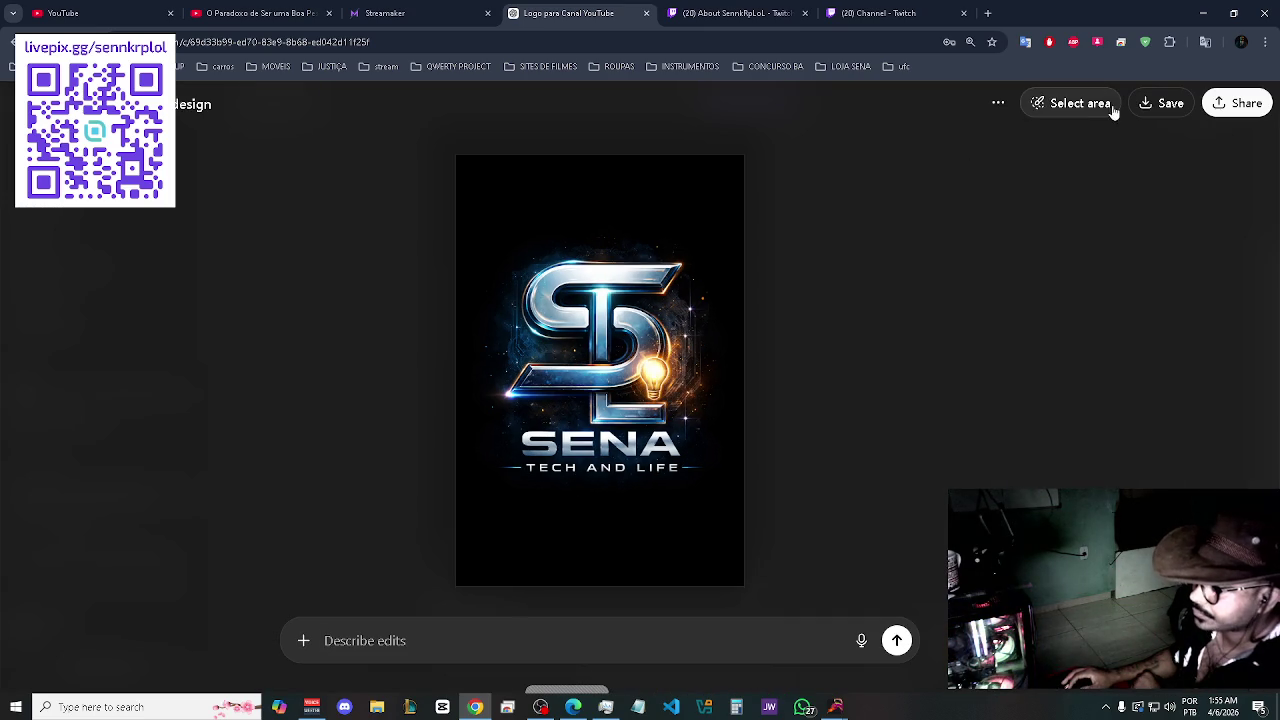
pyautogui.click(1160, 104)
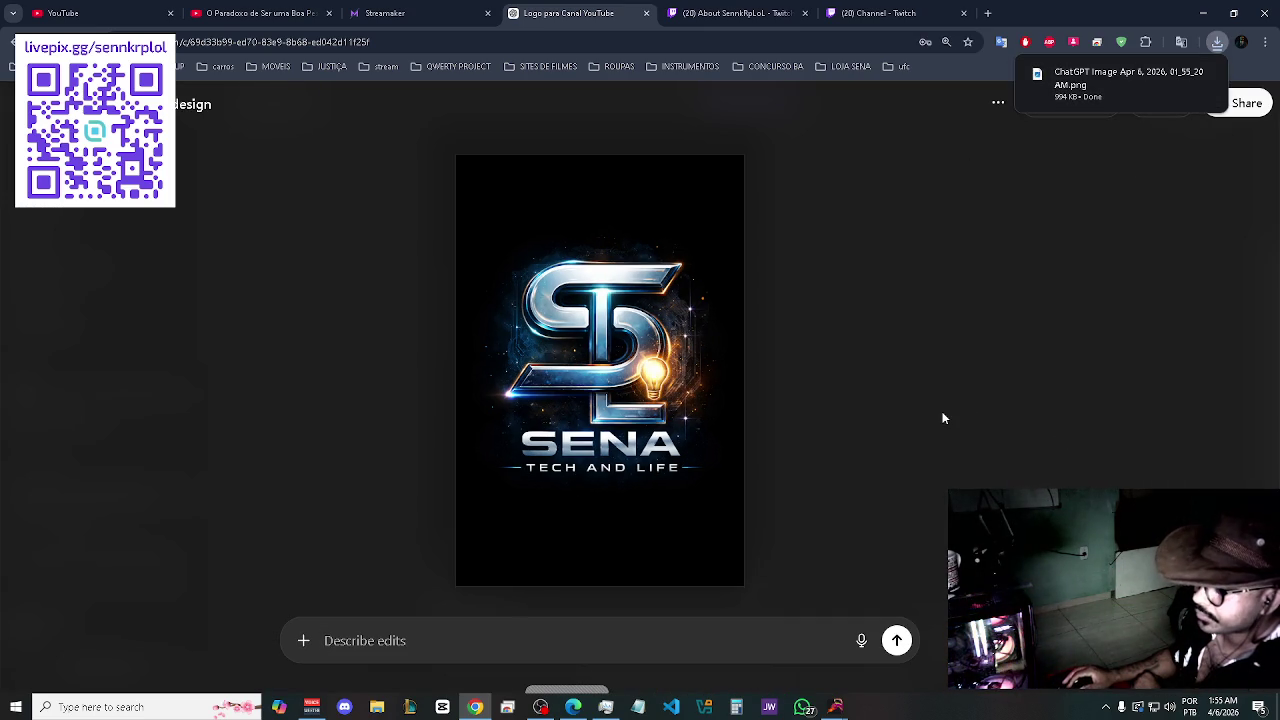
pyautogui.press('Escape')
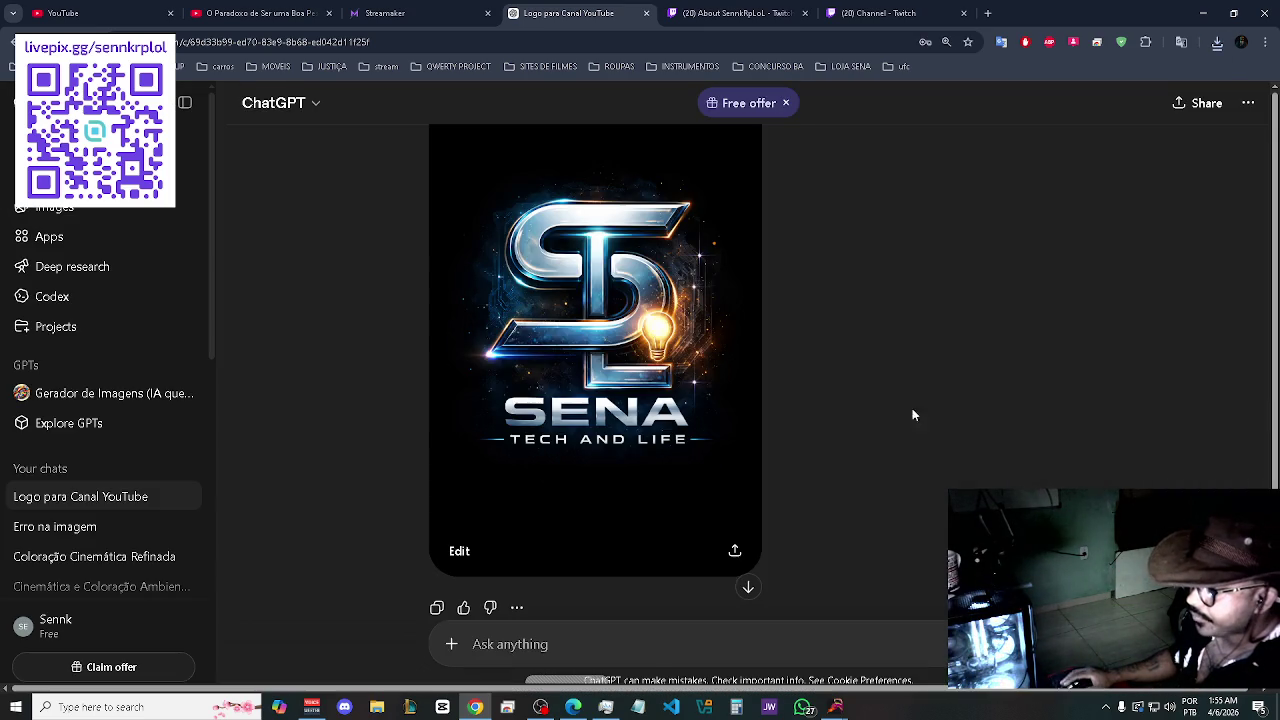
# - Ask ChatGPT to redo the previous prompt's logo in a minimalist script-writing style and send it
pyautogui.click(666, 648)
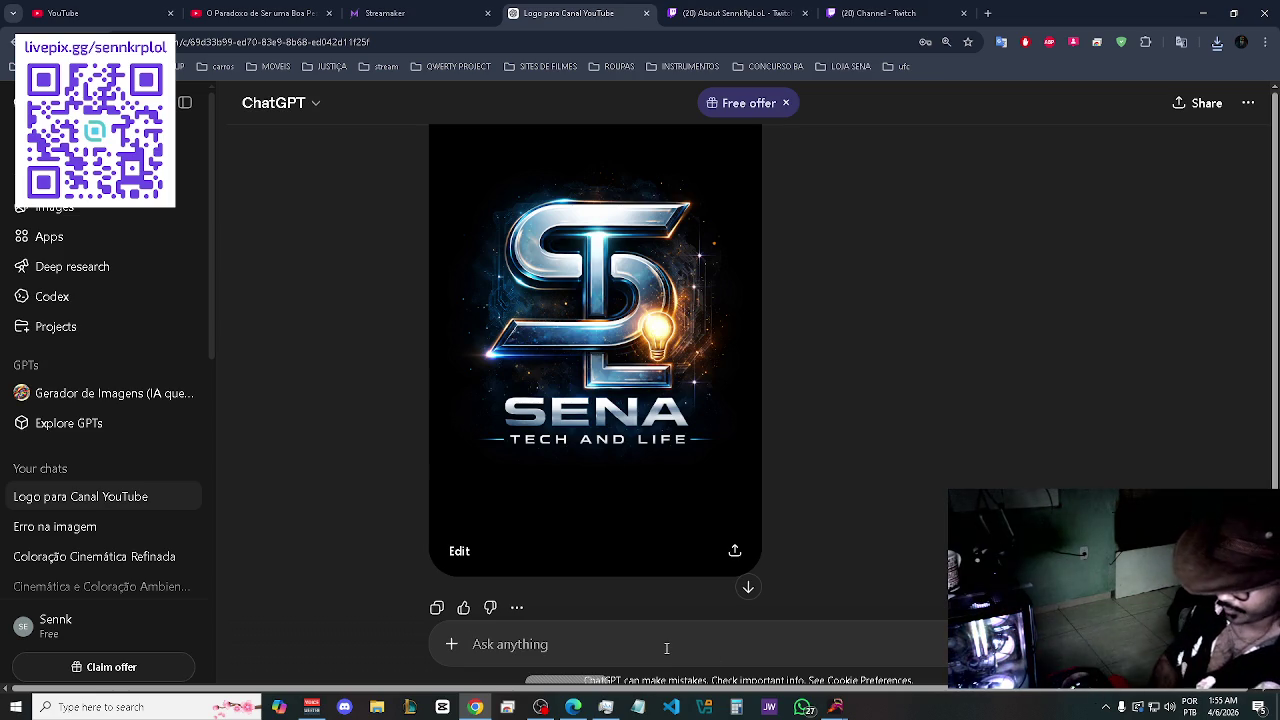
pyautogui.write('tent')
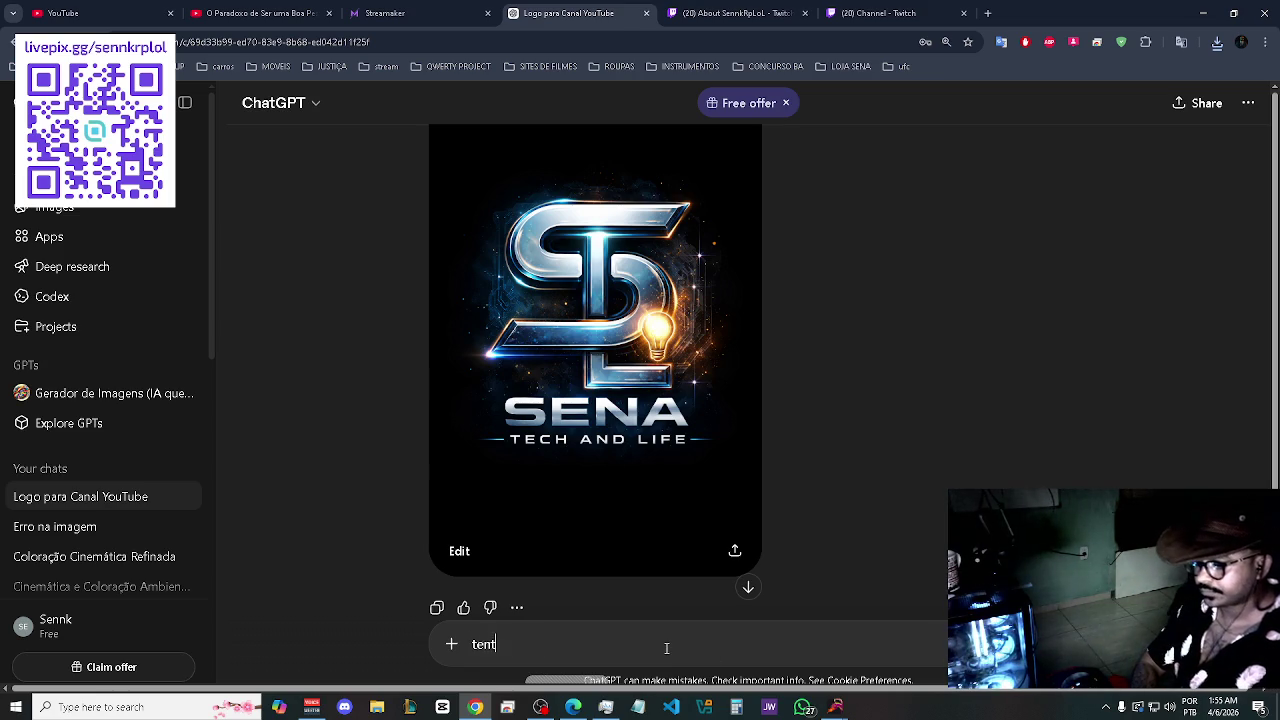
pyautogui.write('e o estilo ')
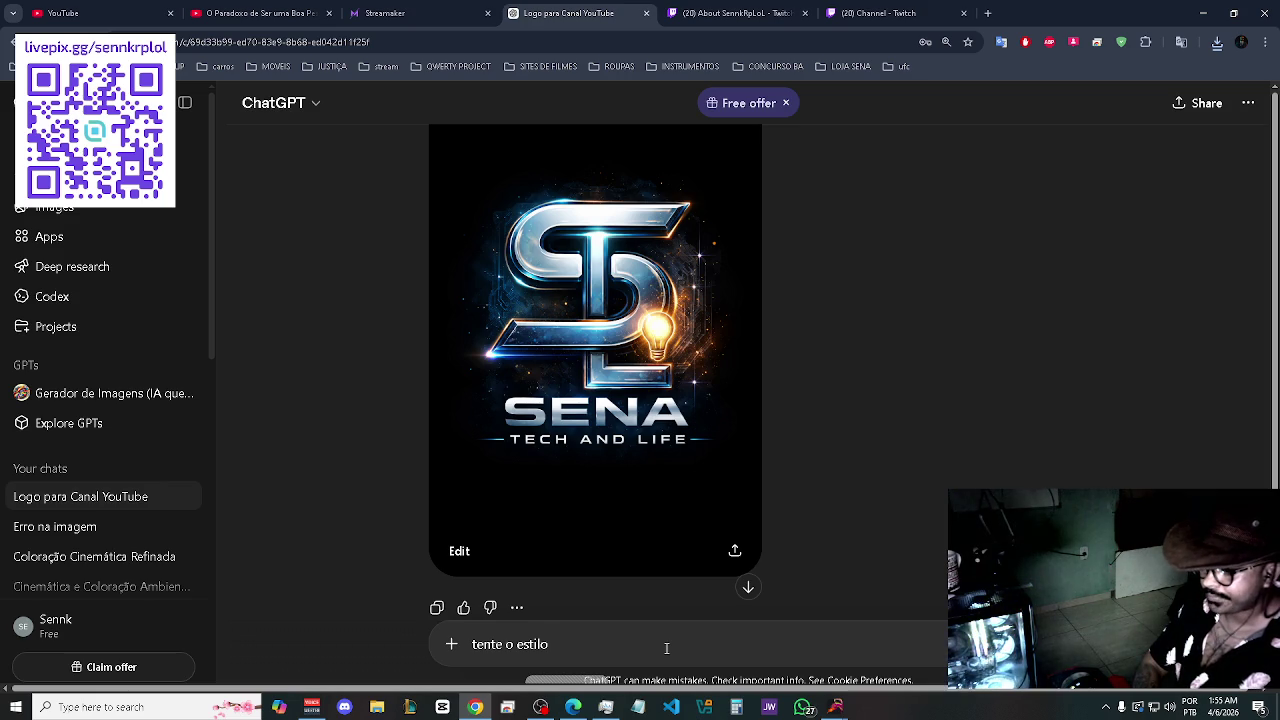
pyautogui.write('escrita')
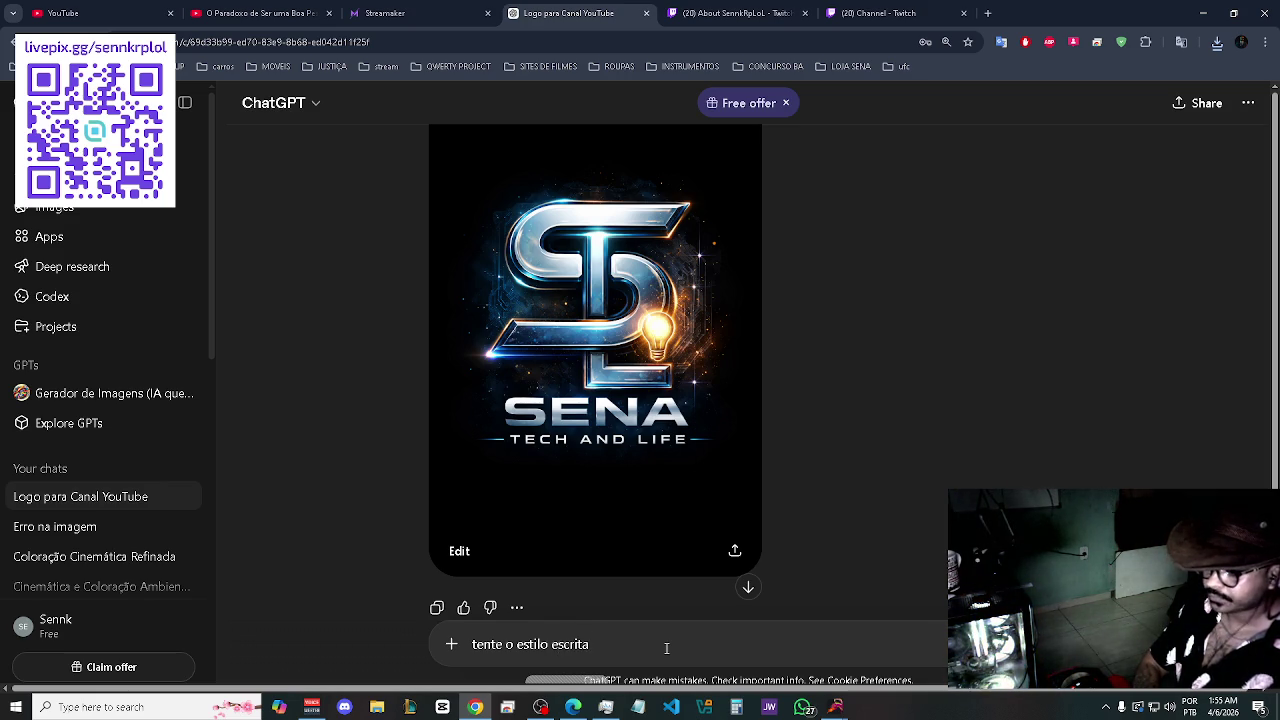
pyautogui.write(', mas com a')
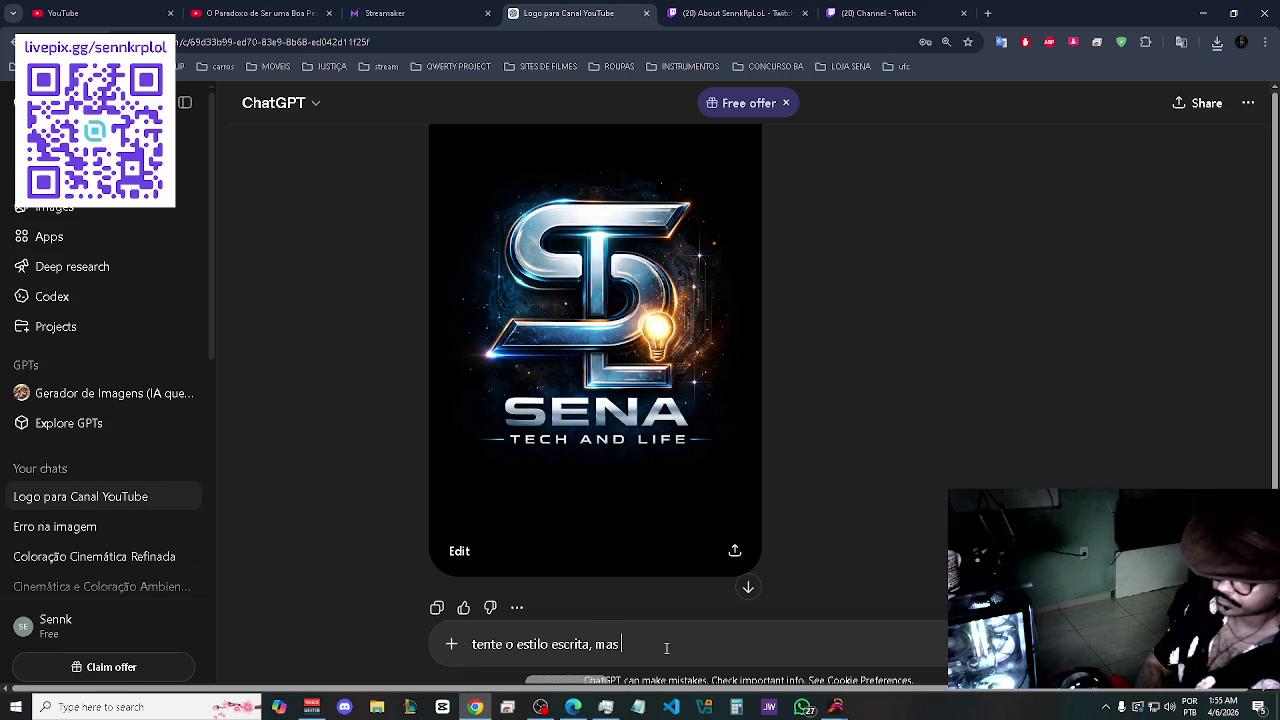
pyautogui.press('BackSpace')
pyautogui.write('a mesma prom')
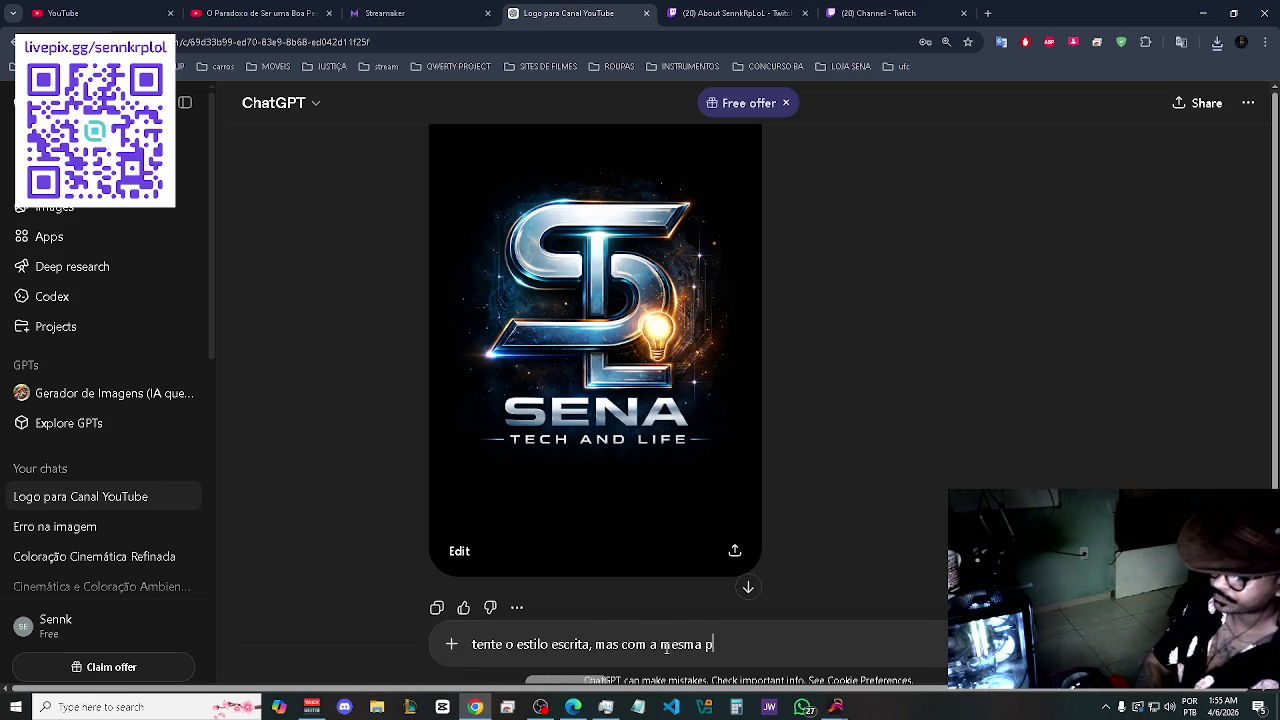
pyautogui.press('BackSpace')
pyautogui.write('po')
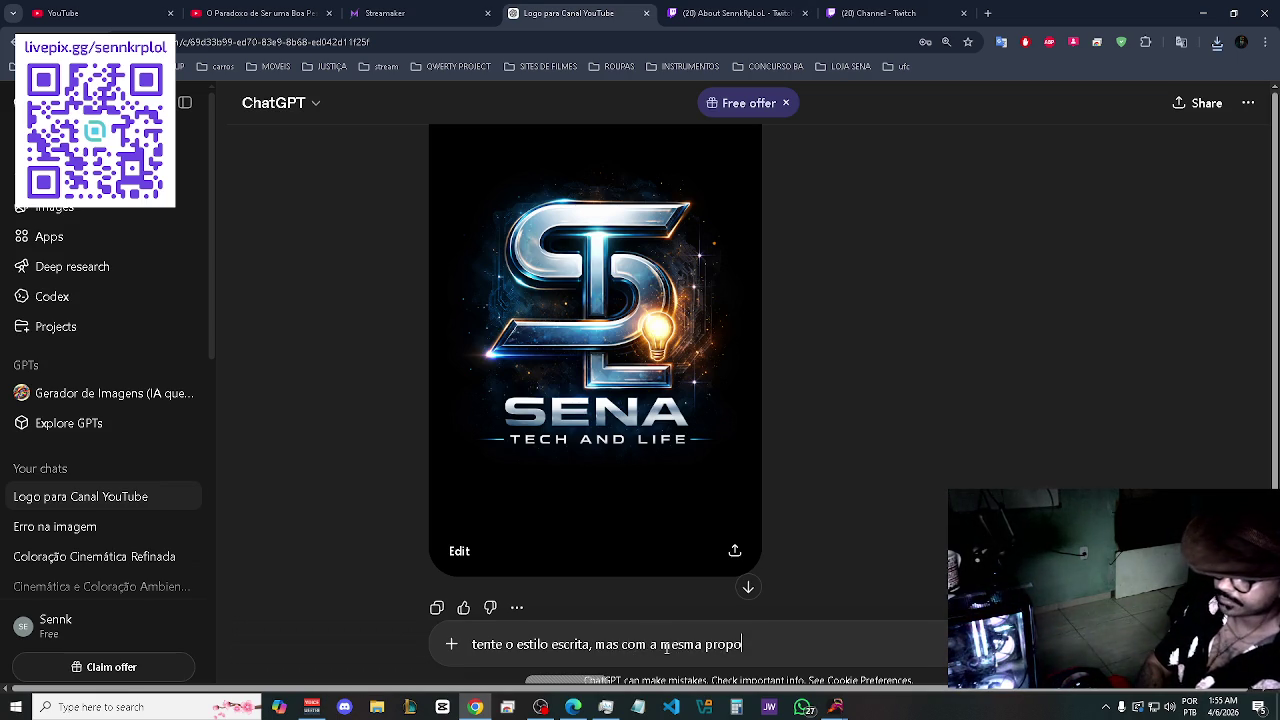
pyautogui.write('sta prin')
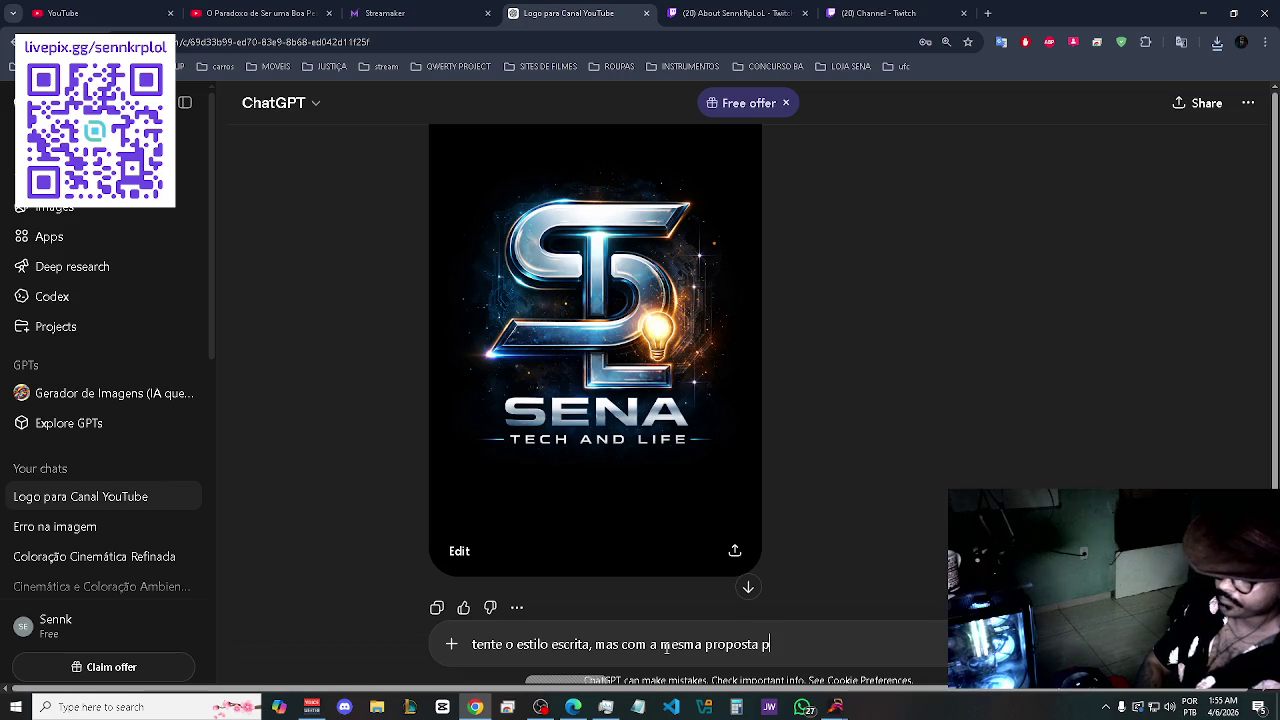
pyautogui.press('BackSpace')
pyautogui.press('BackSpace')
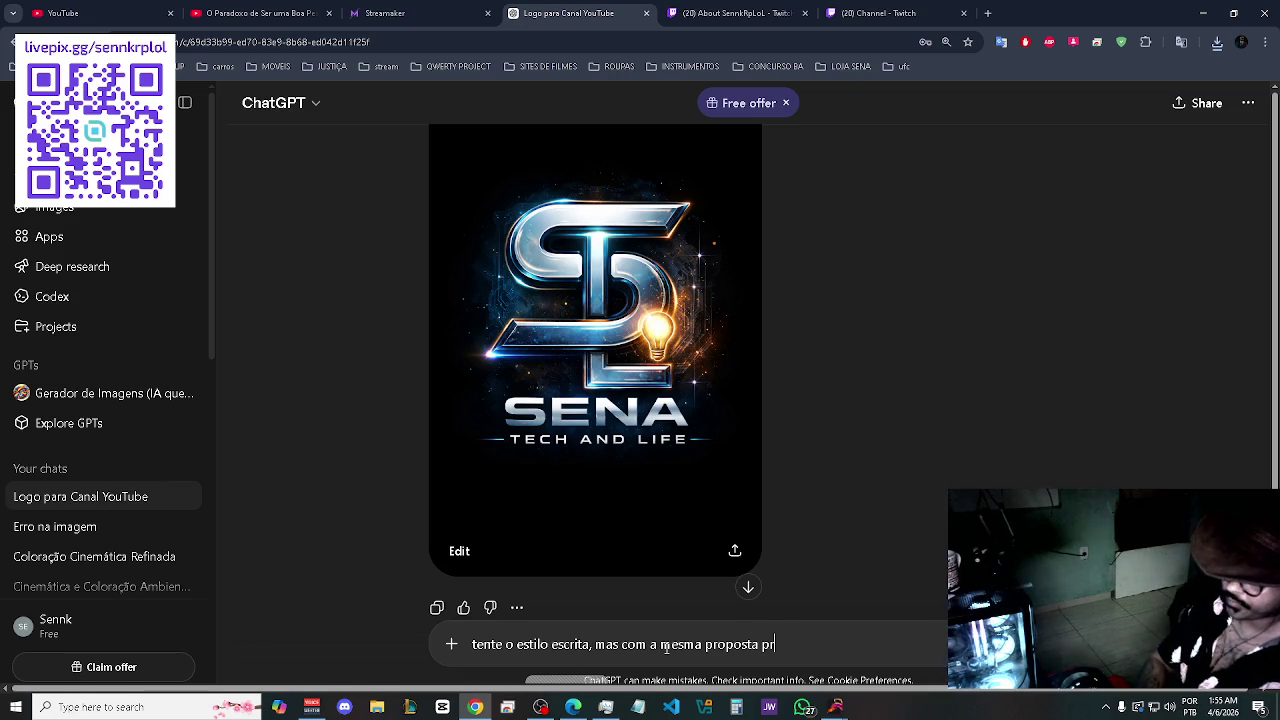
pyautogui.write('ompt an')
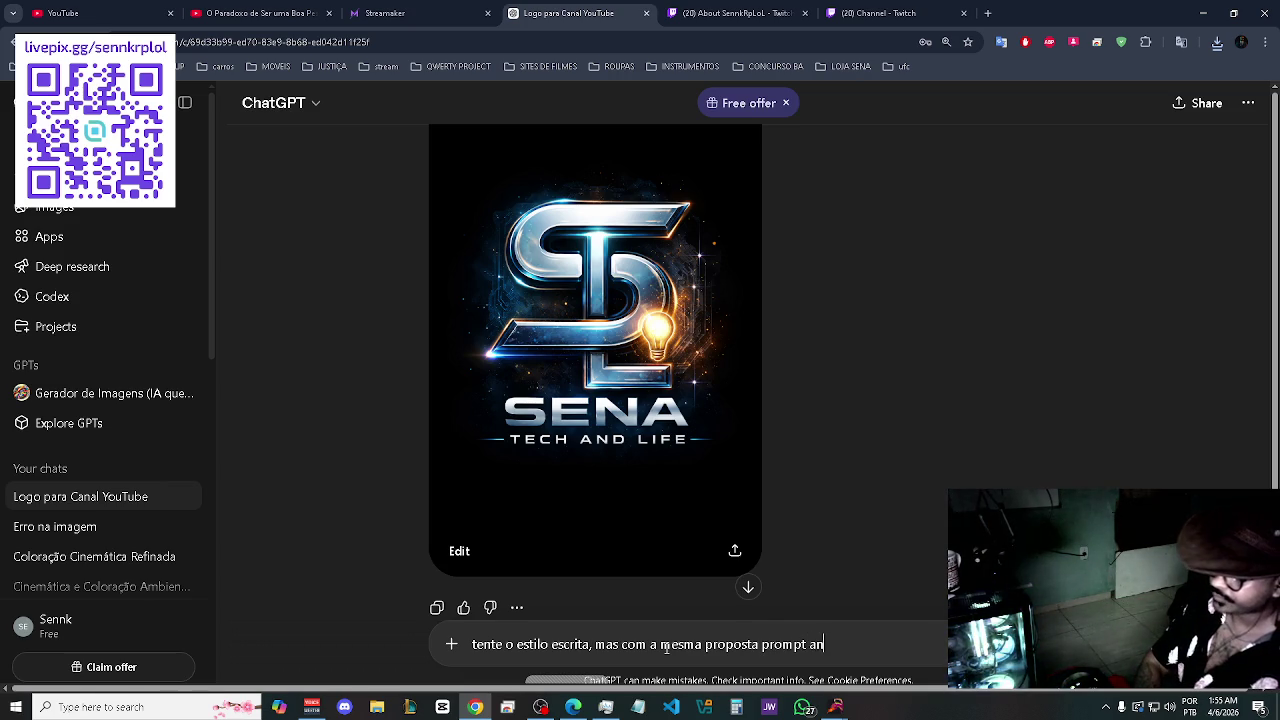
pyautogui.write('terior')
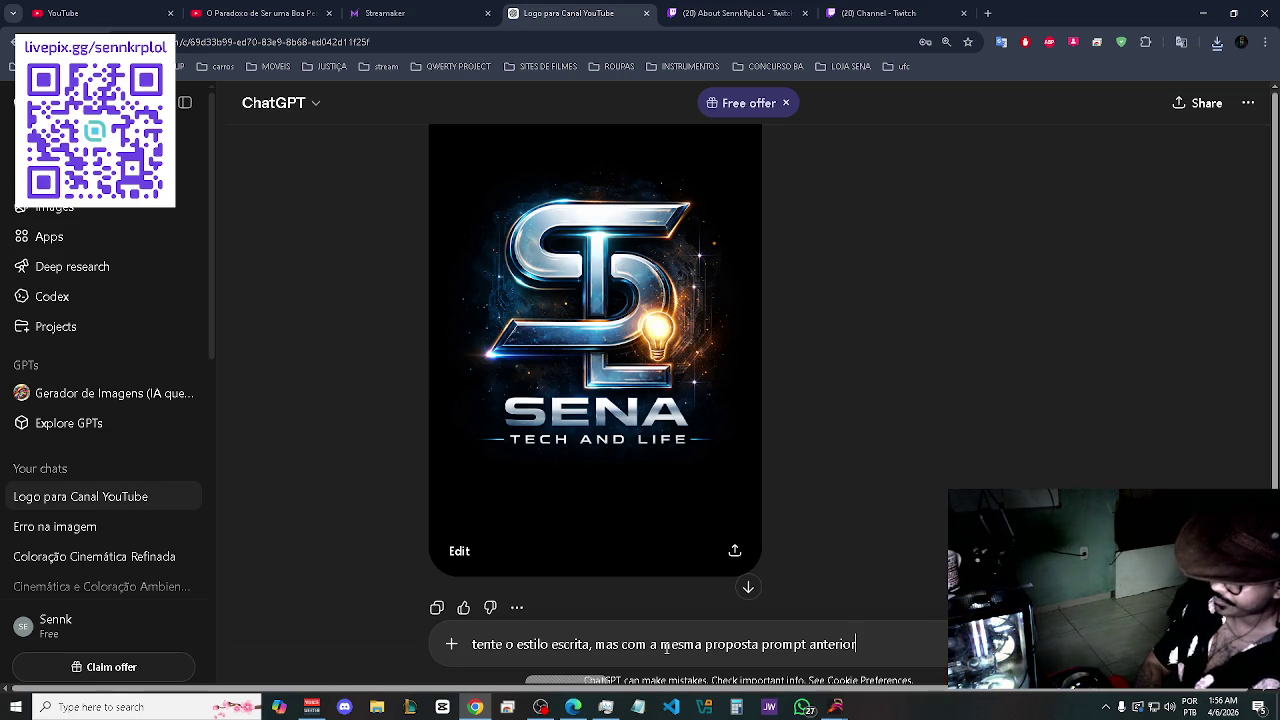
pyautogui.write(', apenas tente u')
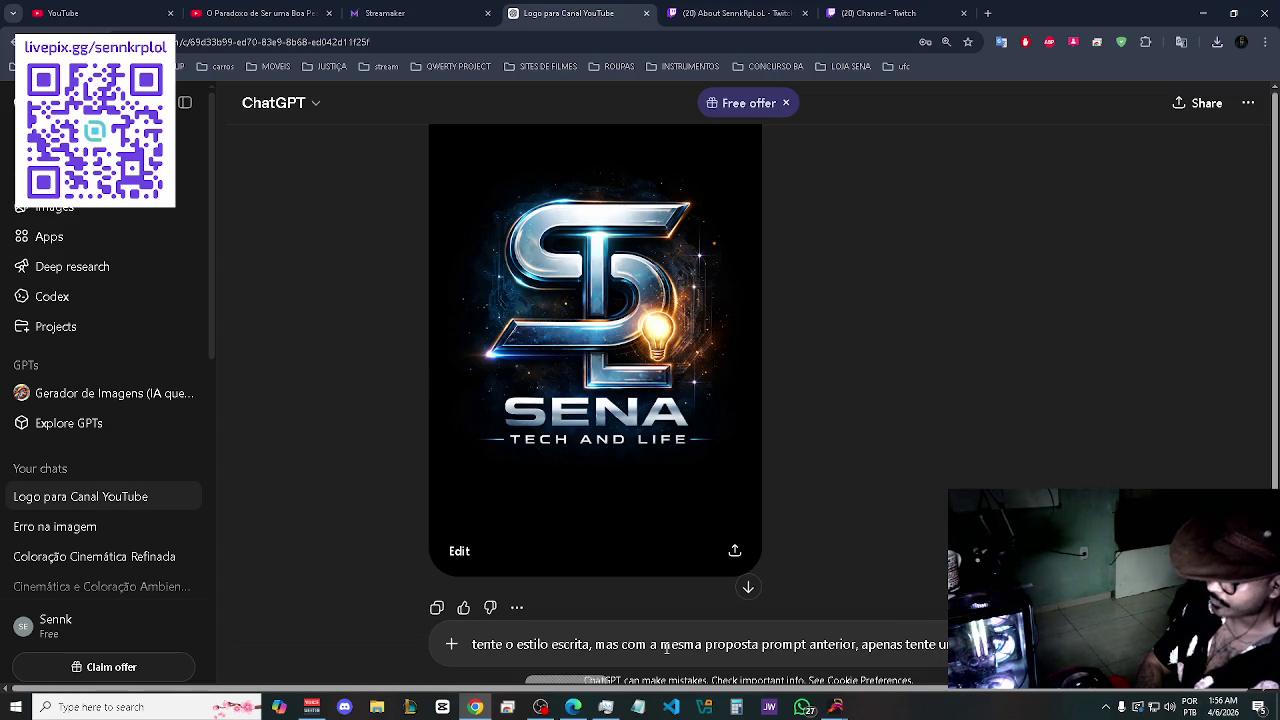
pyautogui.write('o')
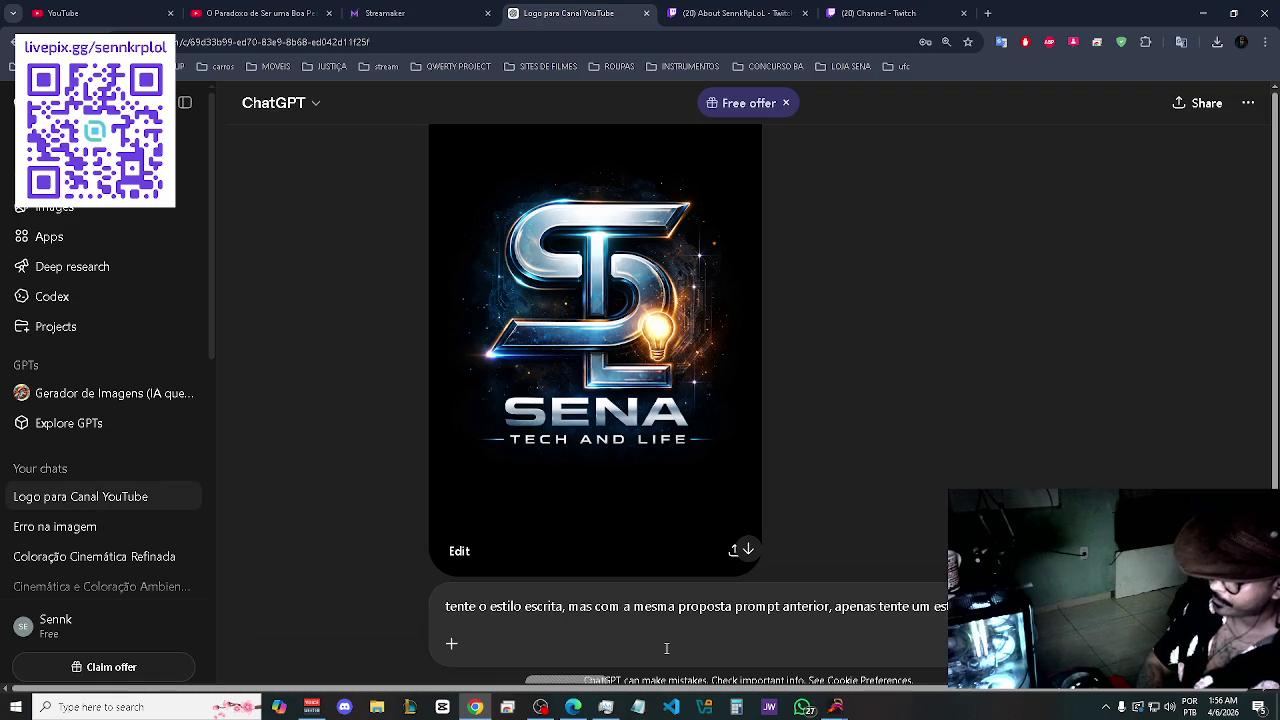
pyautogui.write('minimalista')
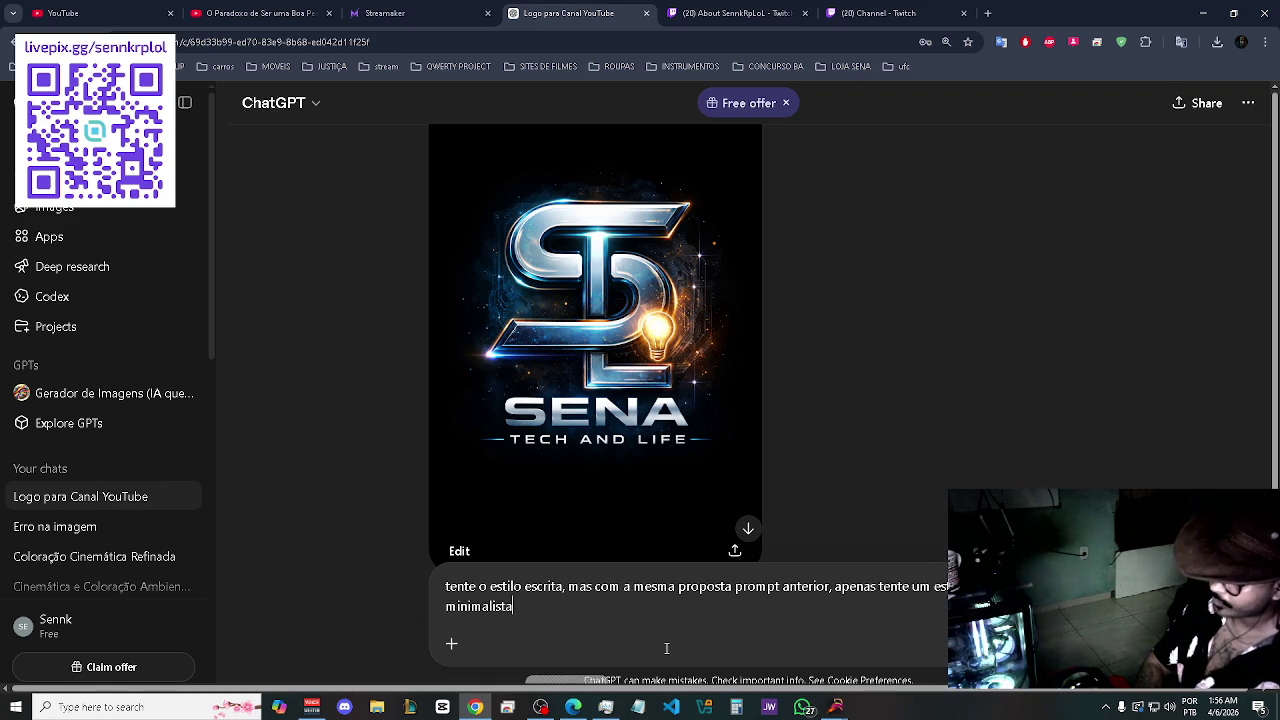
pyautogui.press('Return')
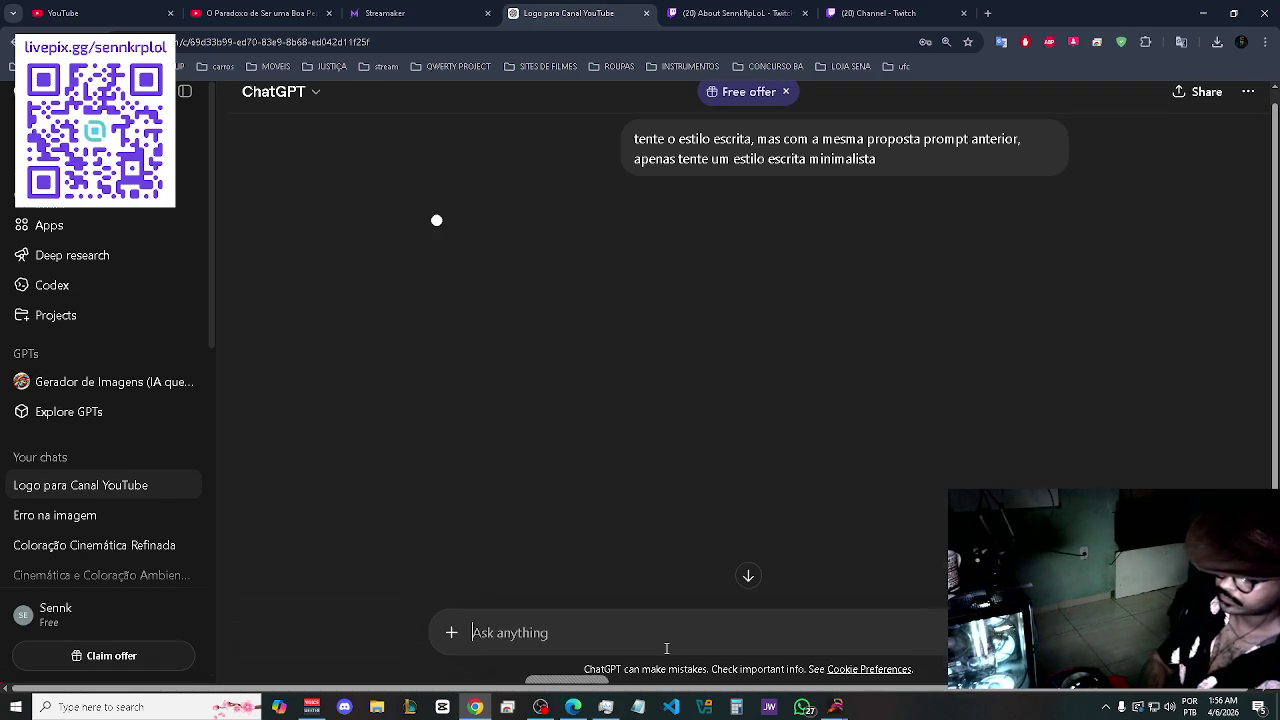
# - Show the downloaded SENA logo PNG in the Downloads folder and select it
pyautogui.click(1218, 43)
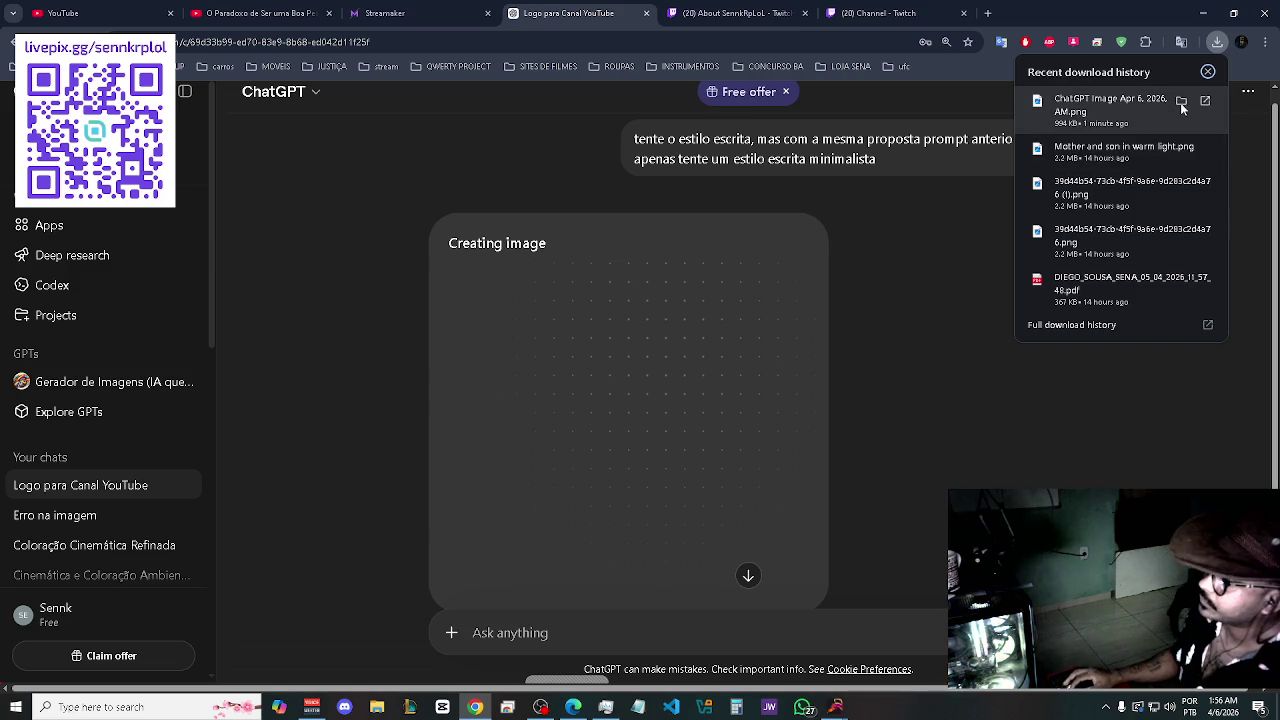
pyautogui.click(1180, 102)
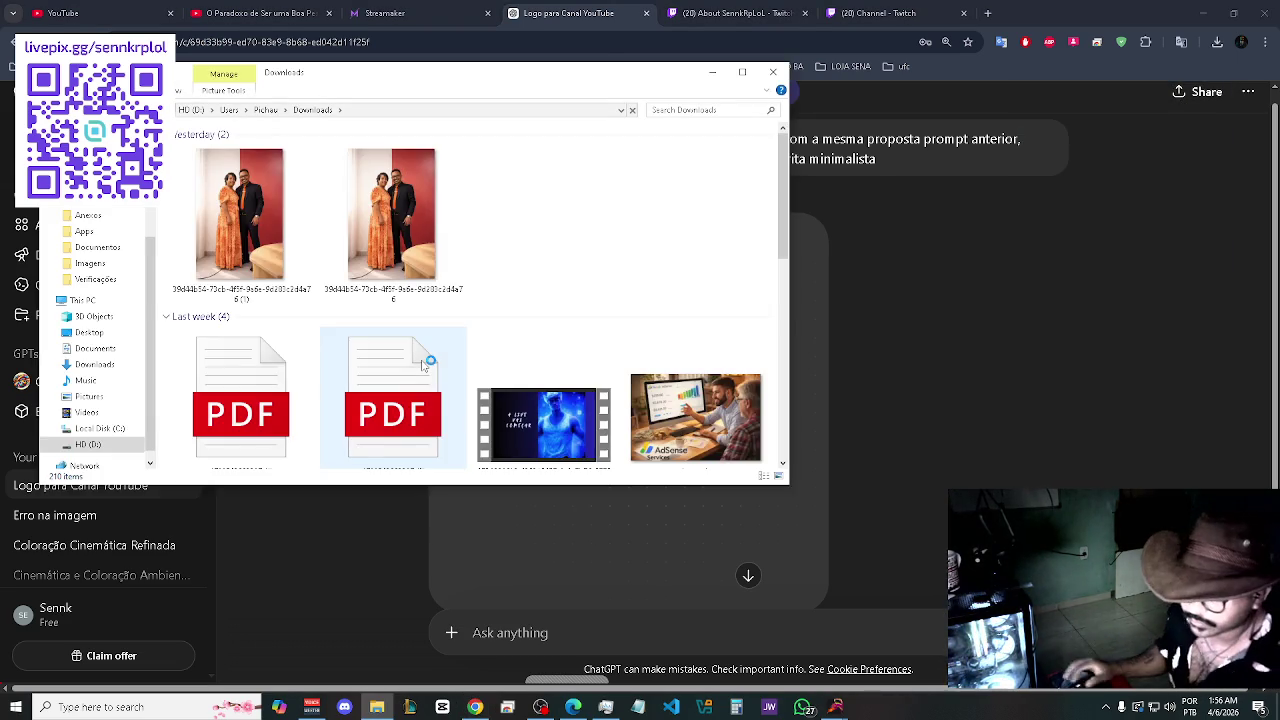
pyautogui.click(262, 233)
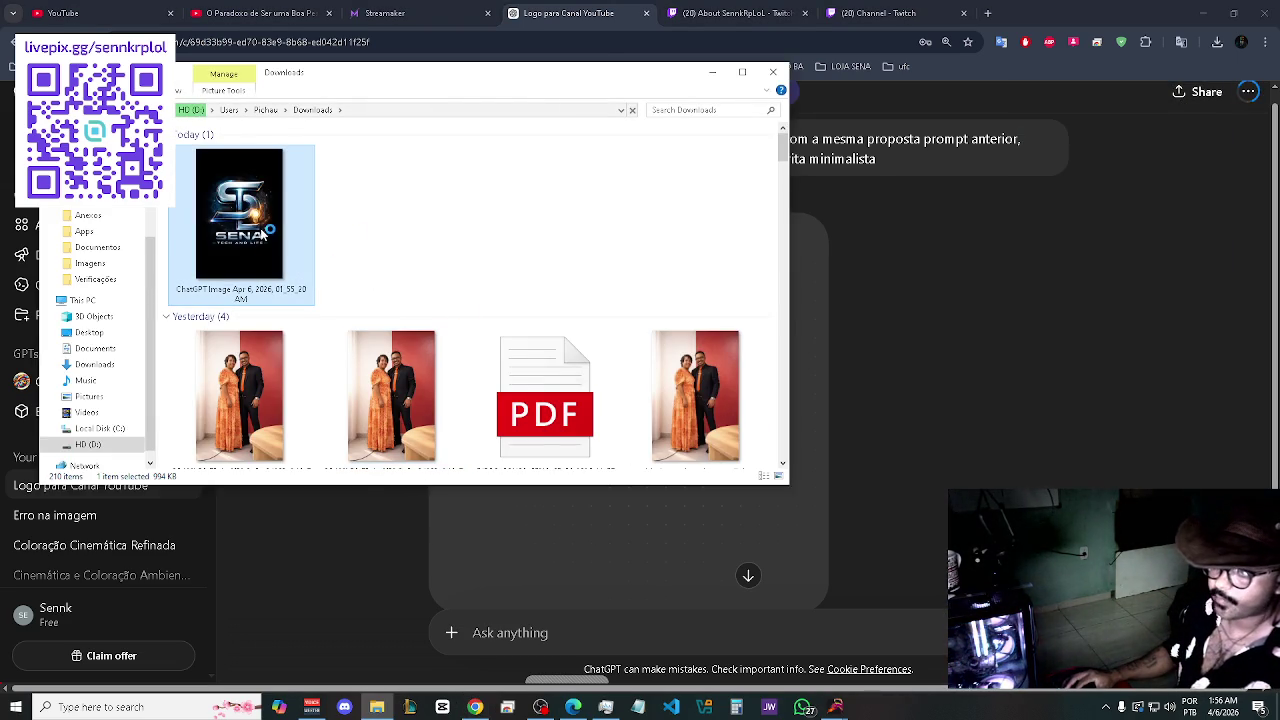
# - Rename the downloaded Sena logo image to STL and bring the Chrome window back to the front
pyautogui.press('F2')
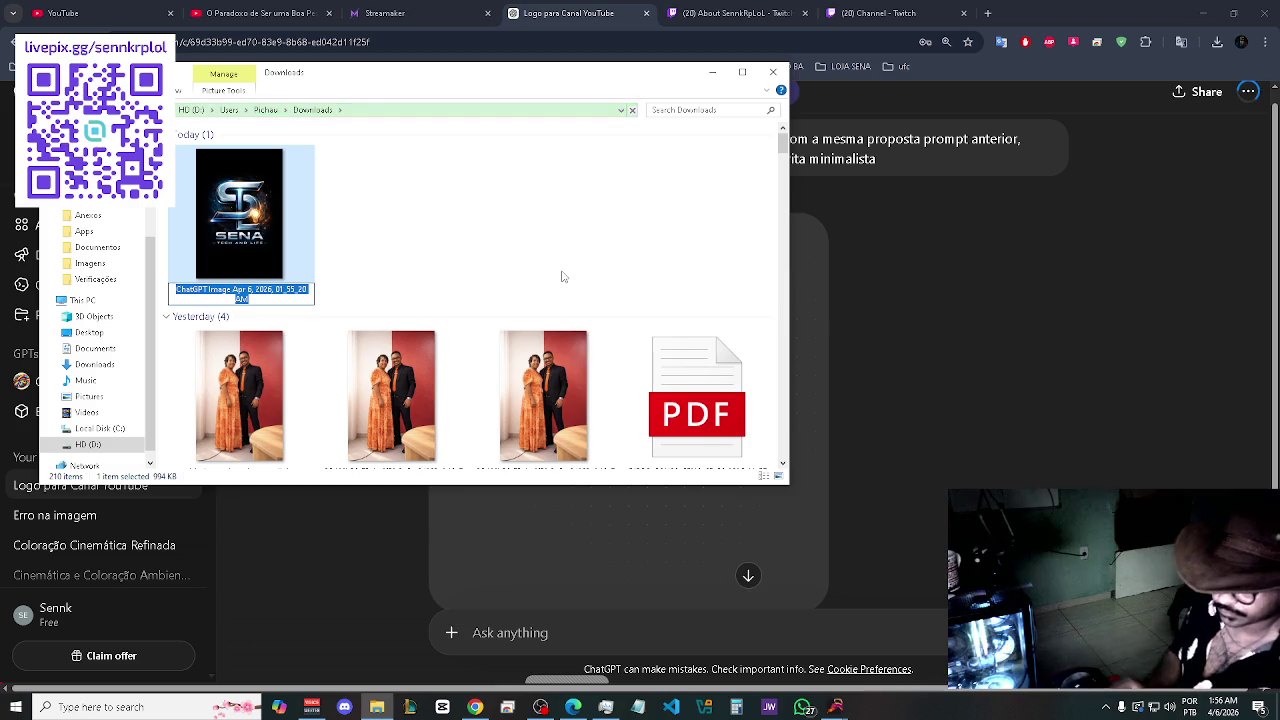
pyautogui.write('1')
pyautogui.press('BackSpace')
pyautogui.write('STL')
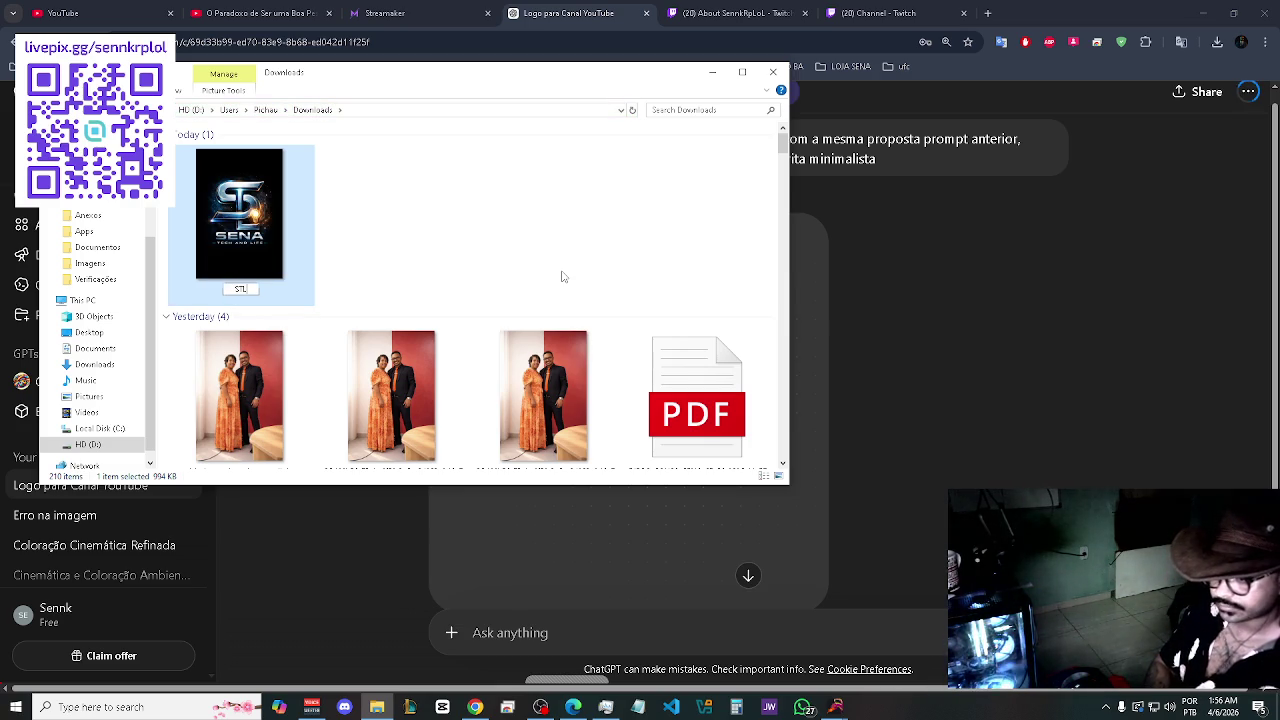
pyautogui.click(563, 277)
pyautogui.click(1125, 372)
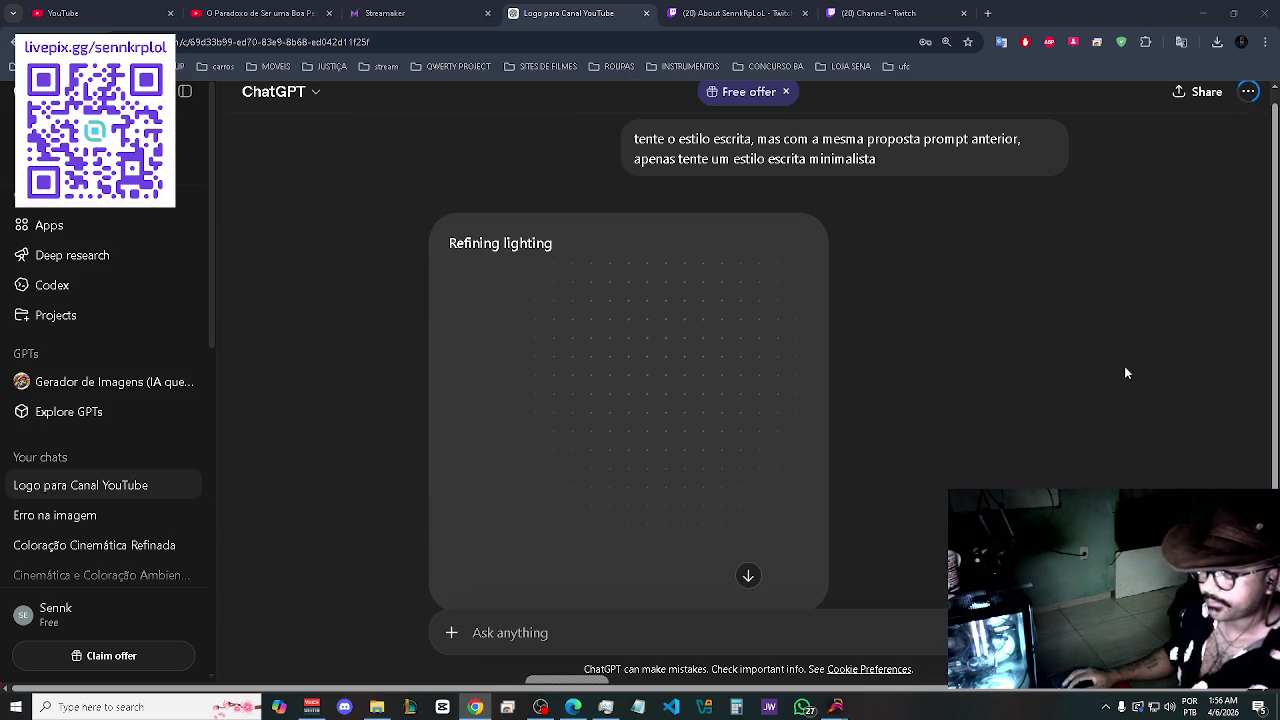
# - Review the Twitch channel Bio and Social Links, close that tab, and return to the ChatGPT logo chat
pyautogui.click(749, 12)
pyautogui.click(868, 12)
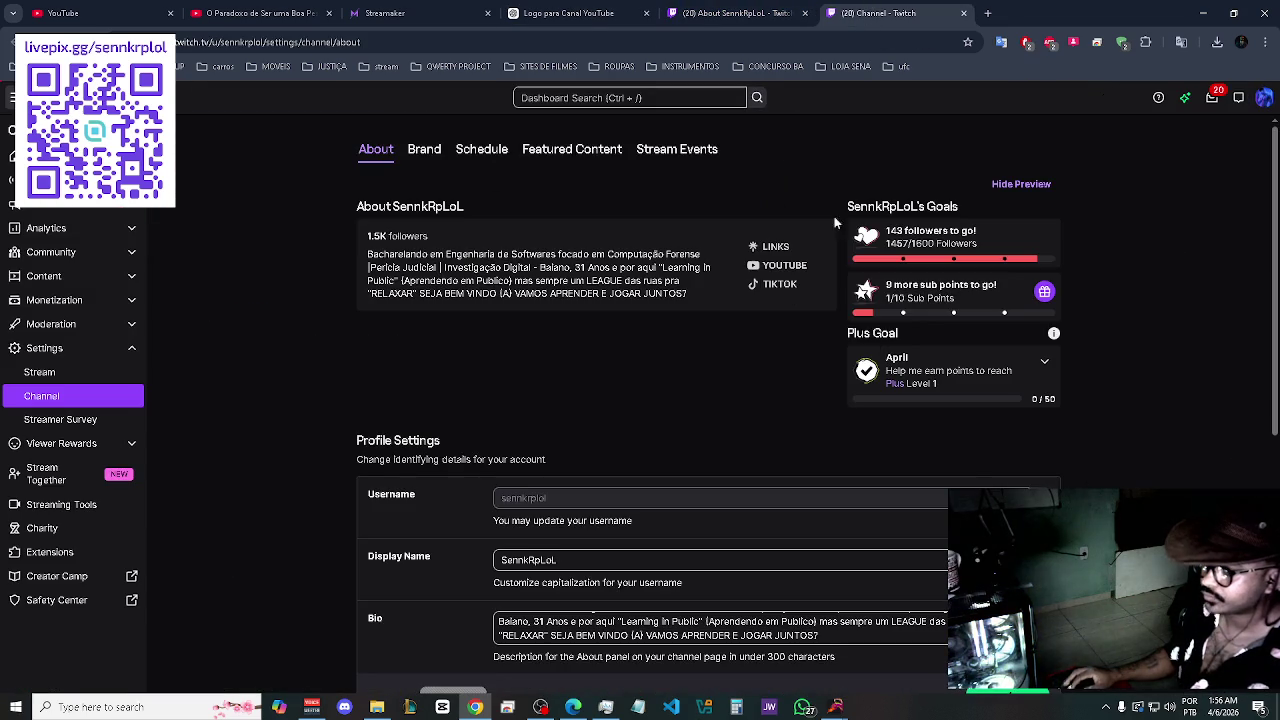
pyautogui.scroll(-3, 760, 408)
pyautogui.scroll(-1, 760, 410)
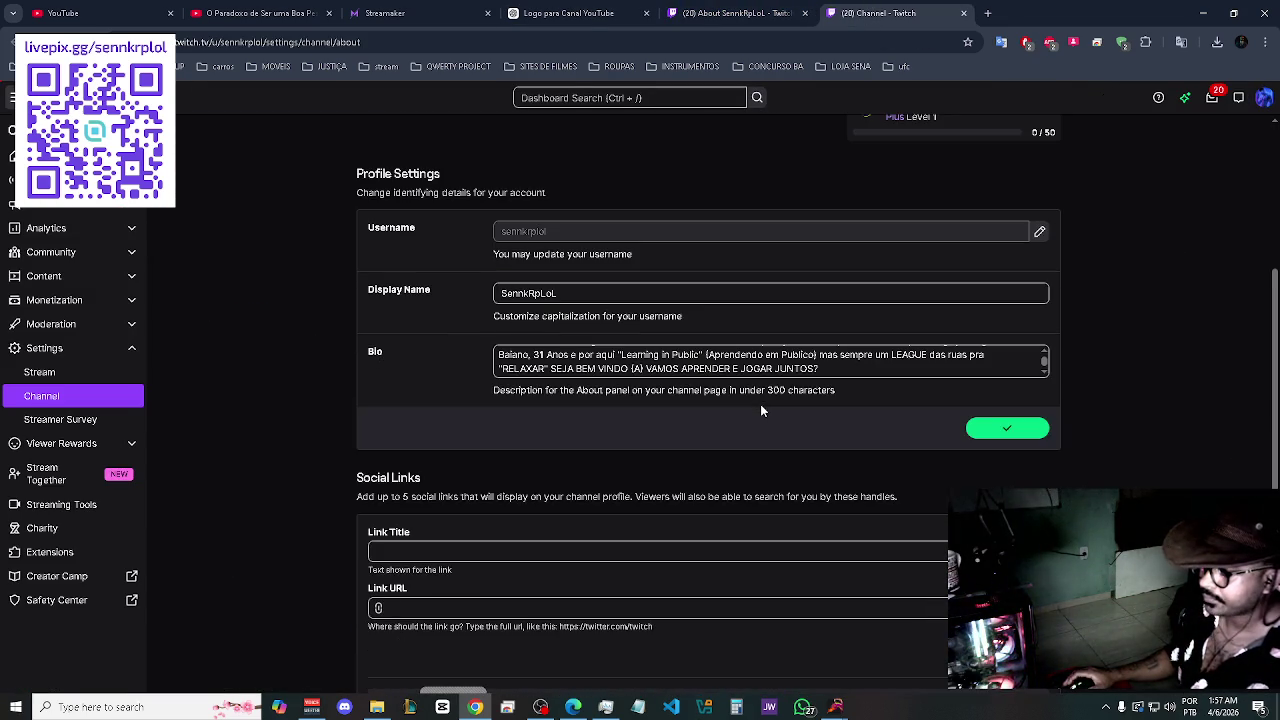
pyautogui.scroll(-2, 760, 410)
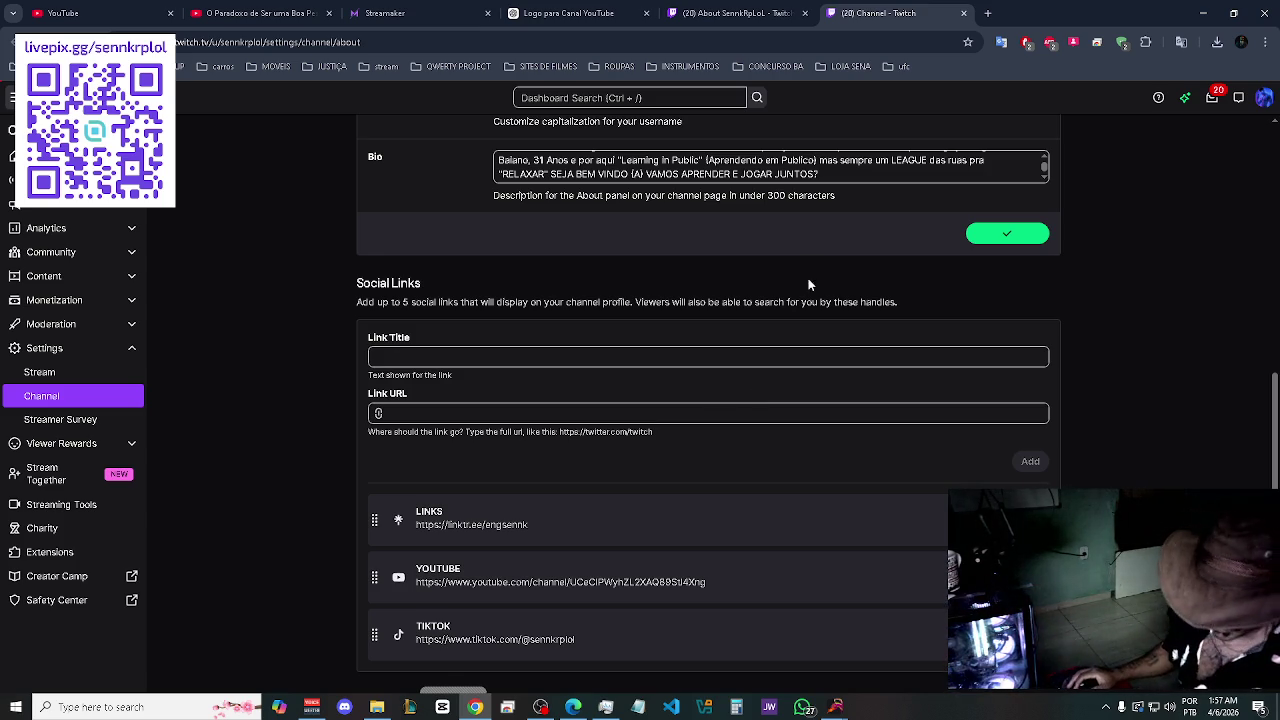
pyautogui.click(963, 13)
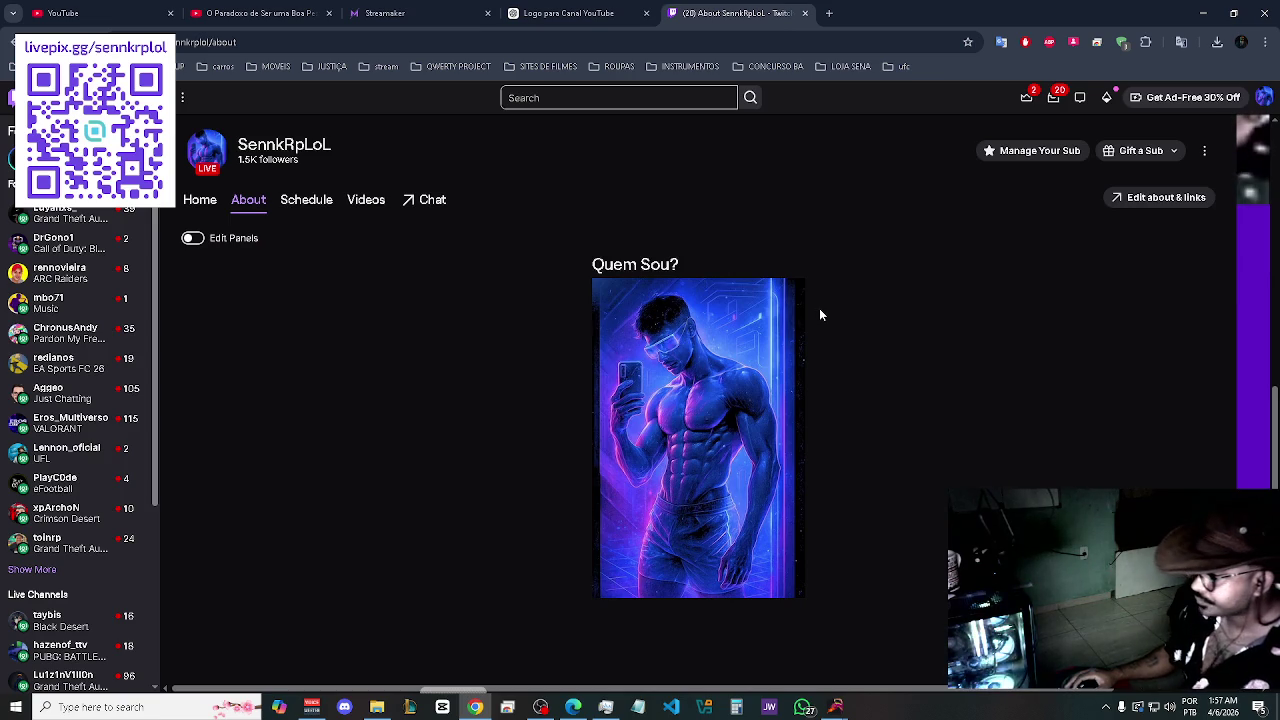
pyautogui.click(570, 13)
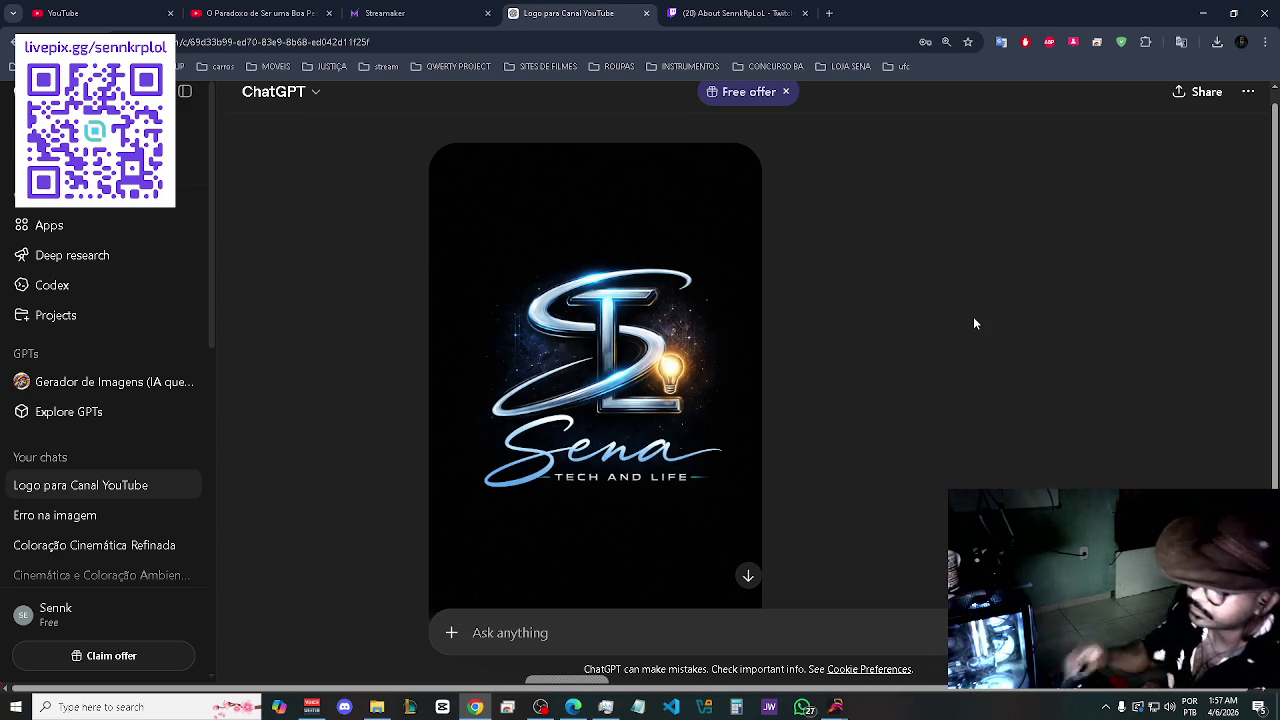
pyautogui.scroll(5, 975, 323)
pyautogui.scroll(1, 975, 323)
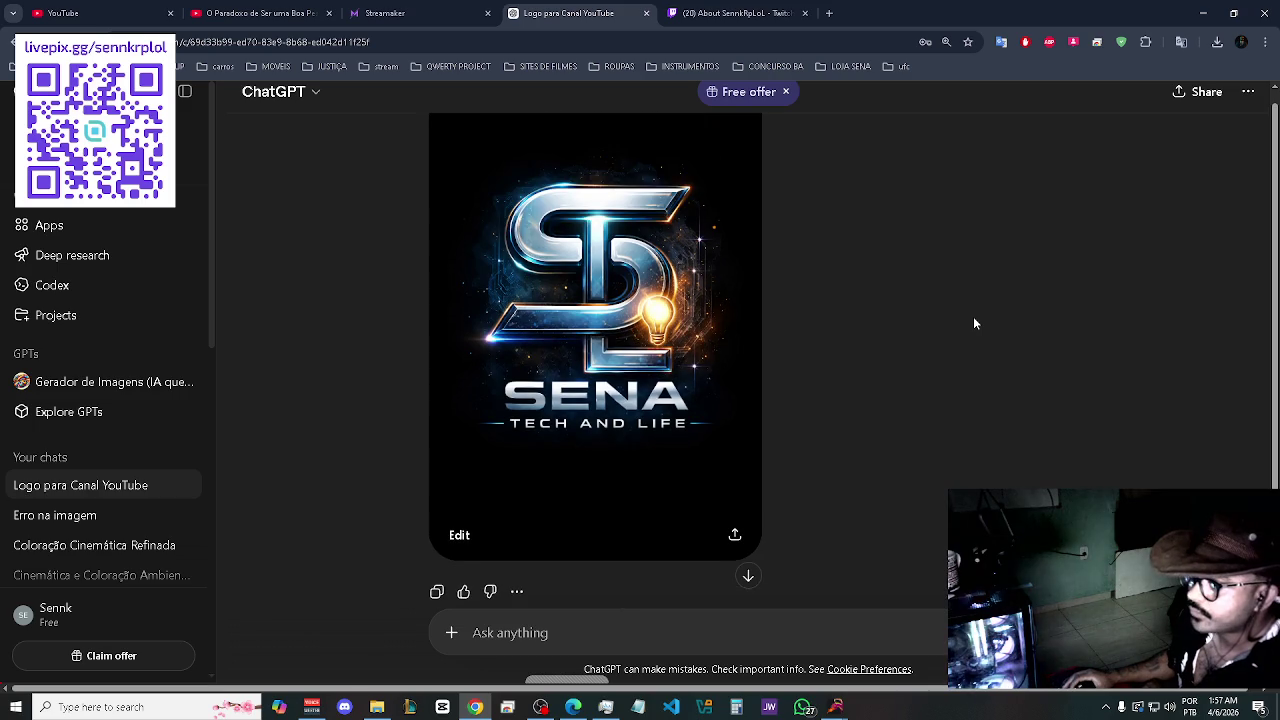
pyautogui.scroll(-7, 975, 323)
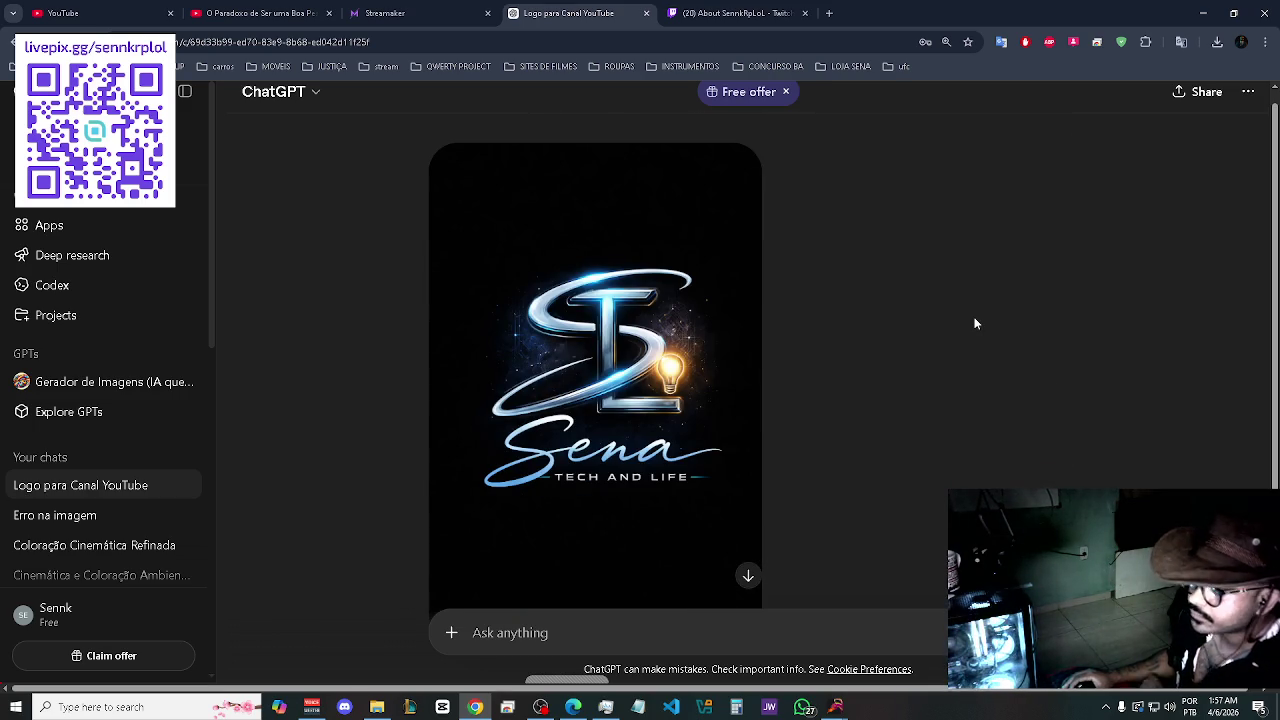
pyautogui.scroll(-1, 975, 323)
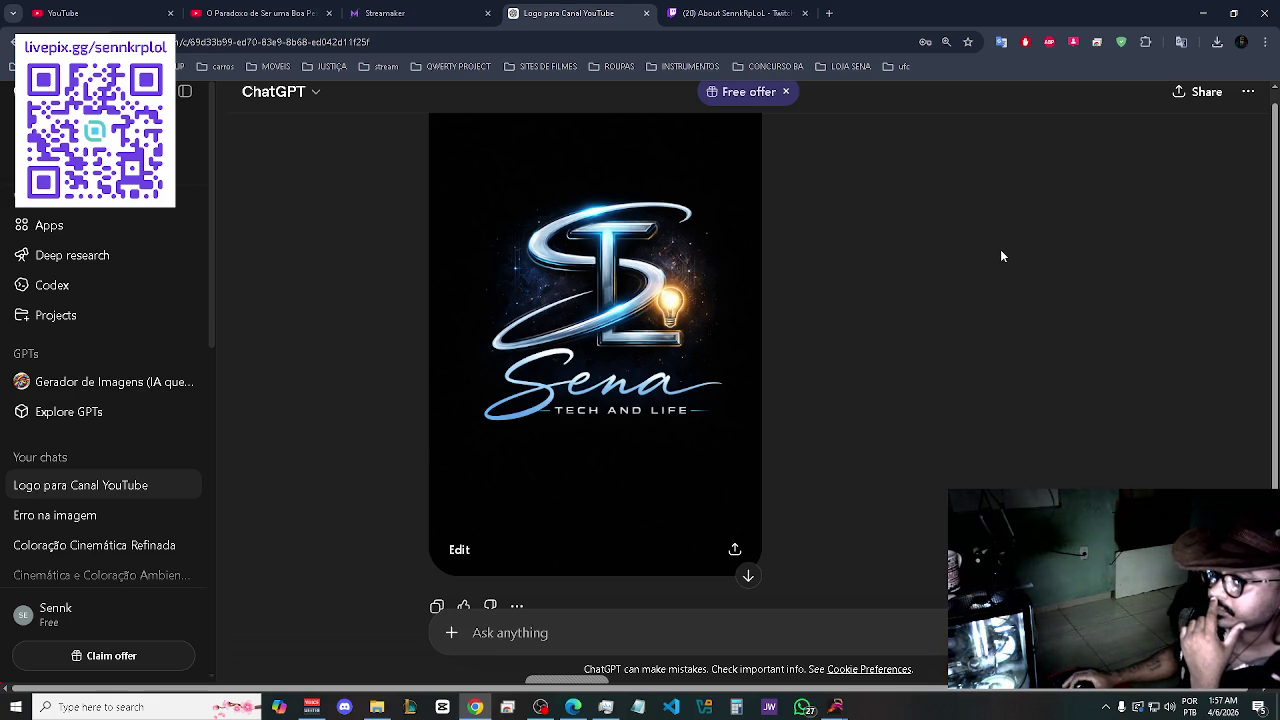
pyautogui.scroll(3, 819, 277)
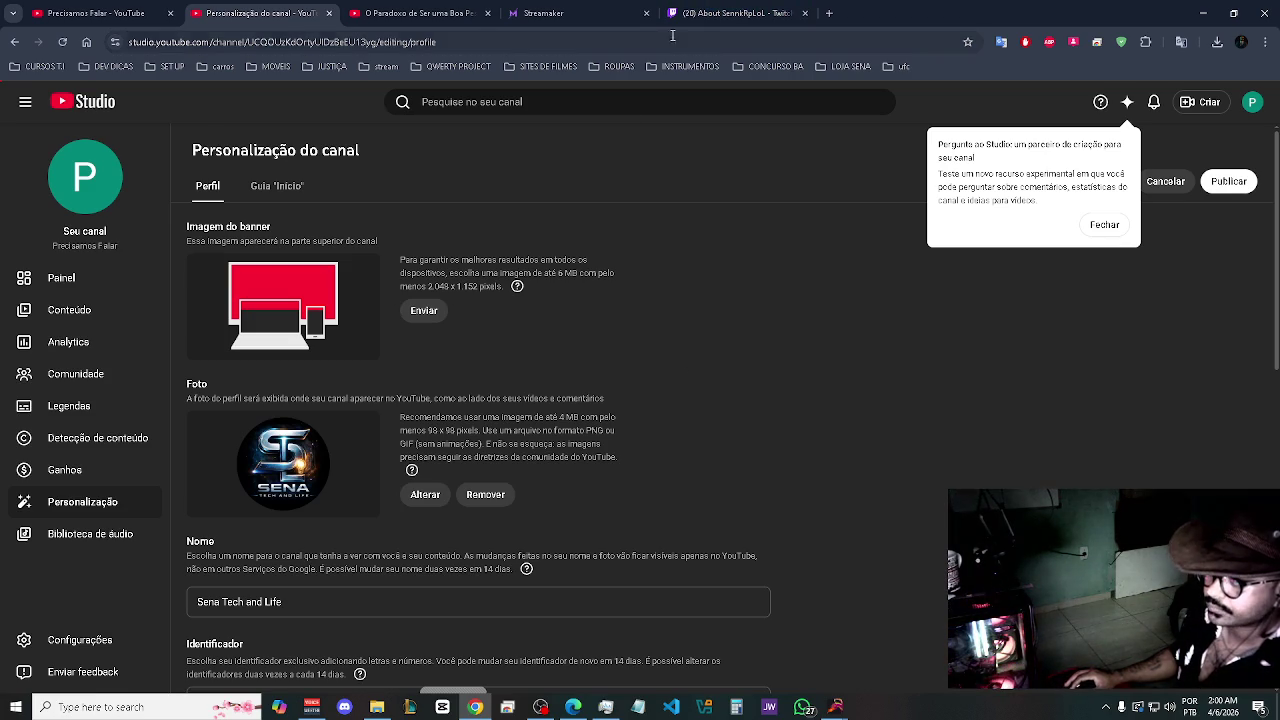
# - Close the Downloads folder window and switch the browser to the Streamaker tavern tab
pyautogui.hotkey('alt', 'Tab')
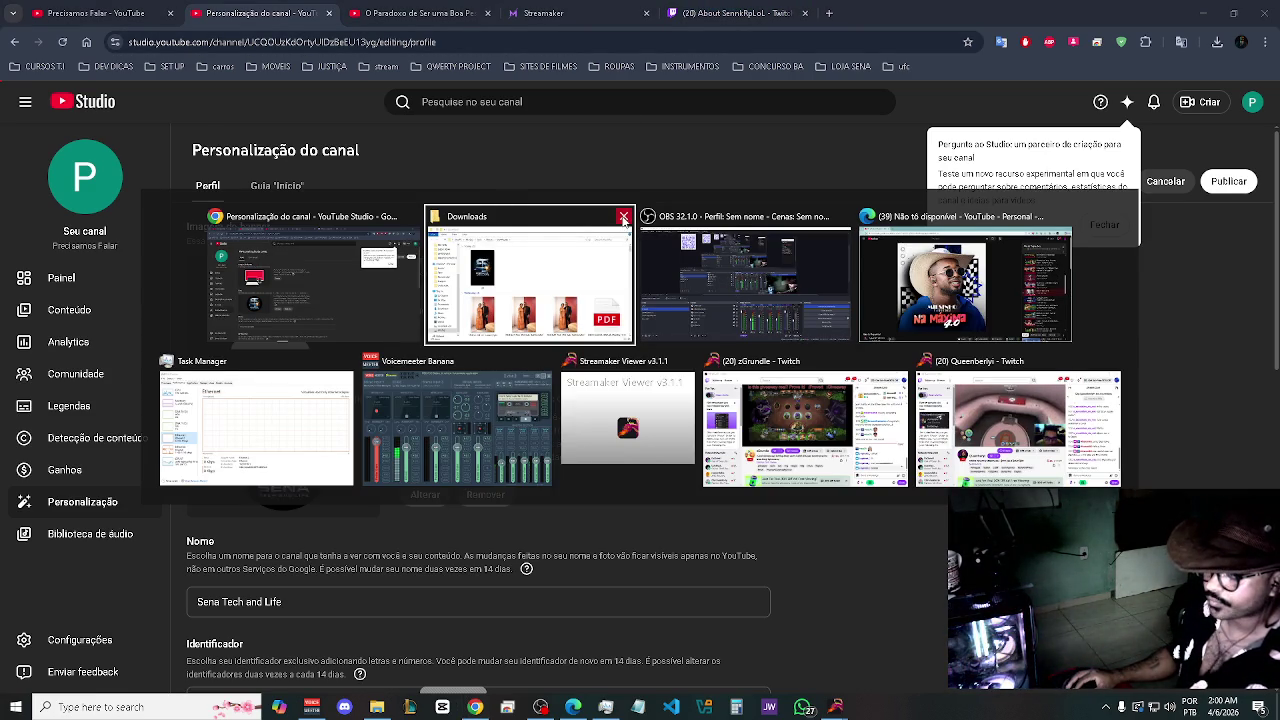
pyautogui.click(623, 217)
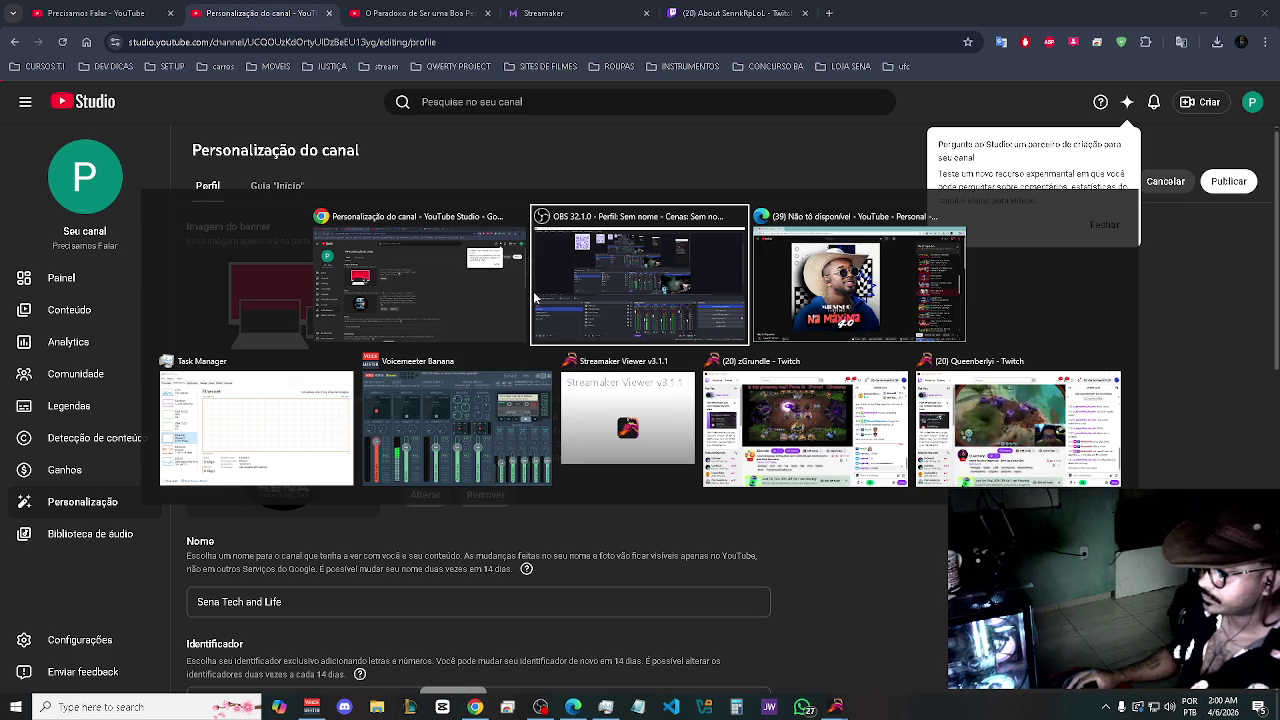
pyautogui.click(443, 287)
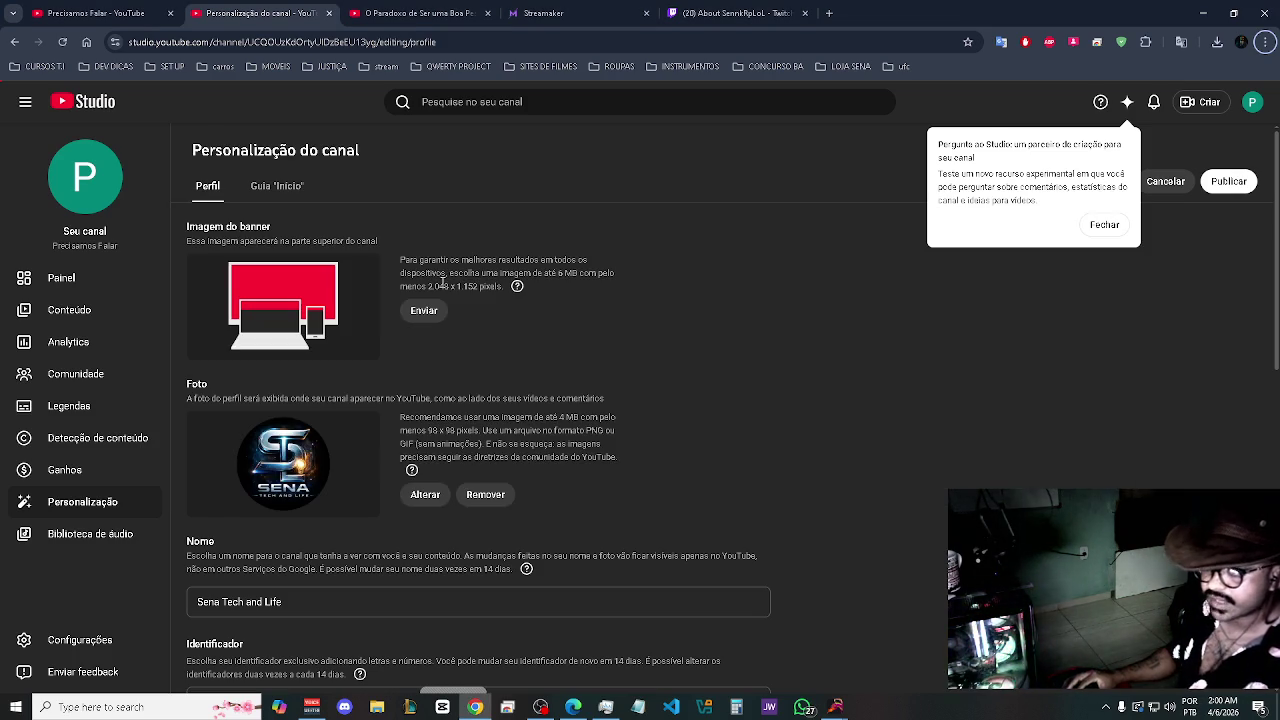
pyautogui.click(577, 10)
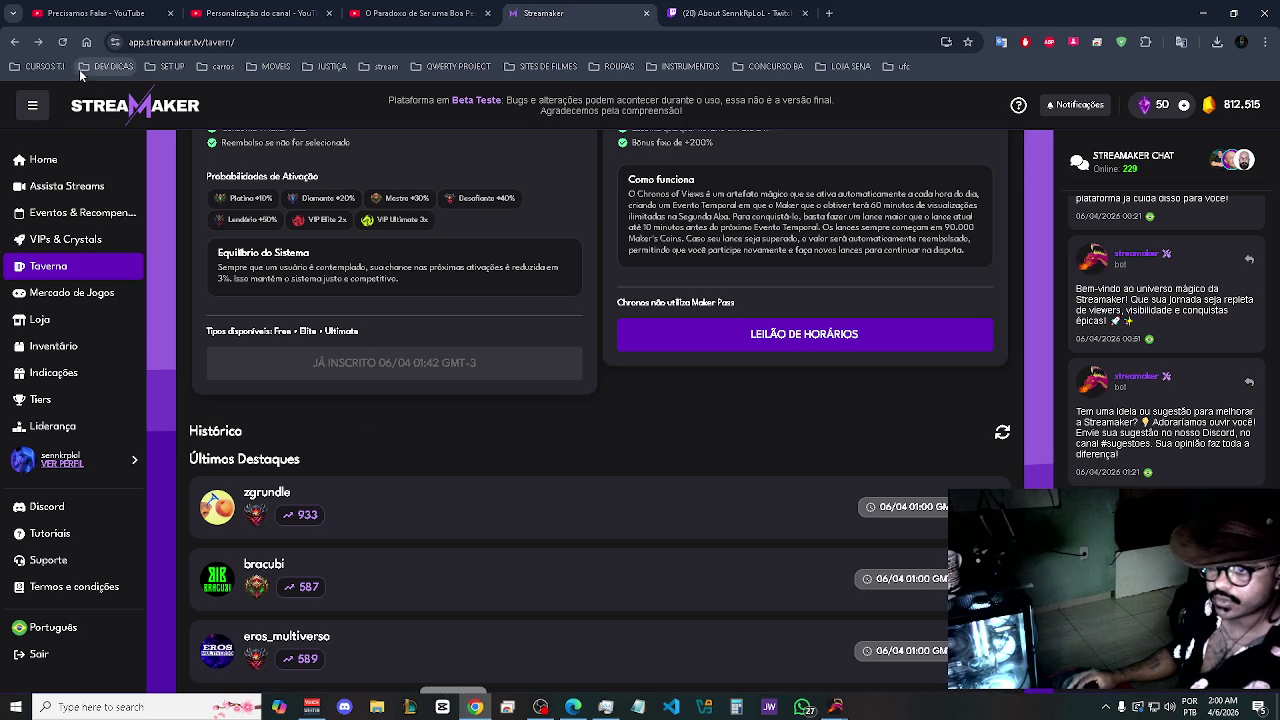
# - Reload Streamaker's Taverna and enroll in the next Maker Pass highlight draw, confirming the sign-up
pyautogui.click(64, 44)
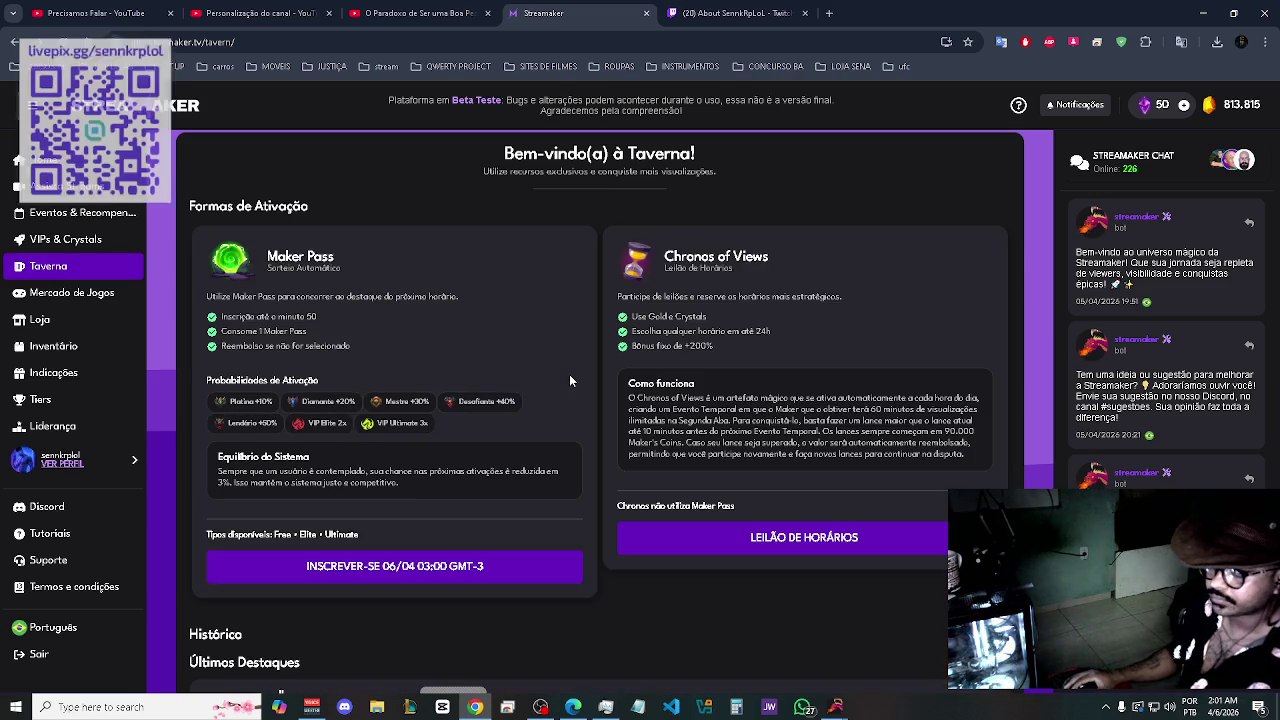
pyautogui.click(442, 572)
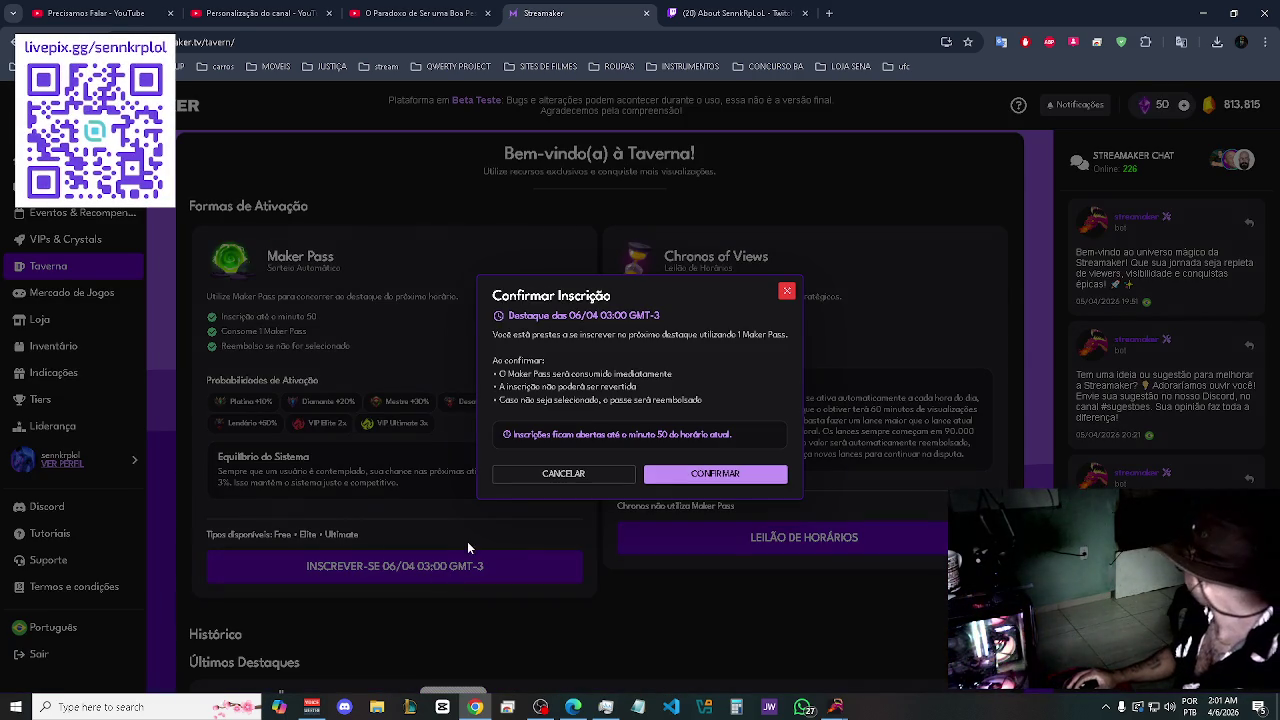
pyautogui.click(696, 477)
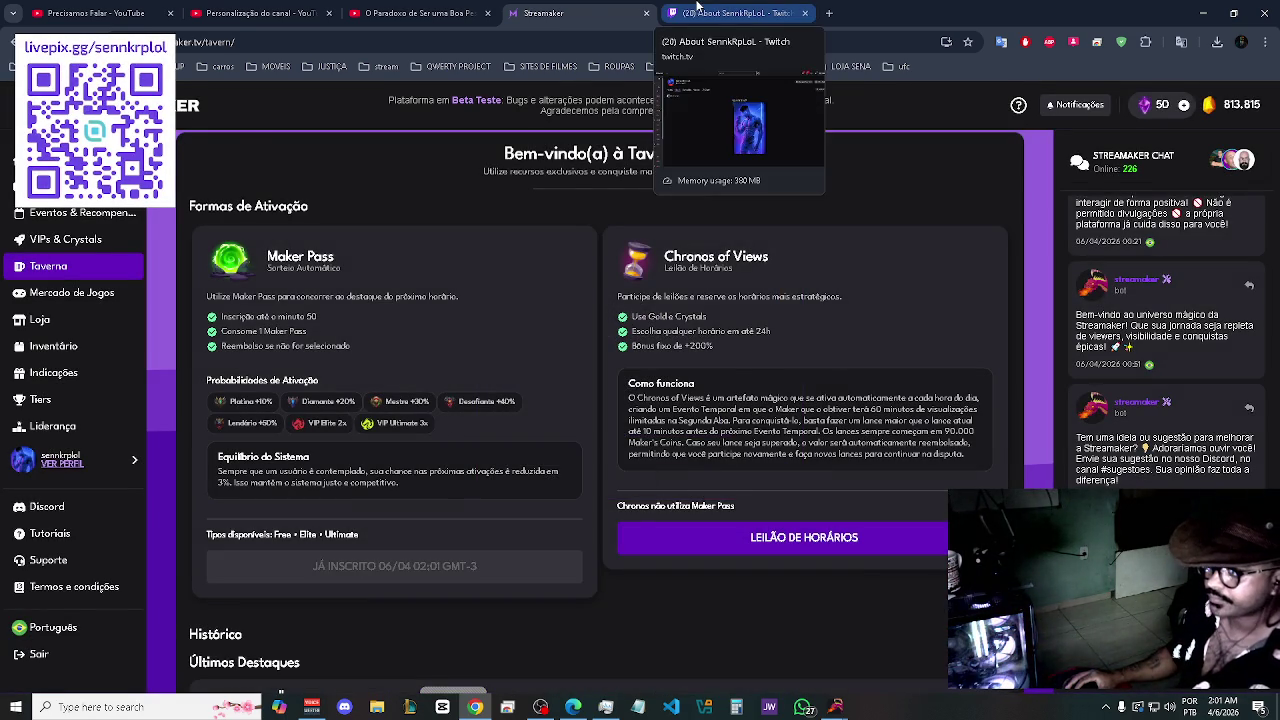
pyautogui.click(698, 10)
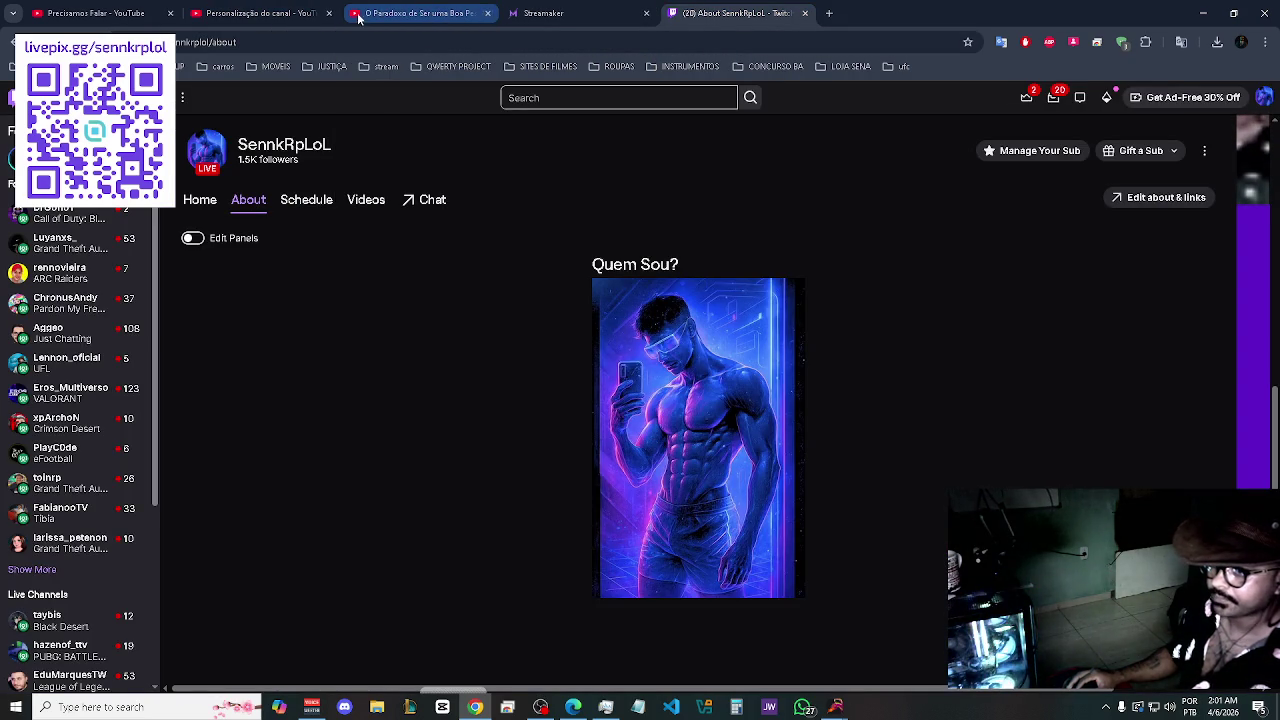
# - Close the O Paradoxo video tab and open ChatGPT in a new tab using the 'gp' suggestion
pyautogui.click(487, 13)
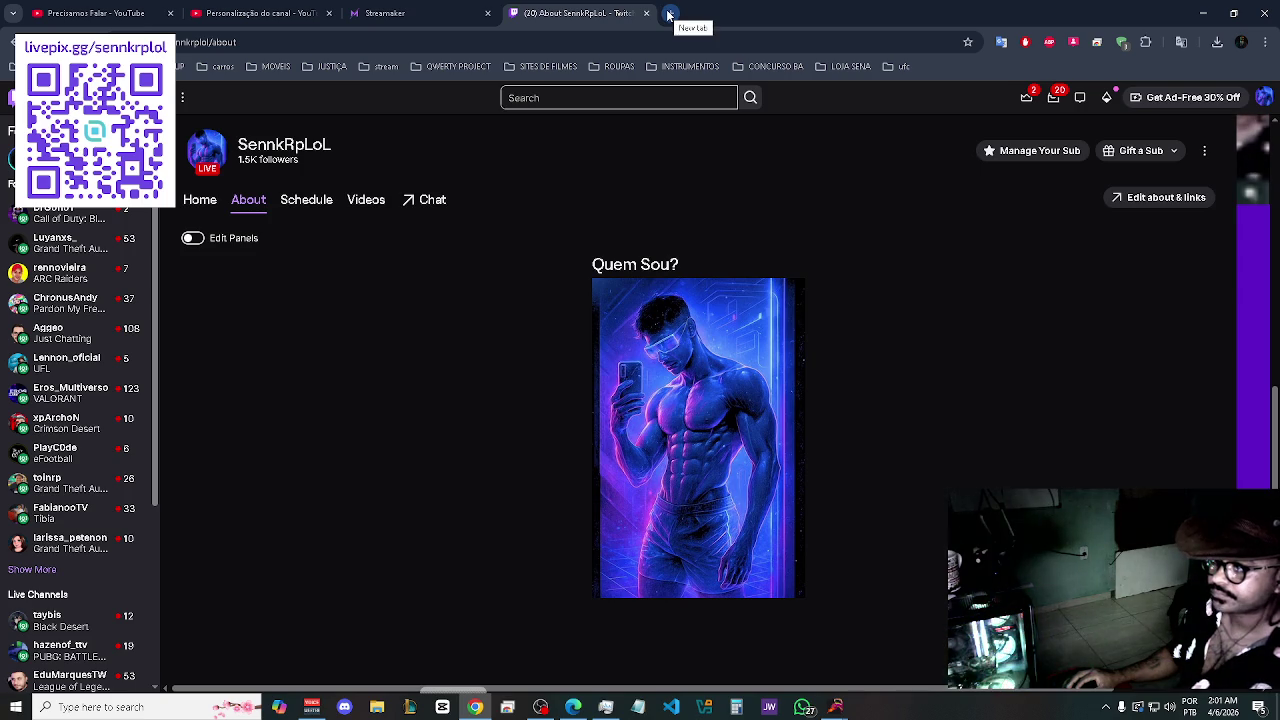
pyautogui.click(670, 13)
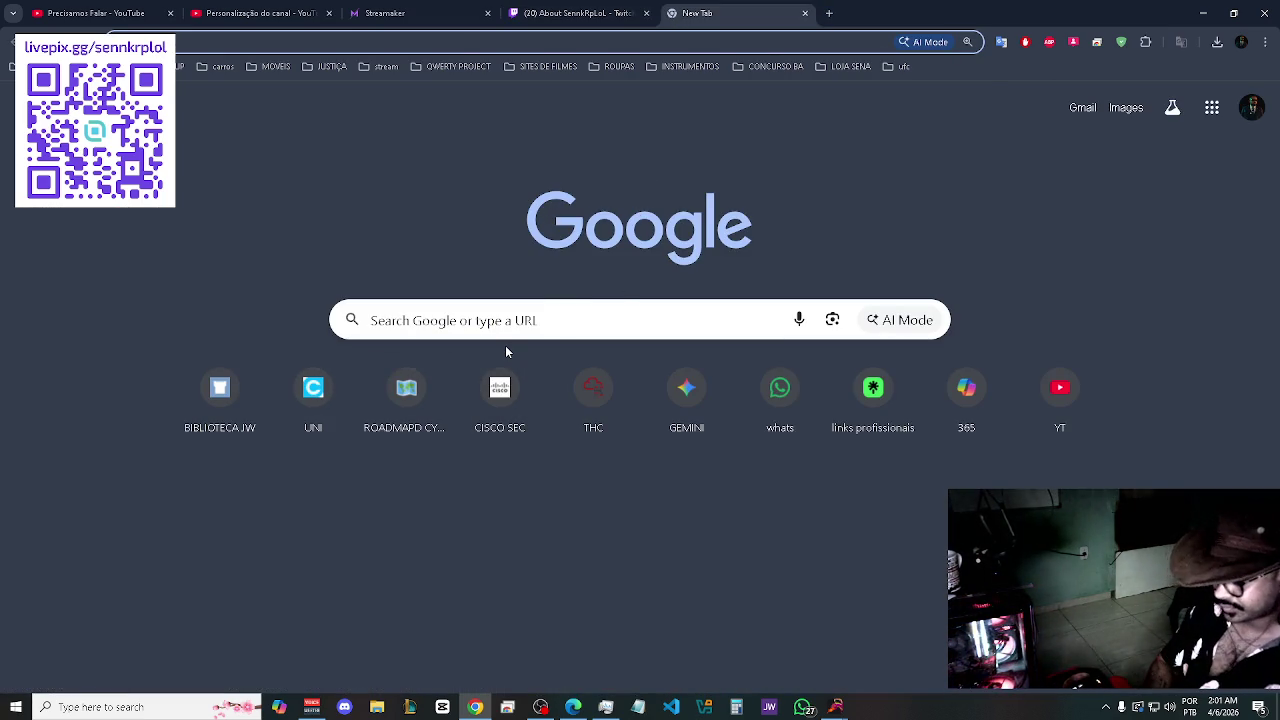
pyautogui.write('gp')
pyautogui.press('Down')
pyautogui.press('Return')
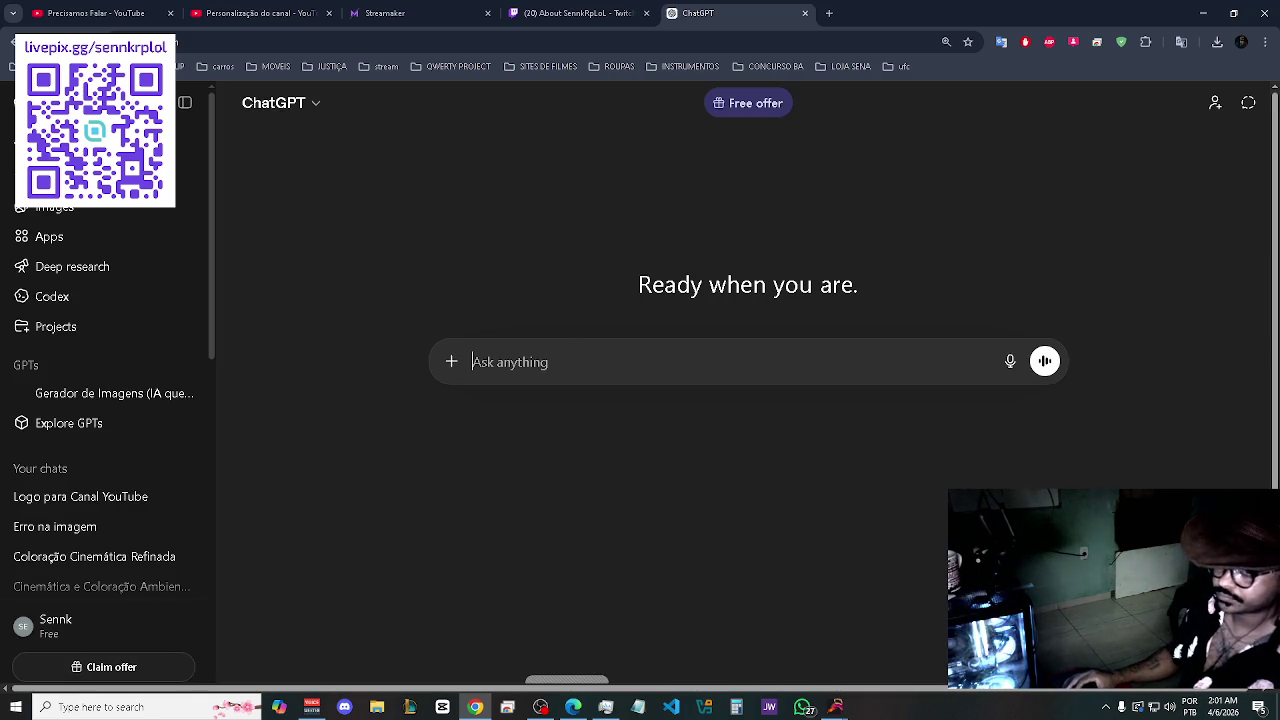
# - In the Logo para Canal YouTube chat, start the request 'me ajude a criar um "sobre/Bio"'
pyautogui.click(102, 502)
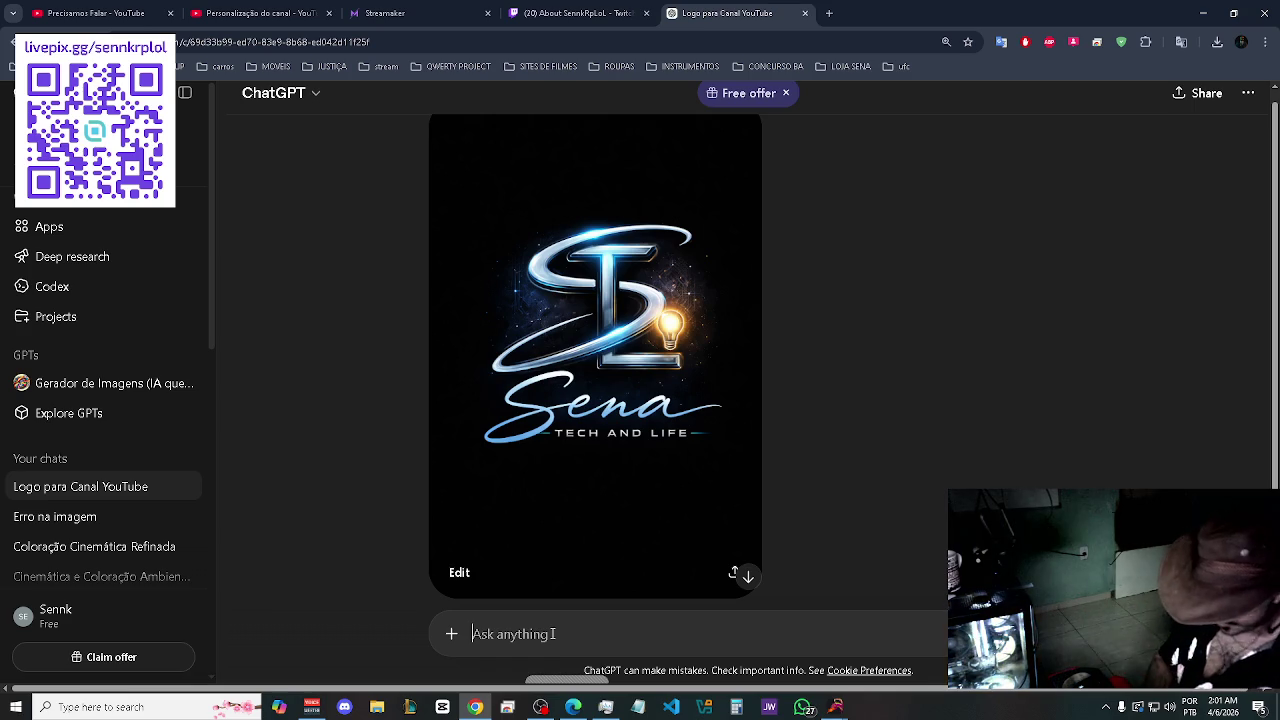
pyautogui.write('me ajude ')
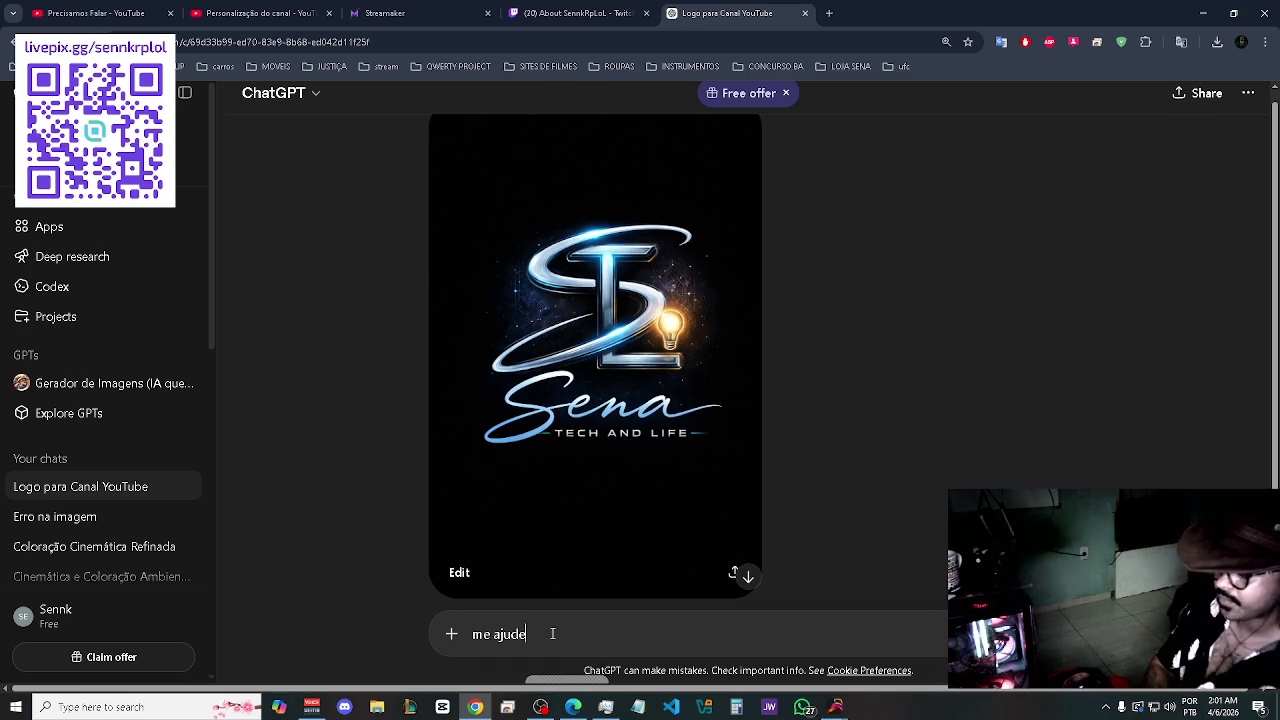
pyautogui.write('a c')
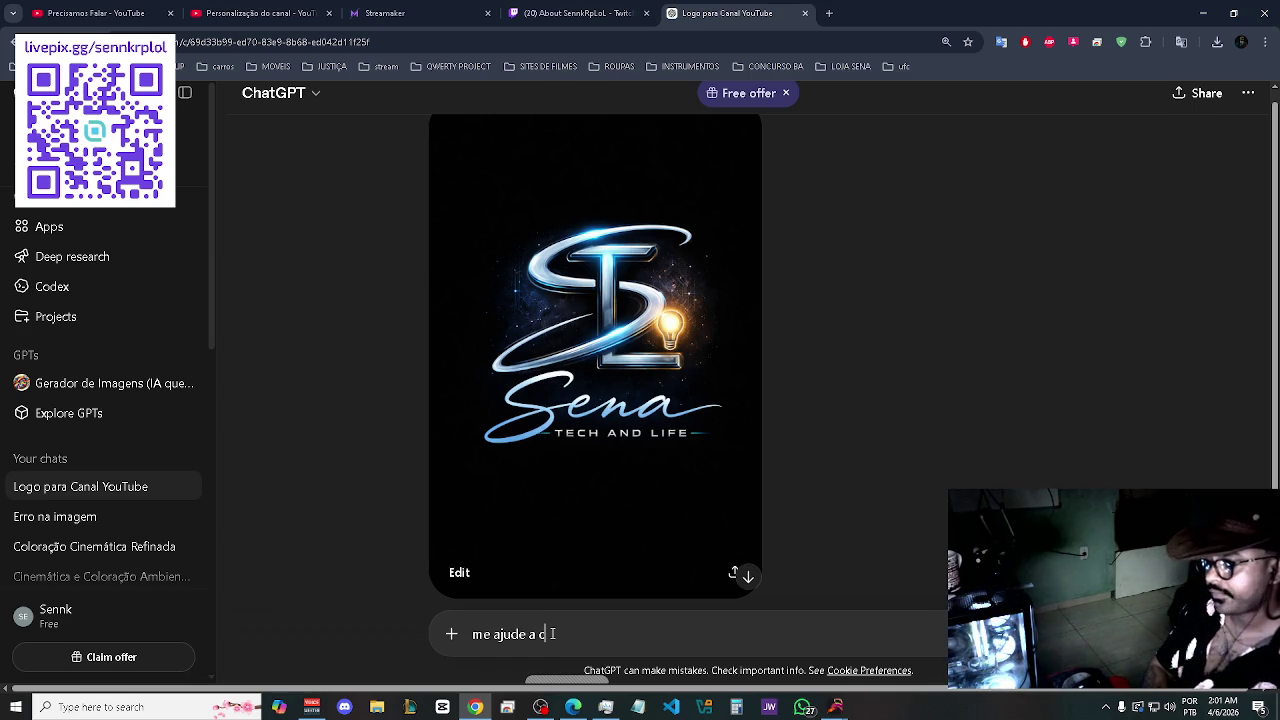
pyautogui.write('riar u')
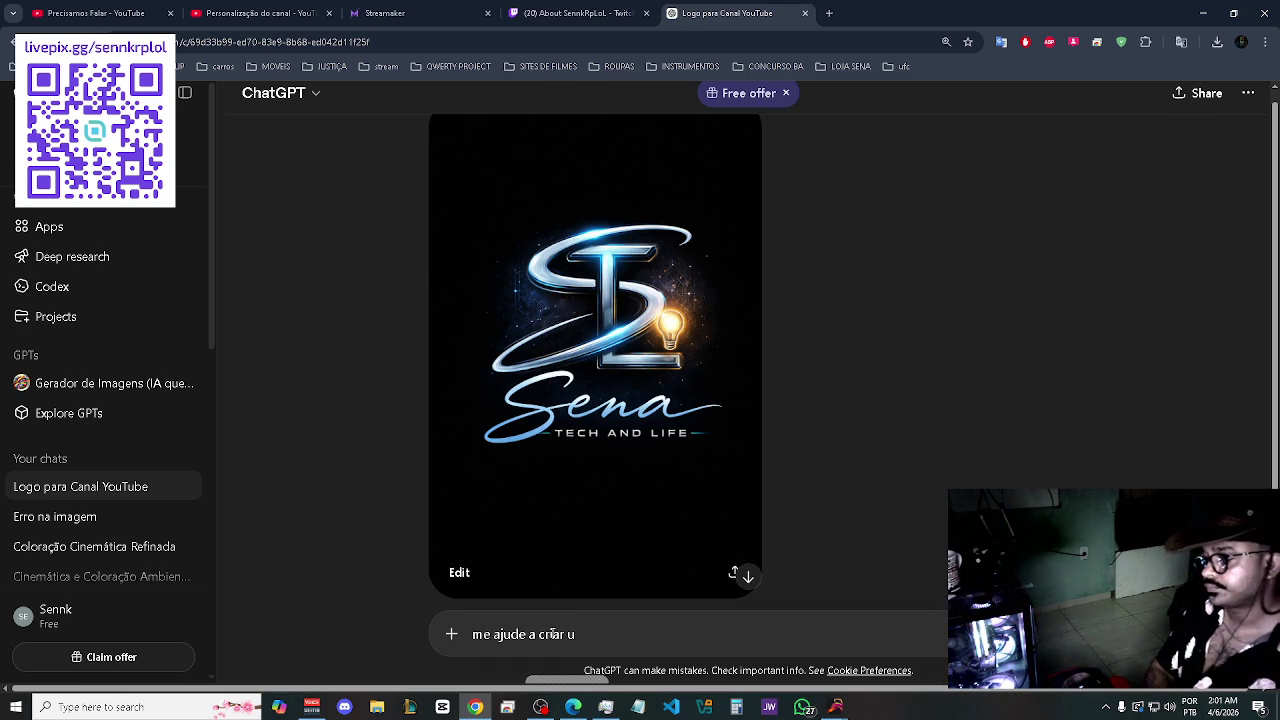
pyautogui.write('m')
pyautogui.write(' so')
pyautogui.press('BackSpace')
pyautogui.press('BackSpace')
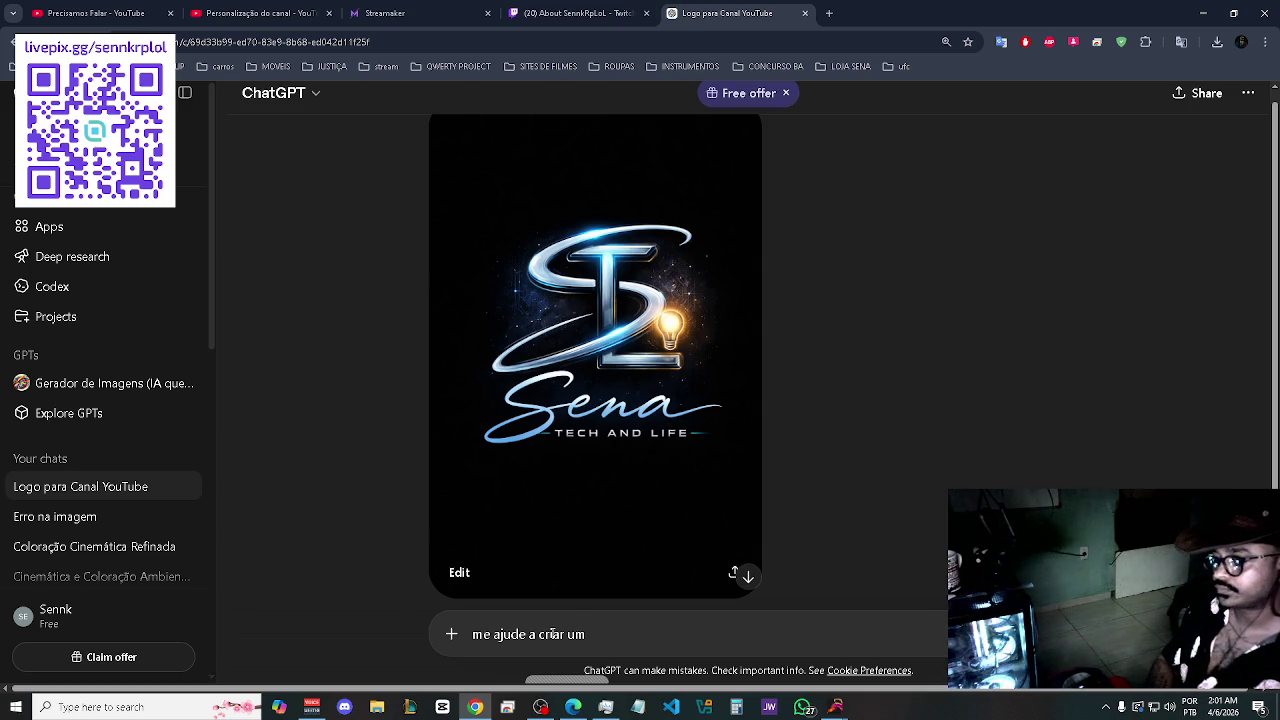
pyautogui.write('sobre"')
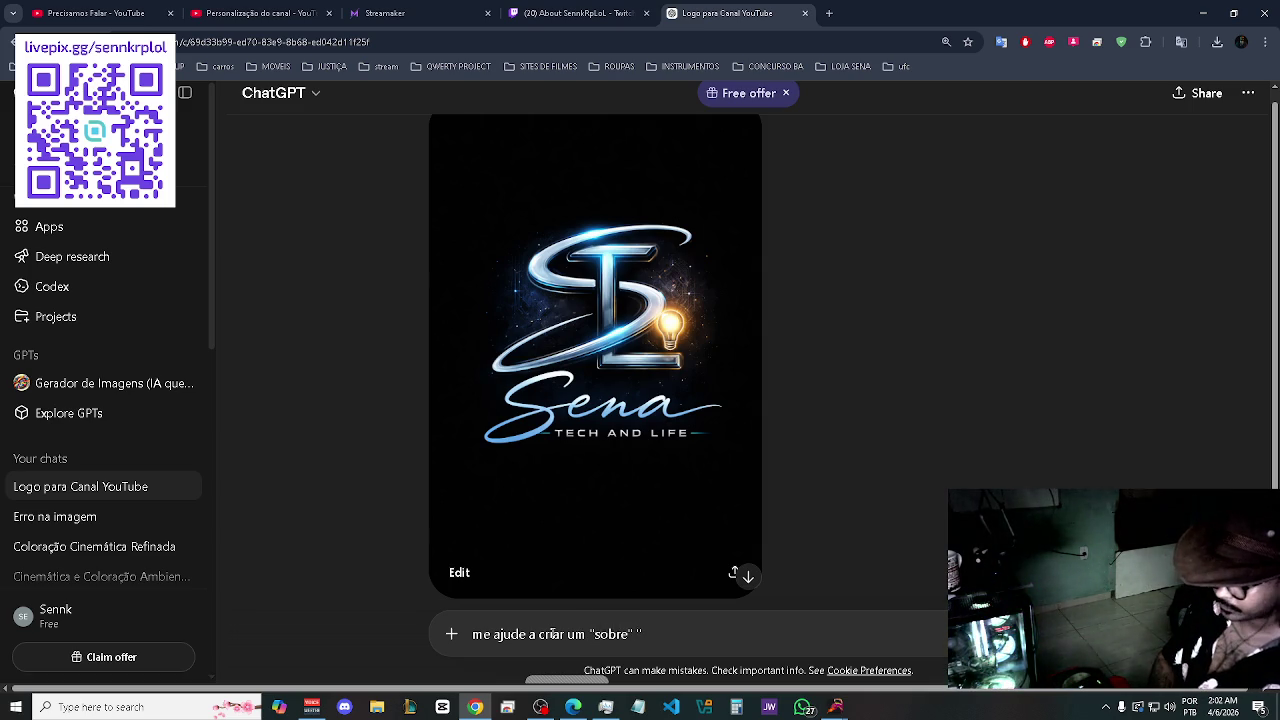
pyautogui.press('BackSpace')
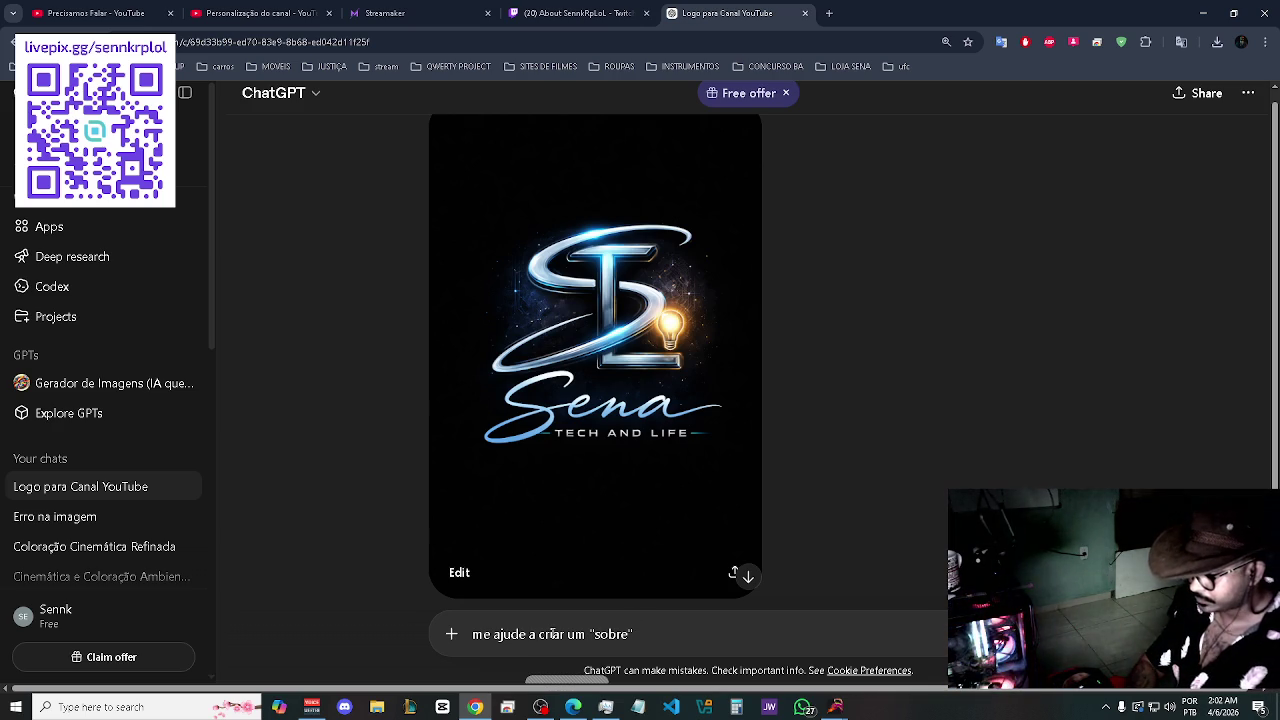
pyautogui.press('Left')
pyautogui.write('/Bio')
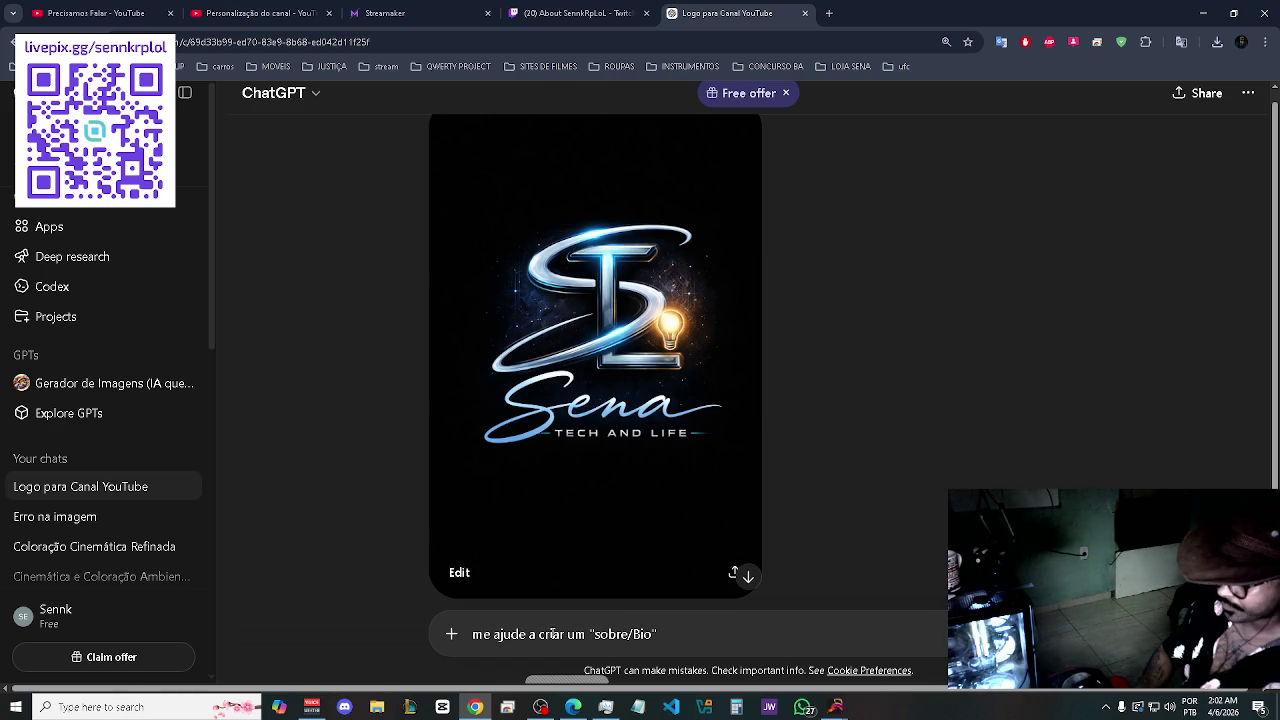
# - Extend it with 'juntando as informações que lhe dei', asking first for the text's prerequisites and/or goal
pyautogui.press('Left')
pyautogui.press('Left')
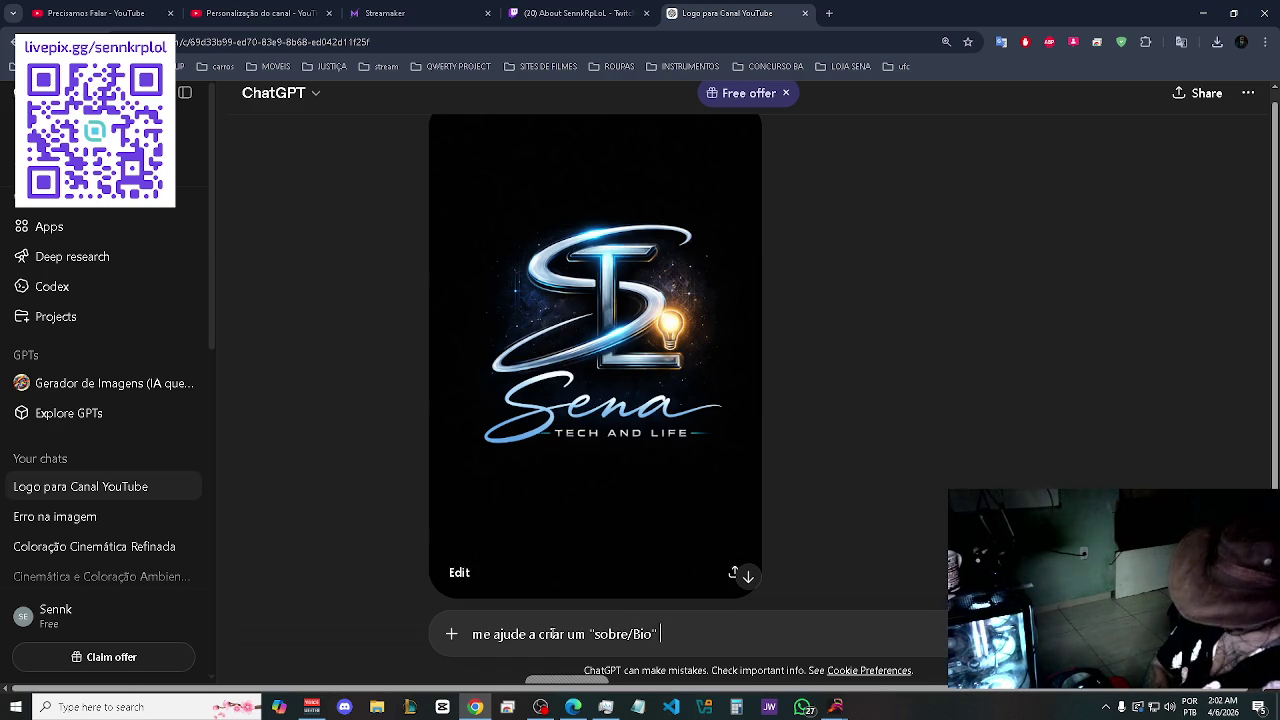
pyautogui.write('j')
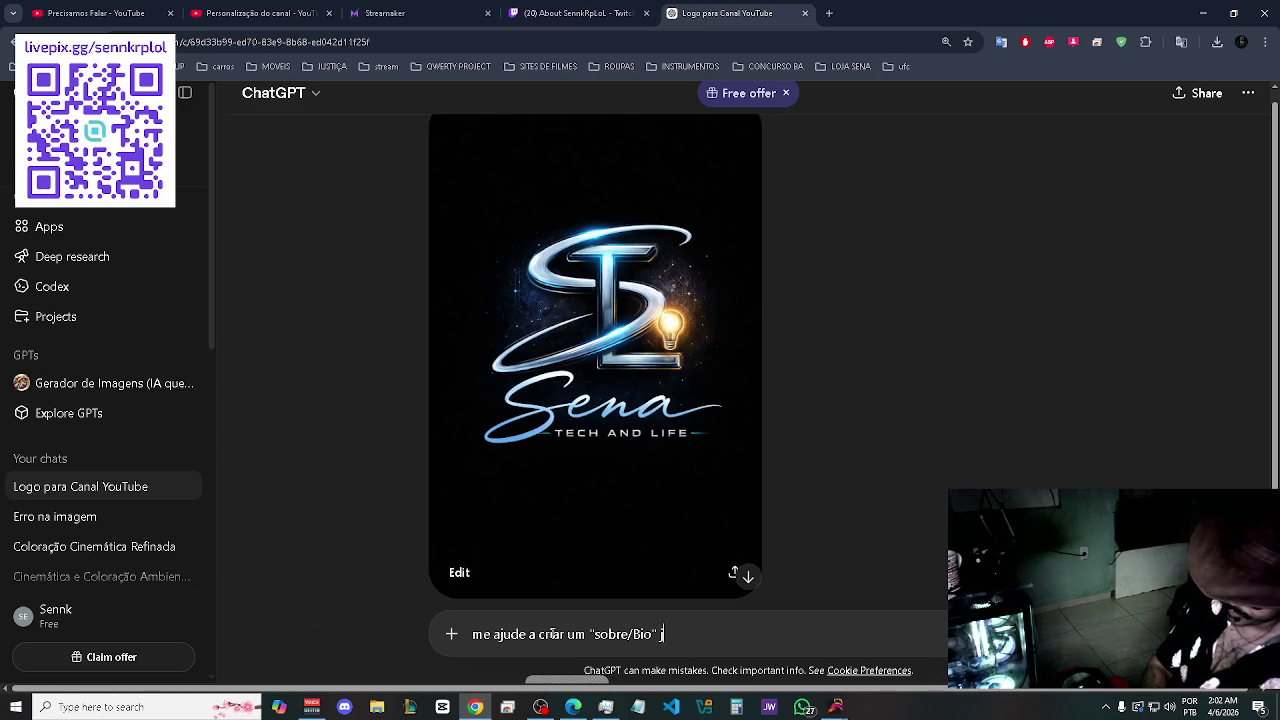
pyautogui.write('untando as')
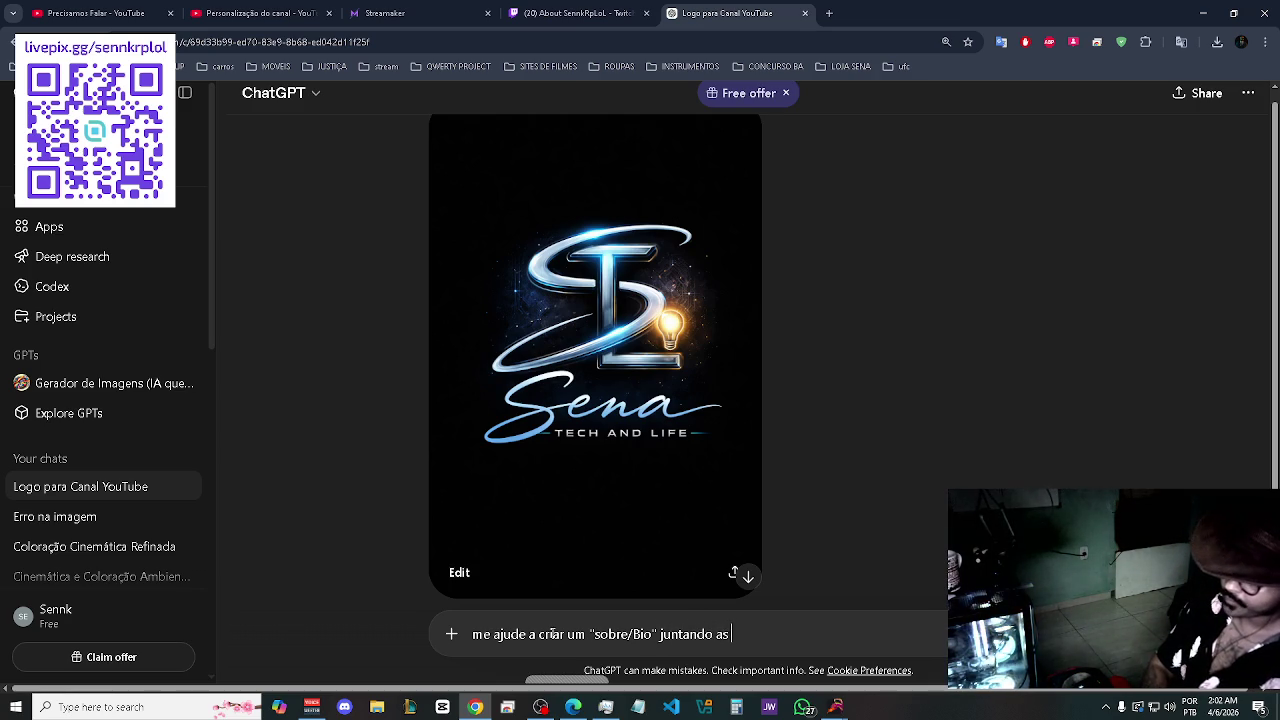
pyautogui.write(' informa')
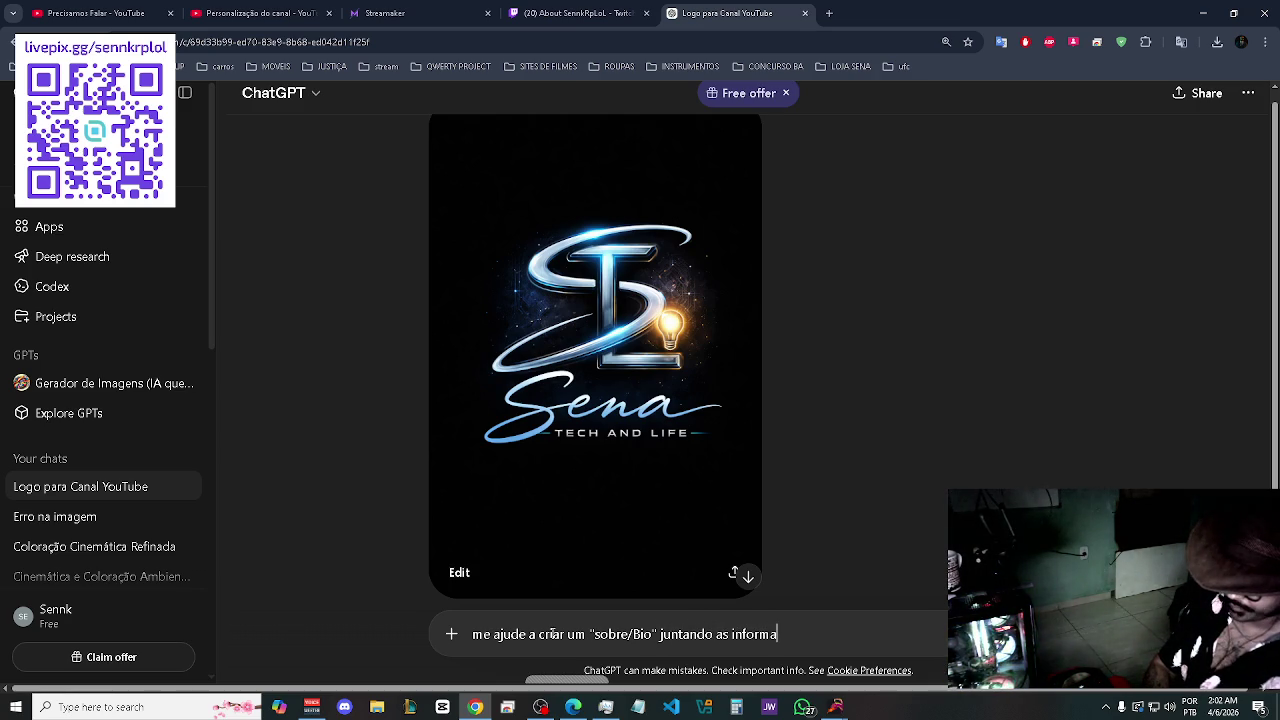
pyautogui.write('çoes')
pyautogui.press('BackSpace')
pyautogui.press('BackSpace')
pyautogui.press('BackSpace')
pyautogui.write('ões que ')
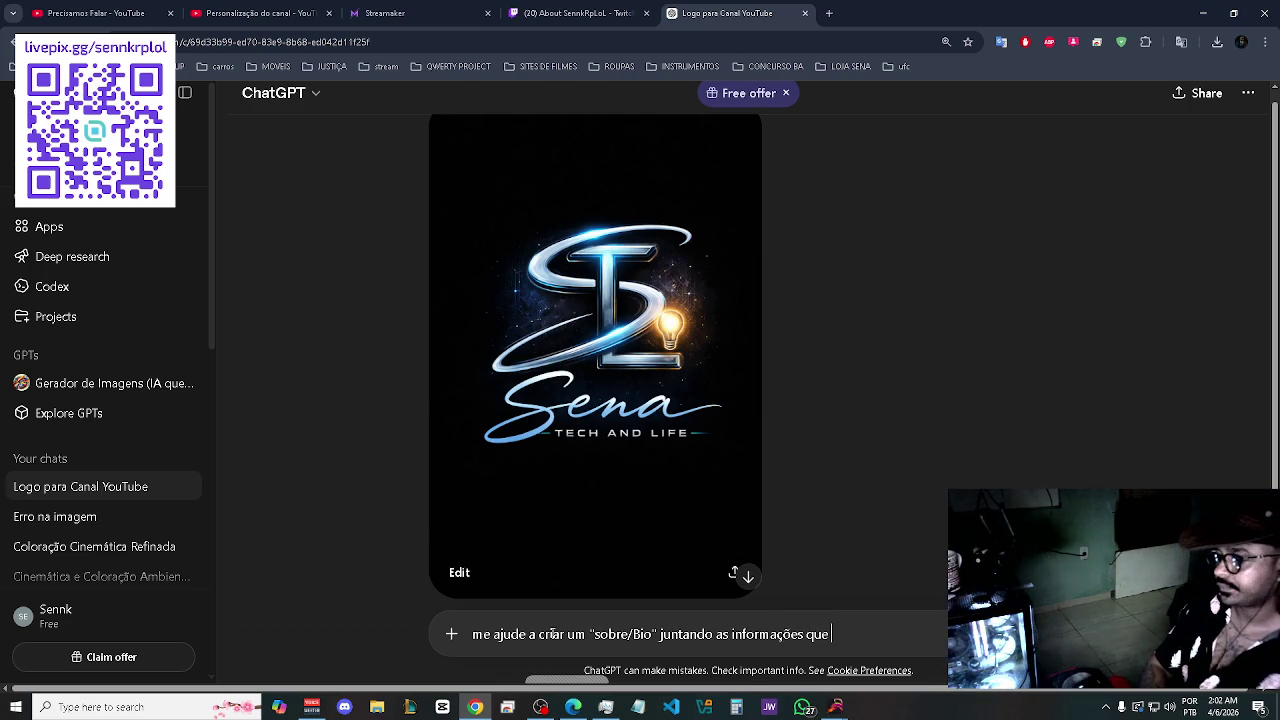
pyautogui.write('j')
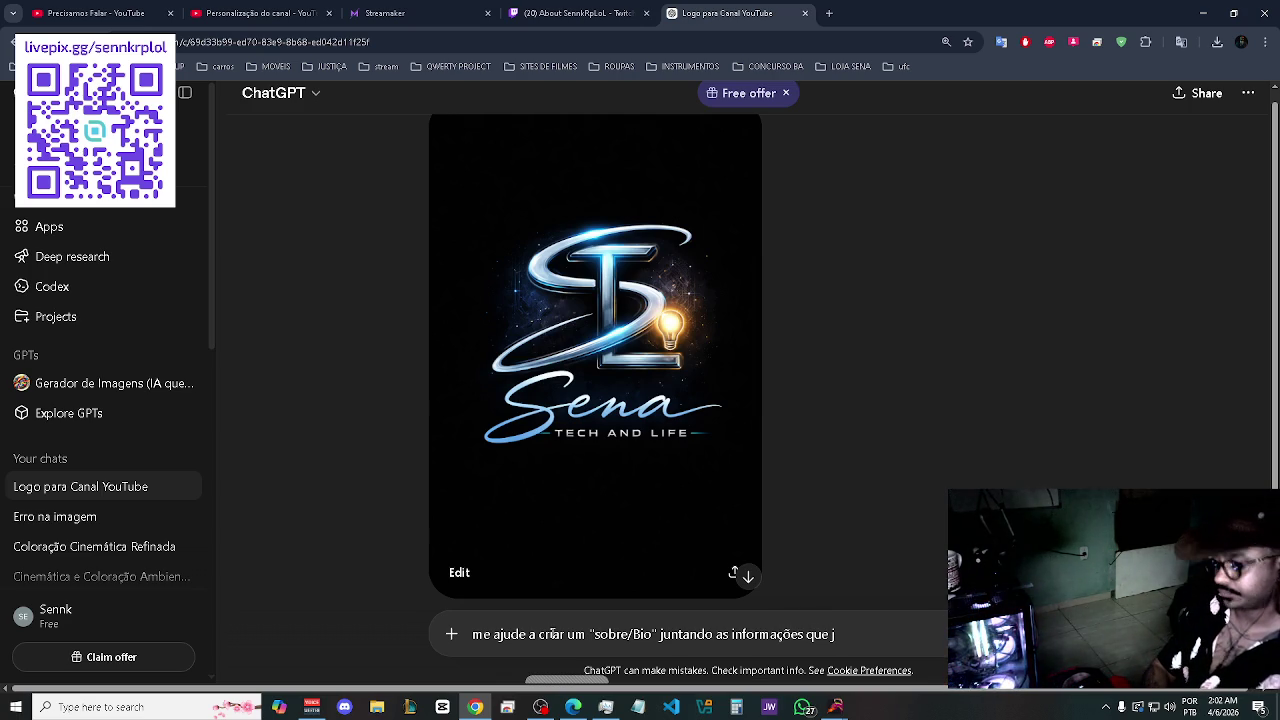
pyautogui.write('á lhe de')
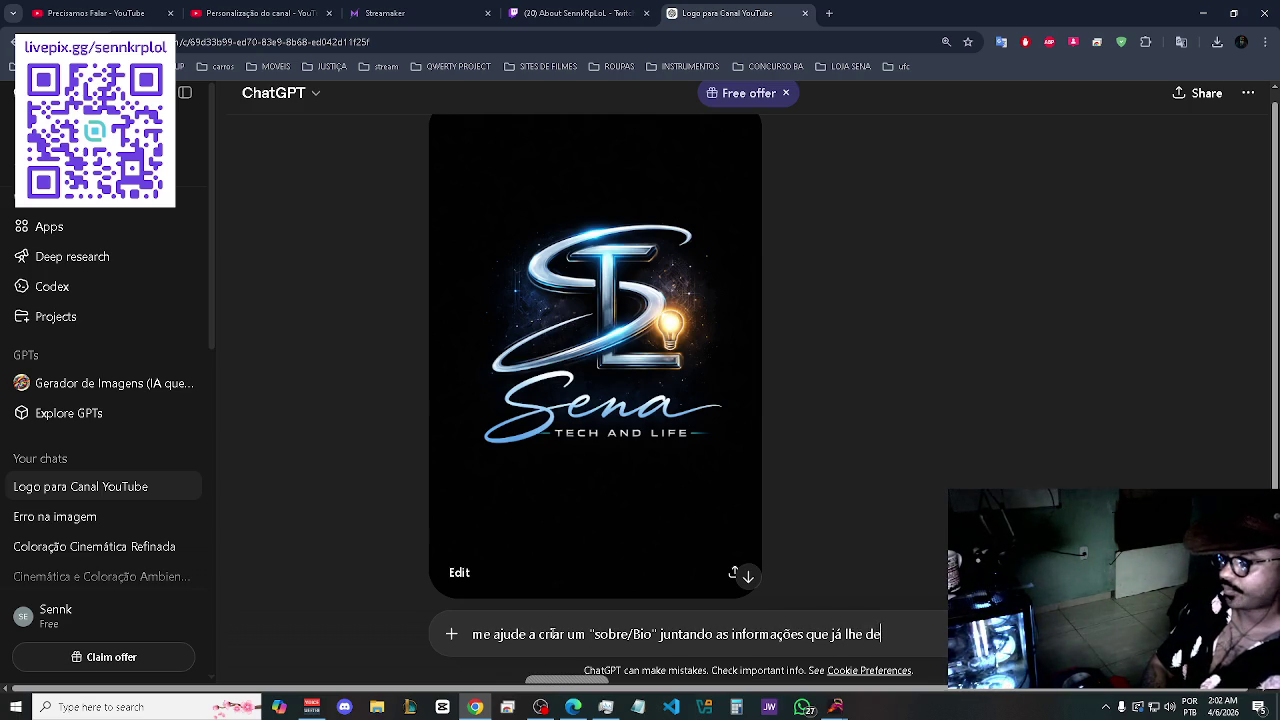
pyautogui.write('i eomo')
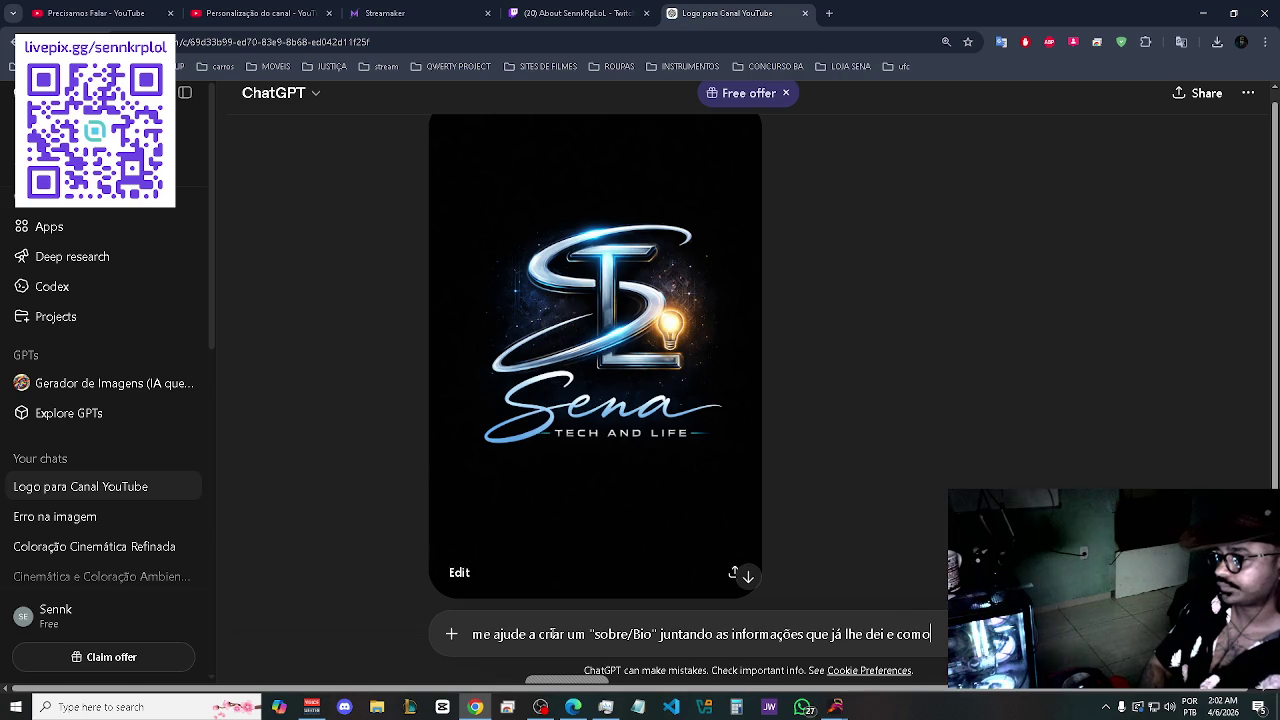
pyautogui.write(' o qu')
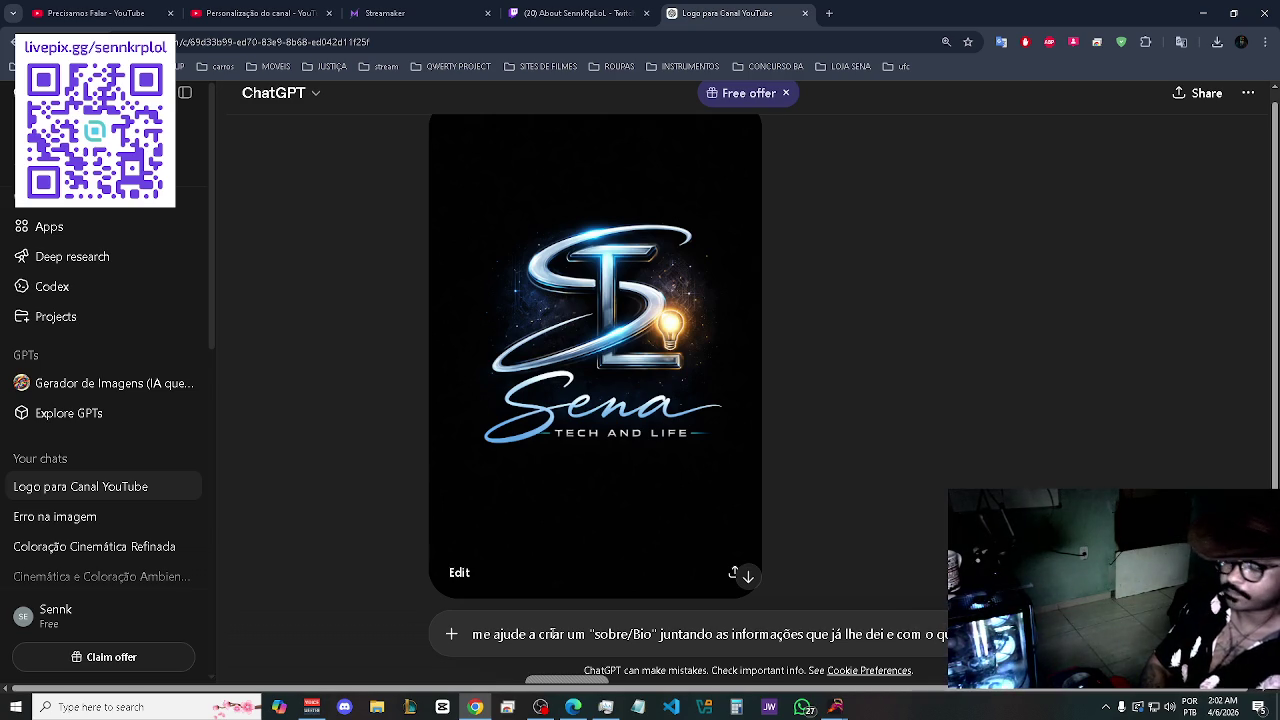
pyautogui.write('cê')
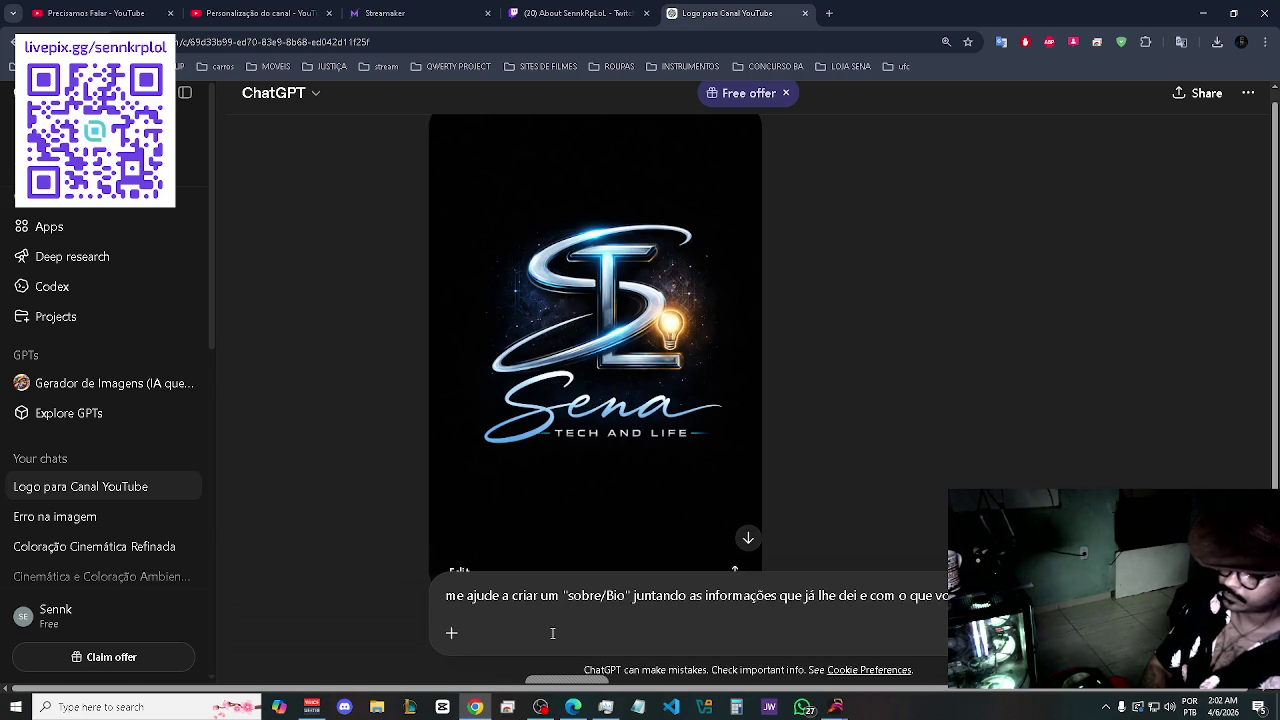
pyautogui.write('mas primeiro')
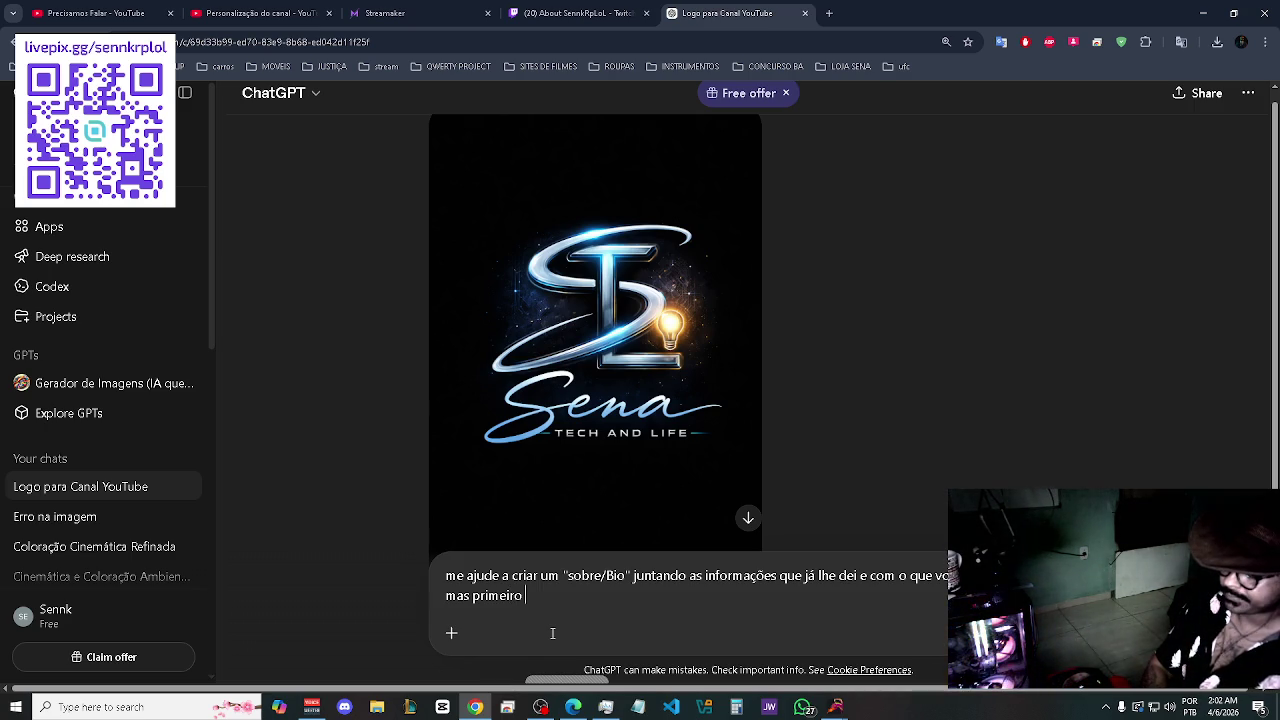
pyautogui.write('os pré')
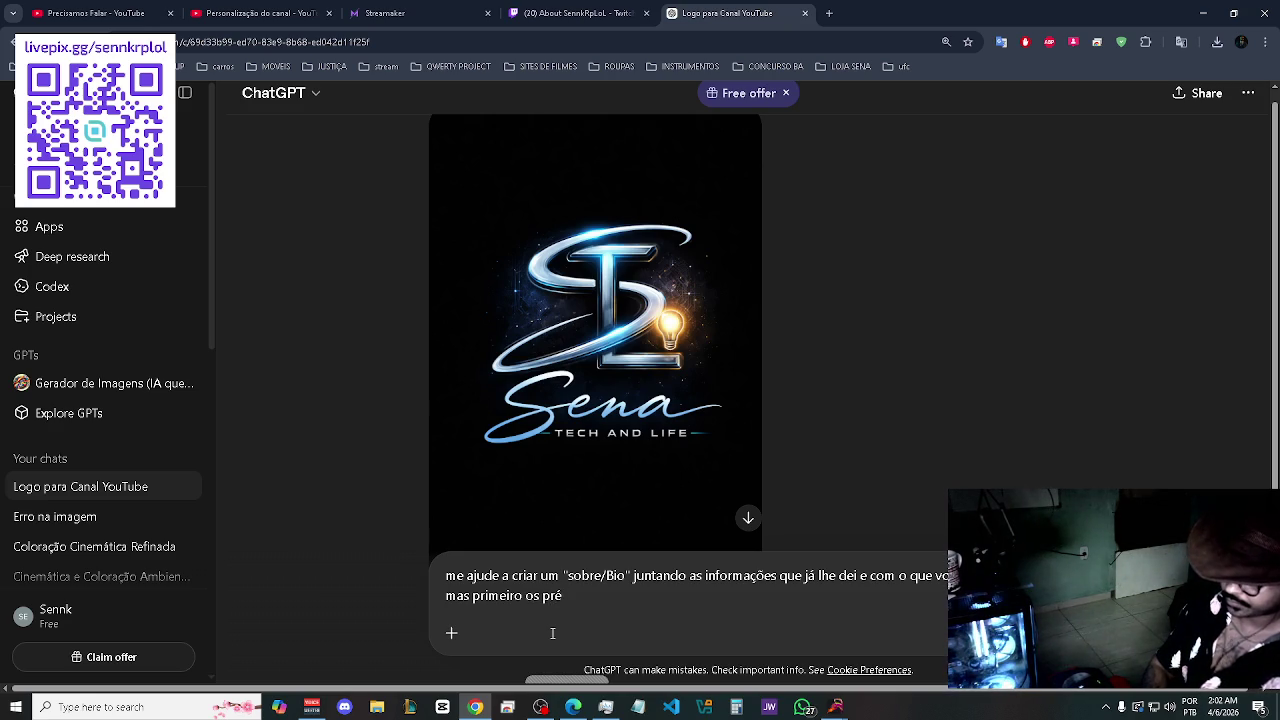
pyautogui.write('-')
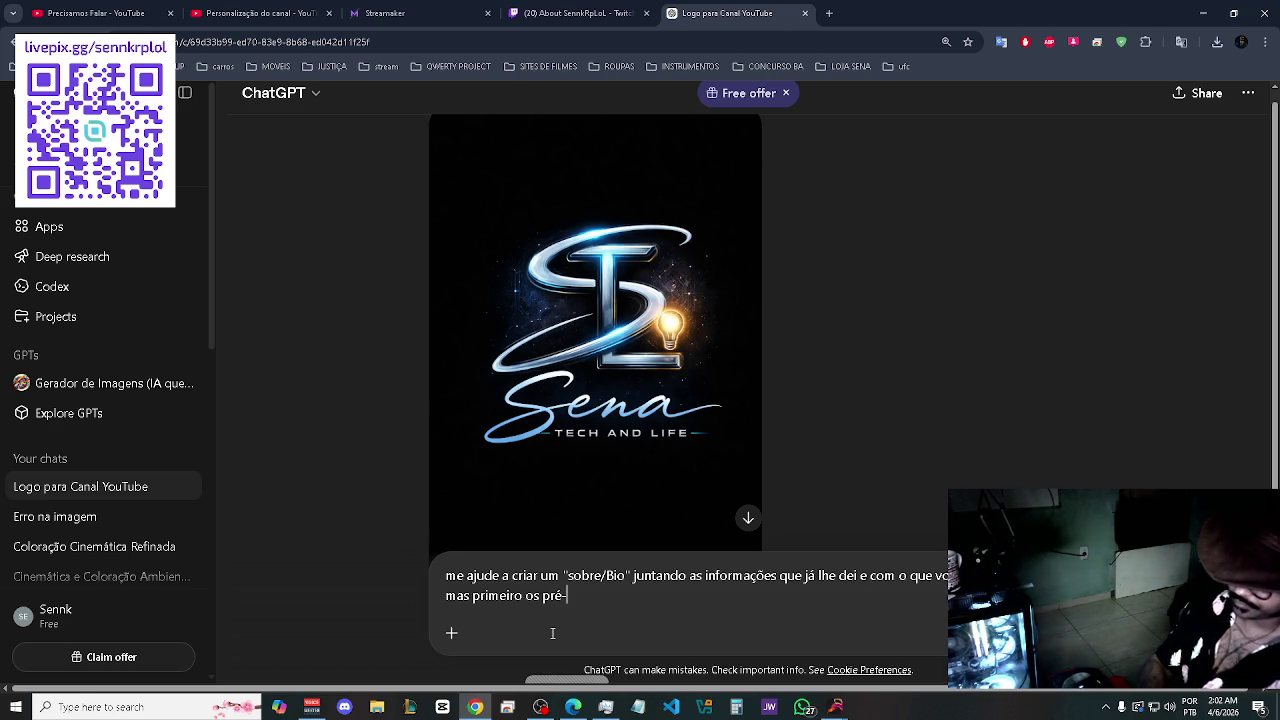
pyautogui.write('re')
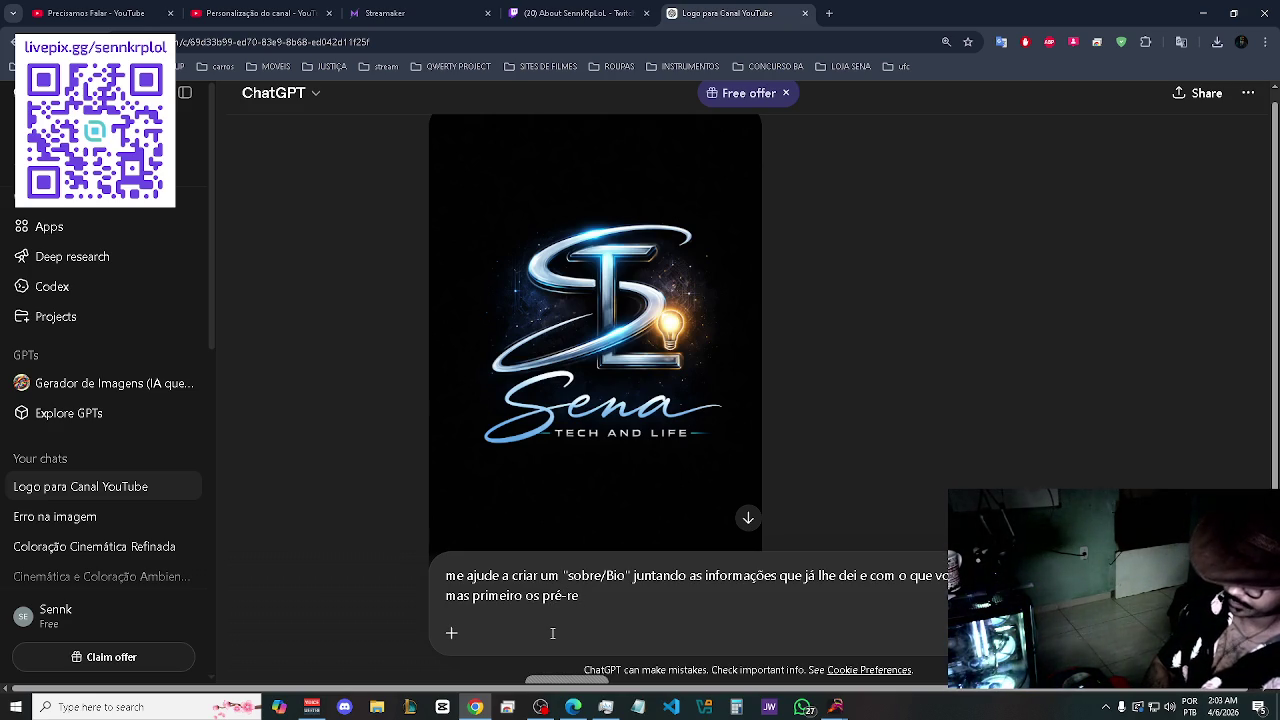
pyautogui.write('quisitos')
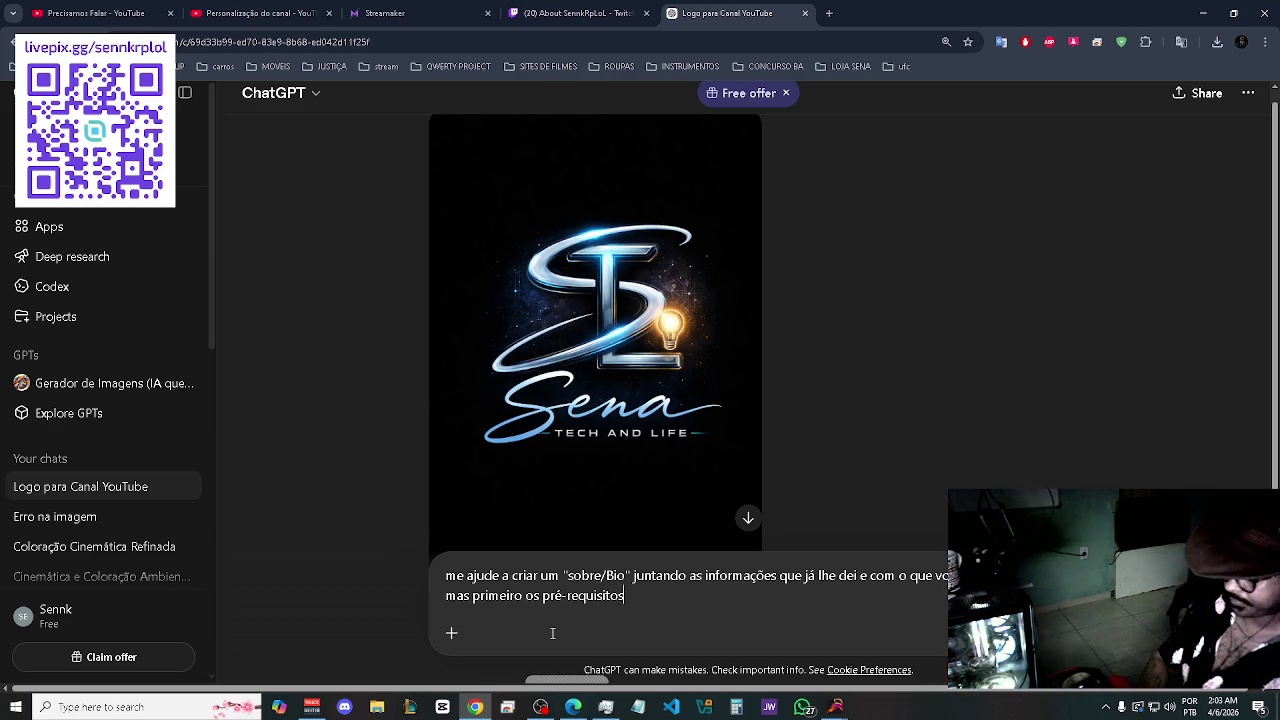
pyautogui.write(' e')
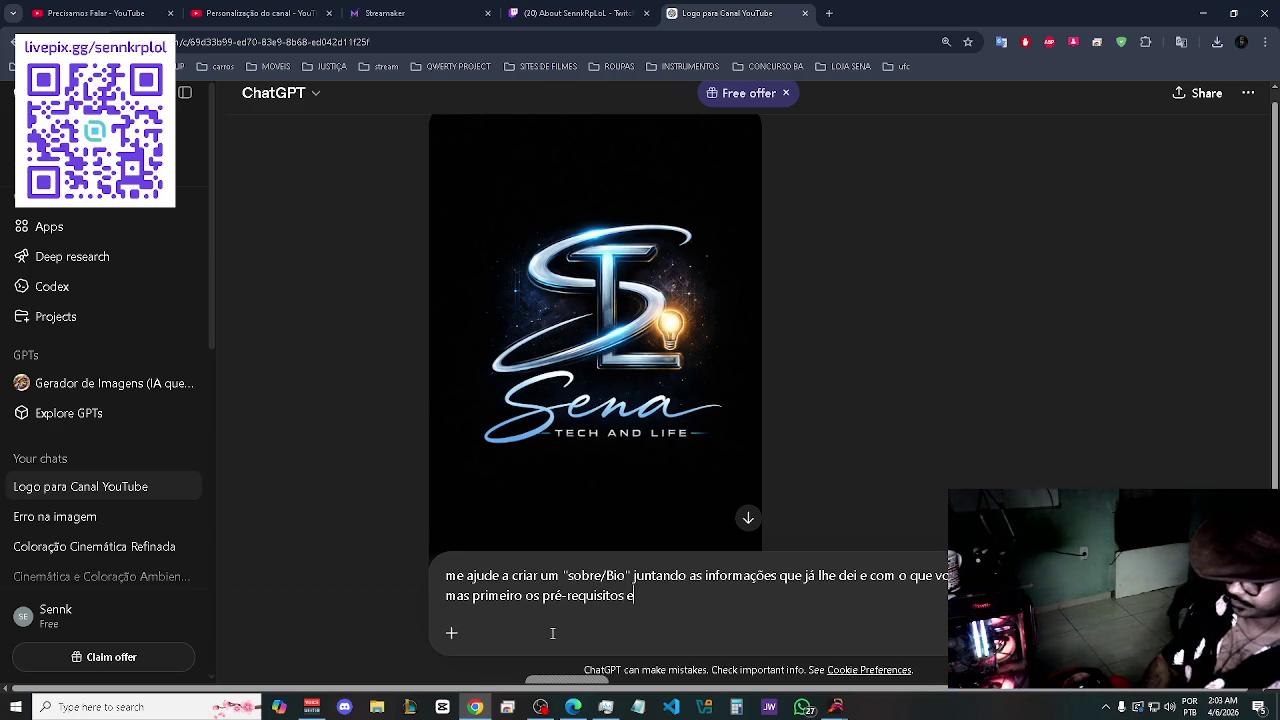
pyautogui.write('/ou objet')
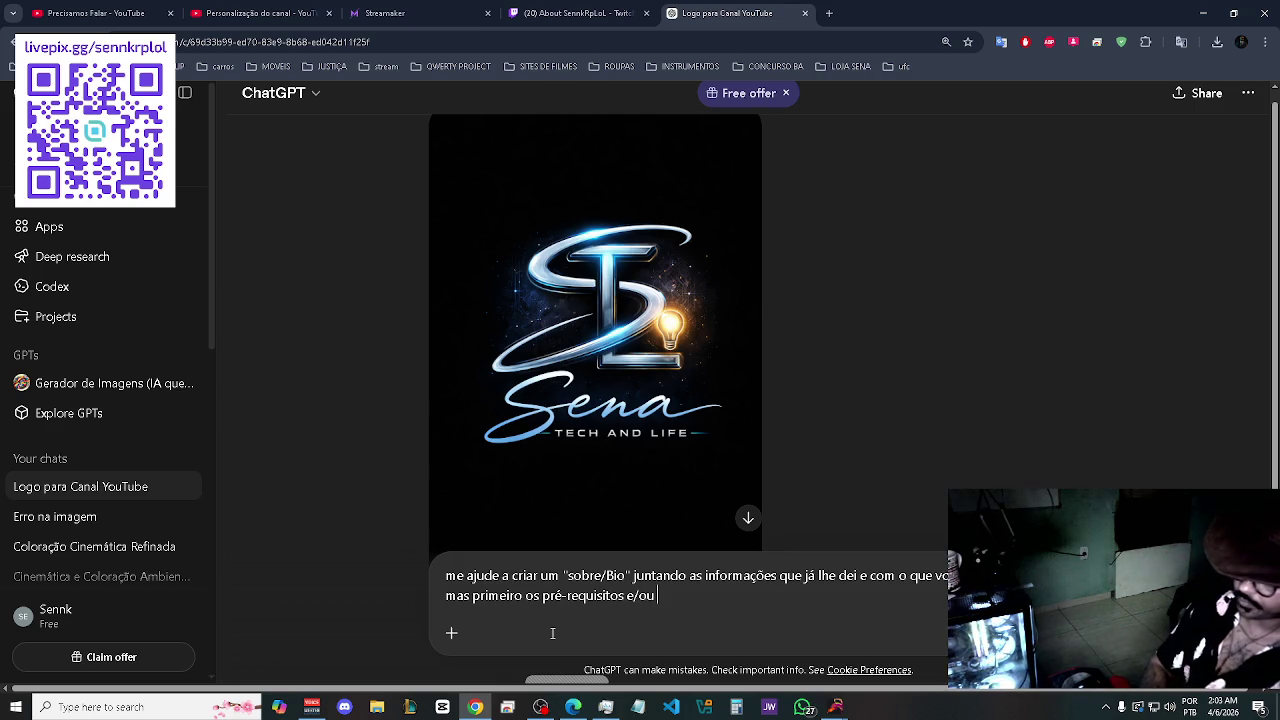
pyautogui.write('ivo ')
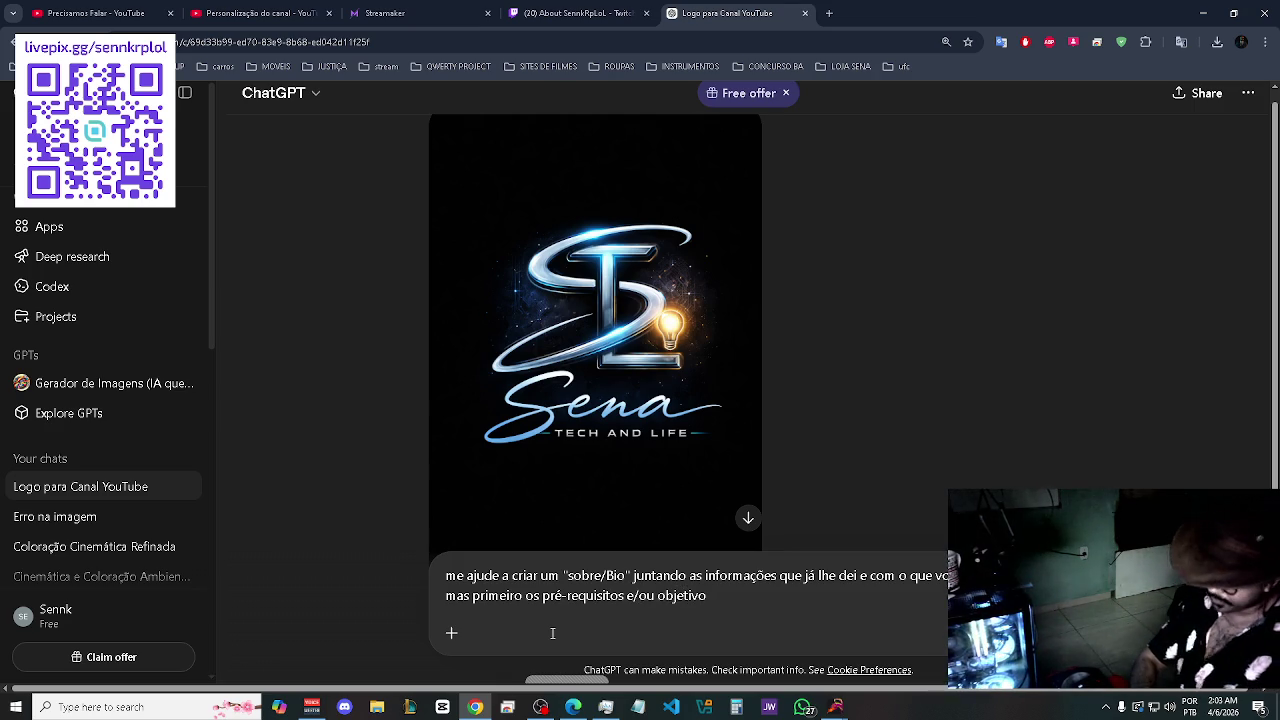
pyautogui.write('do')
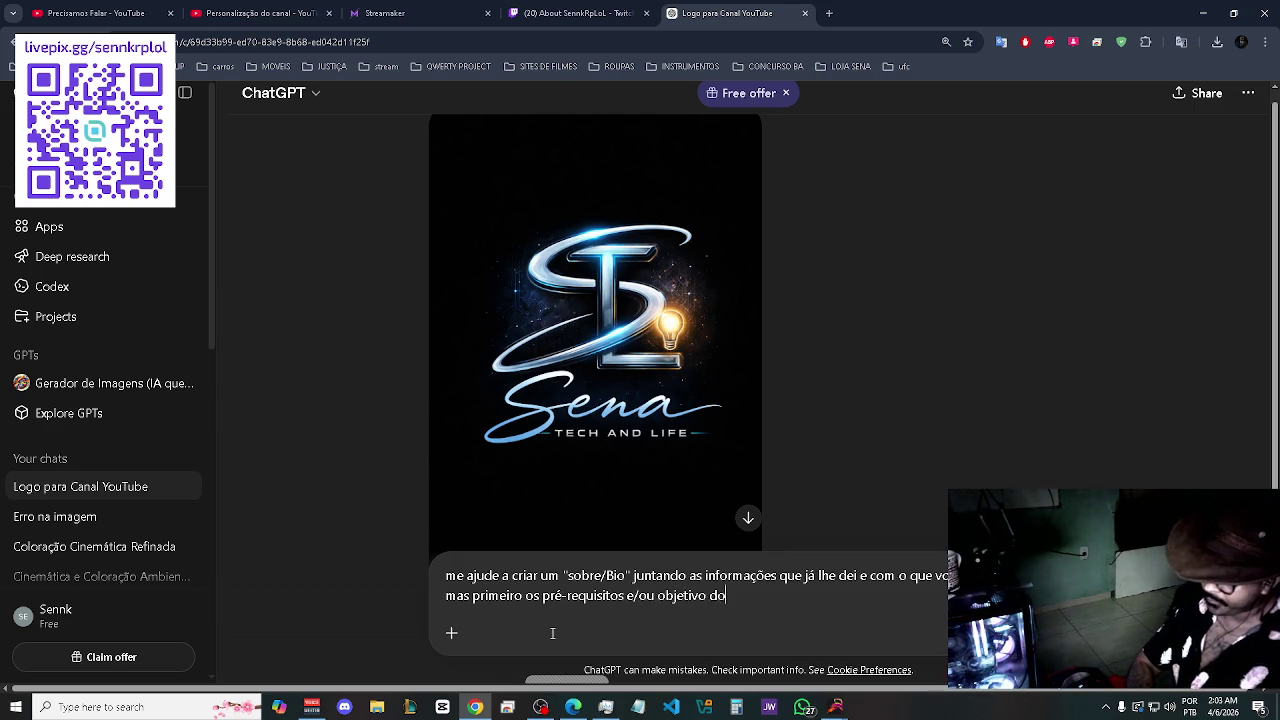
pyautogui.write(' texto')
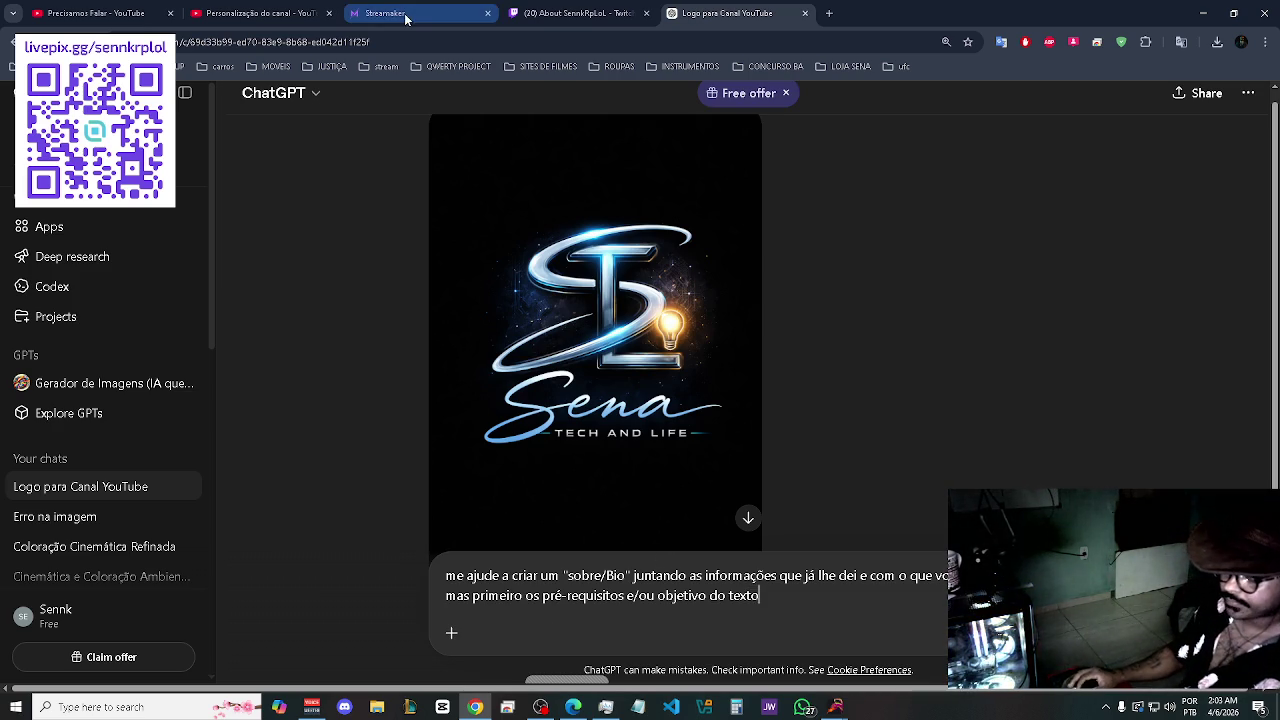
pyautogui.click(250, 9)
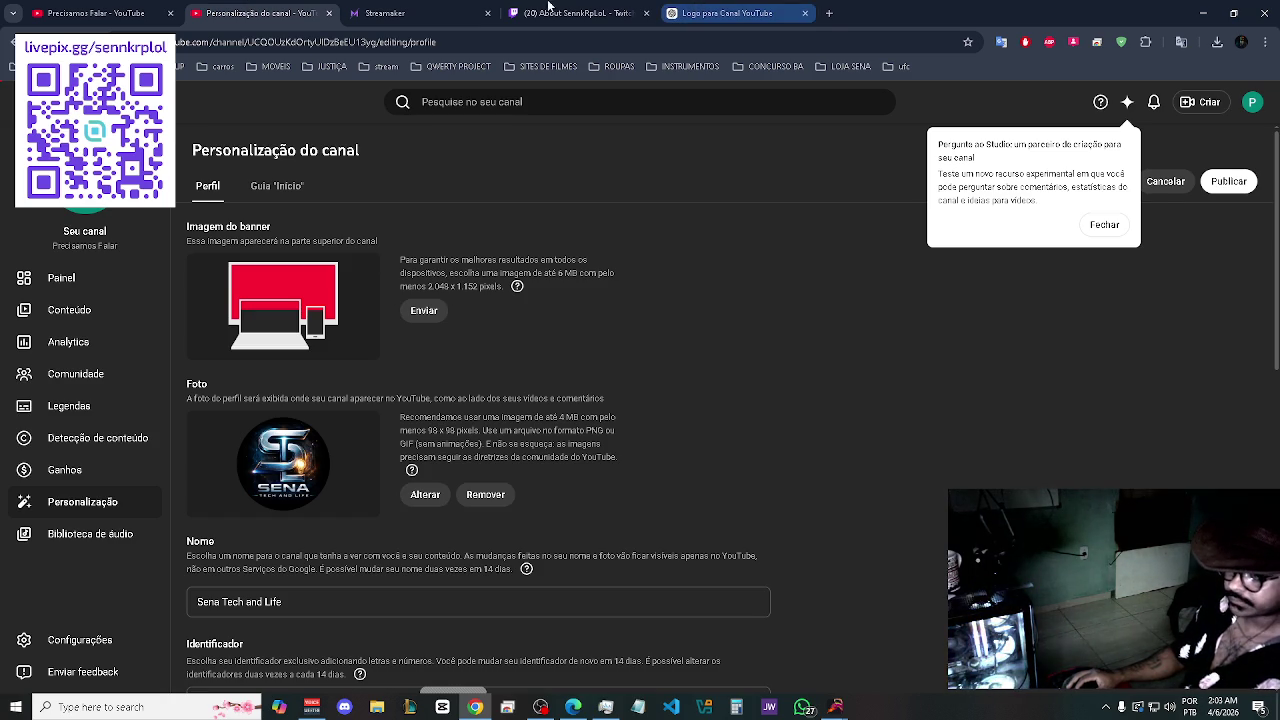
# - Save the generated Sena Tech and Life logo from ChatGPT's image viewer as a PNG
pyautogui.click(440, 12)
pyautogui.click(540, 10)
pyautogui.click(829, 13)
pyautogui.click(730, 12)
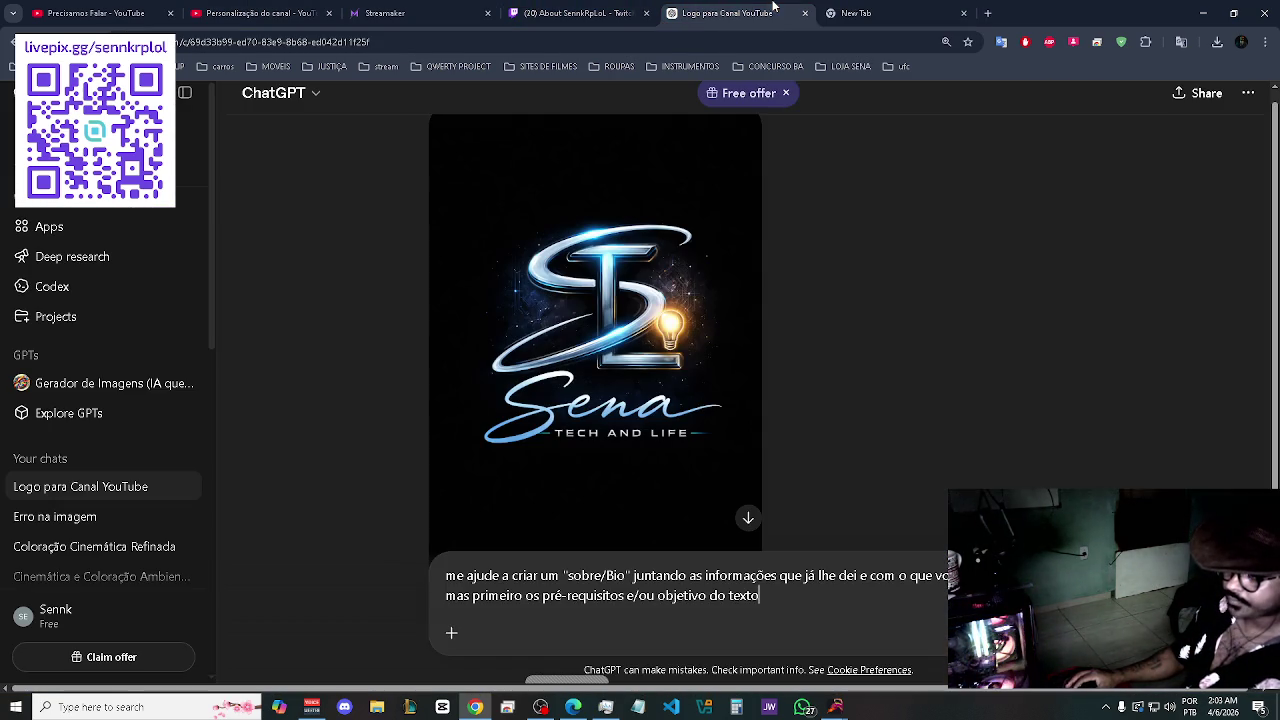
pyautogui.click(657, 214)
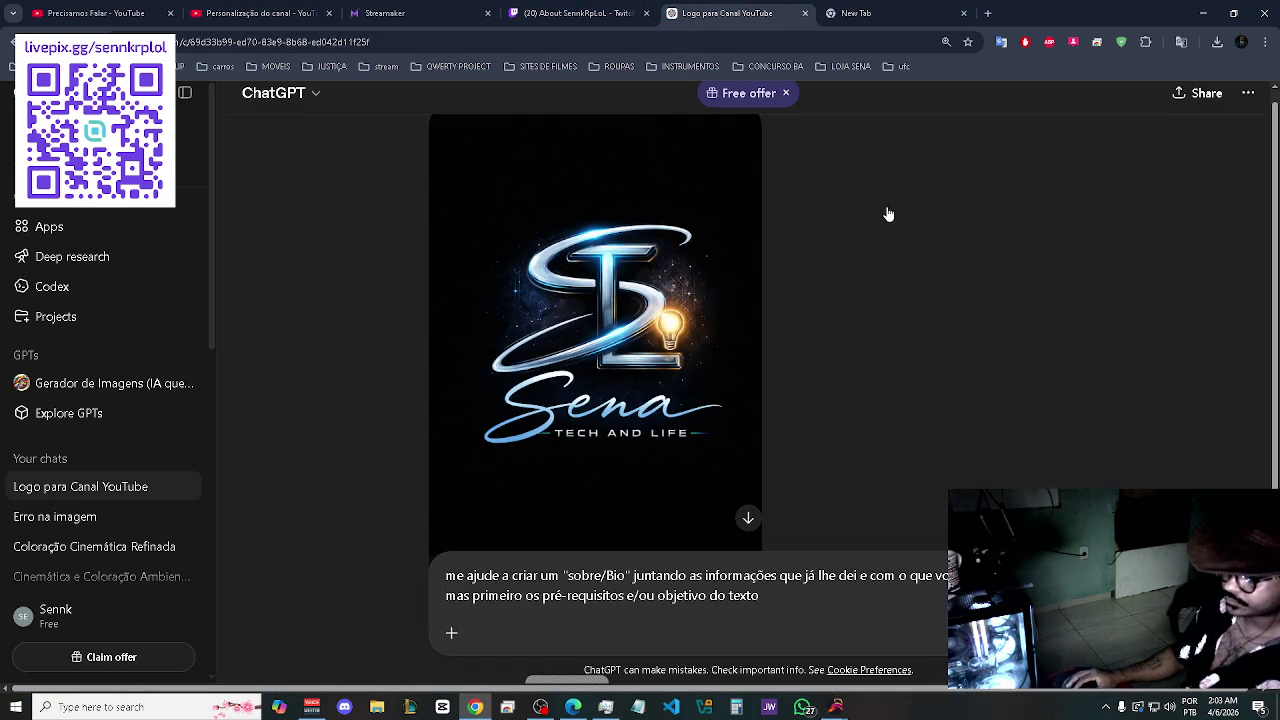
pyautogui.click(1163, 104)
pyautogui.moveTo(1072, 87)
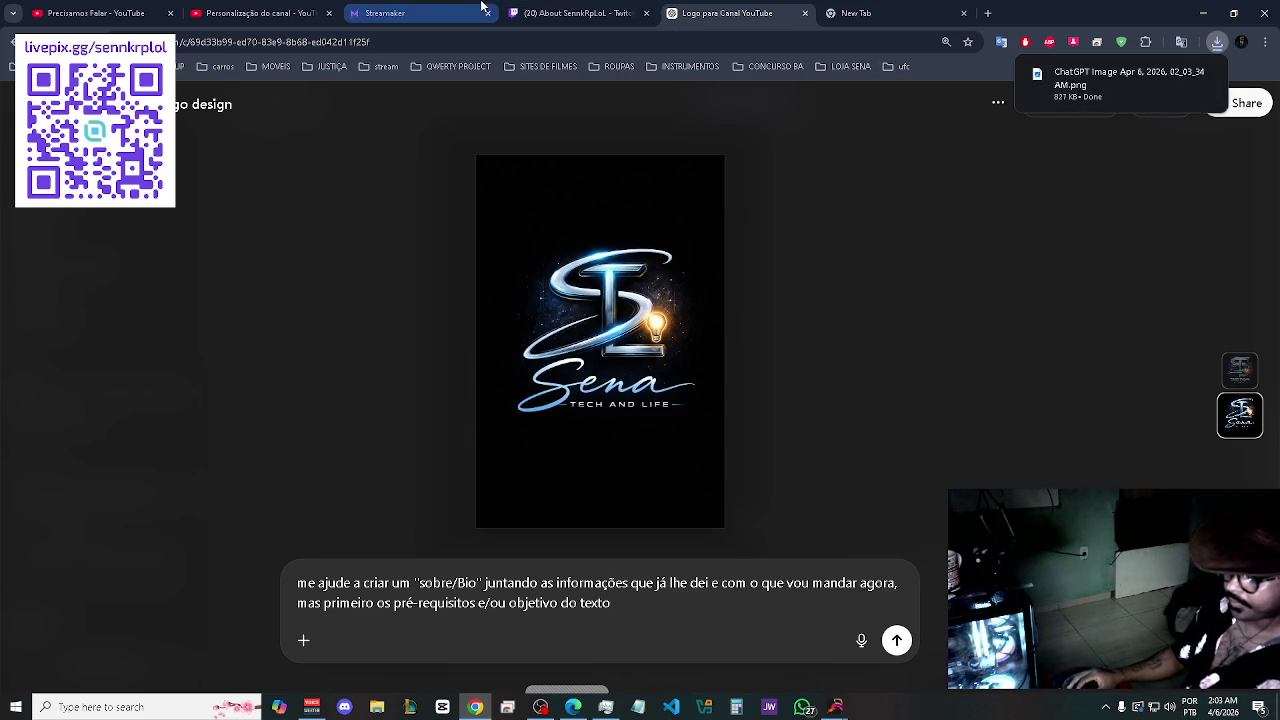
pyautogui.click(250, 10)
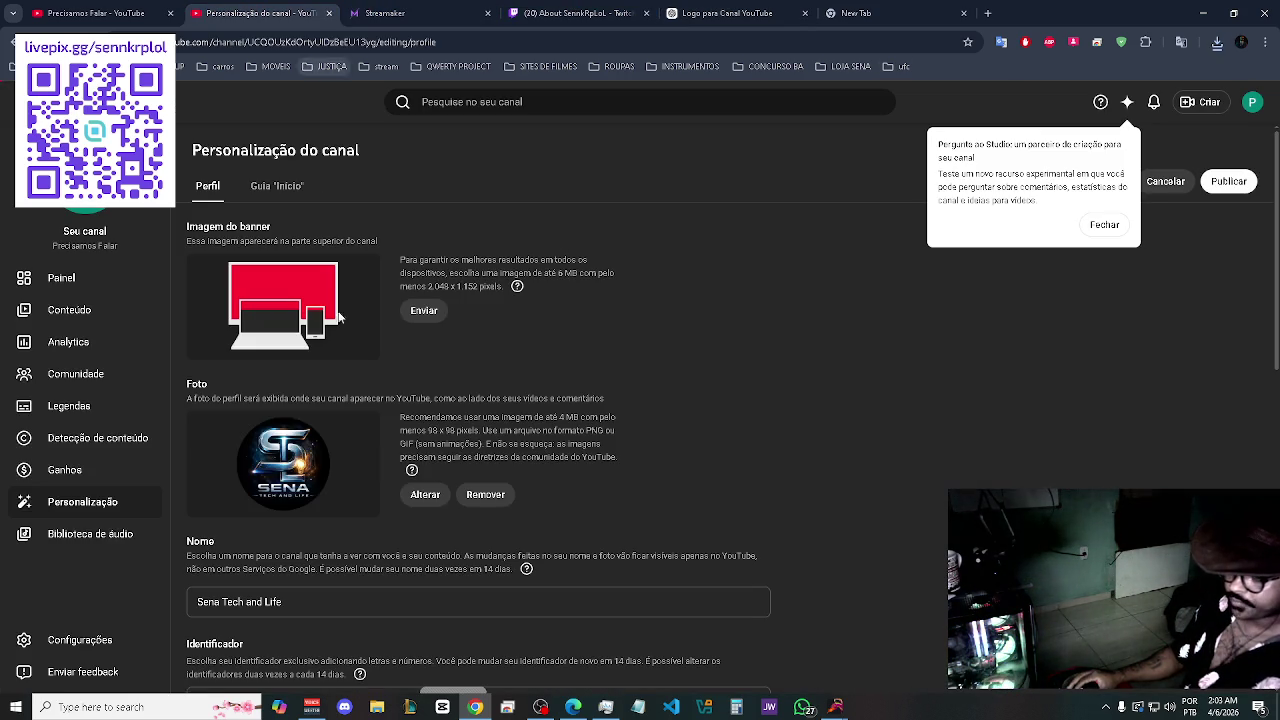
# - Remove the current profile photo and upload the downloaded ChatGPT logo as the new one
pyautogui.click(490, 496)
pyautogui.click(424, 494)
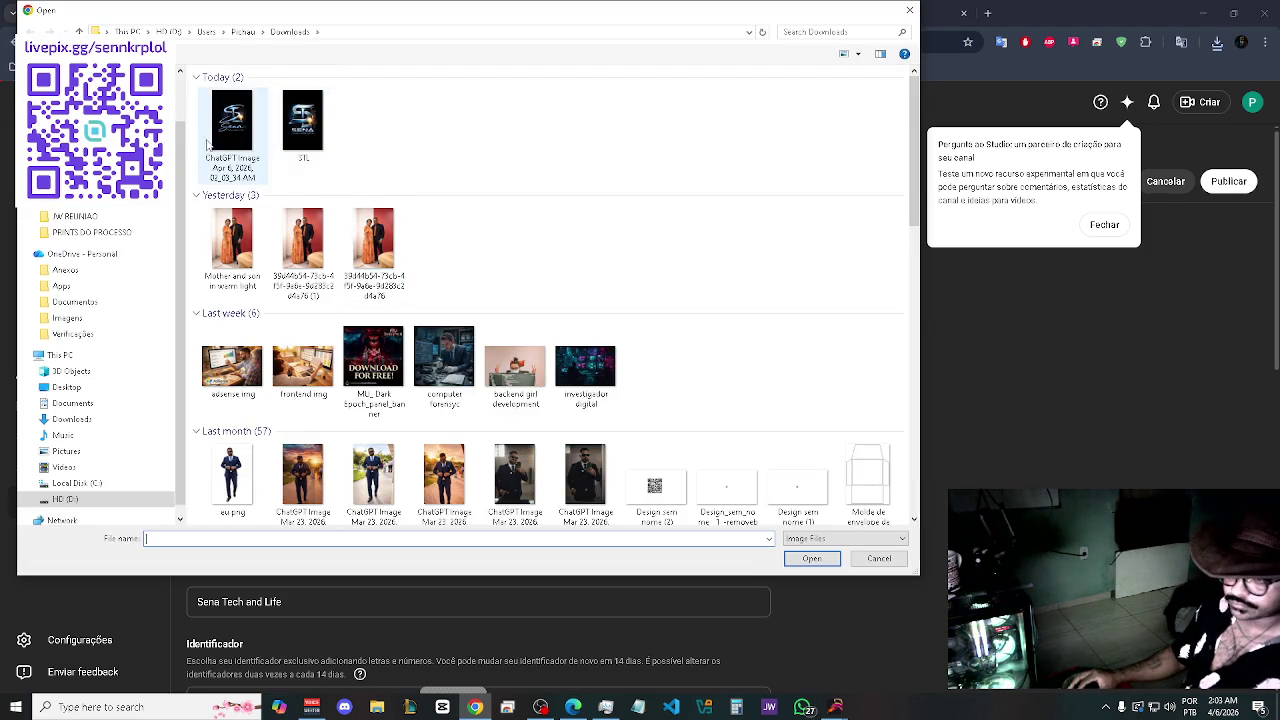
pyautogui.doubleClick(207, 148)
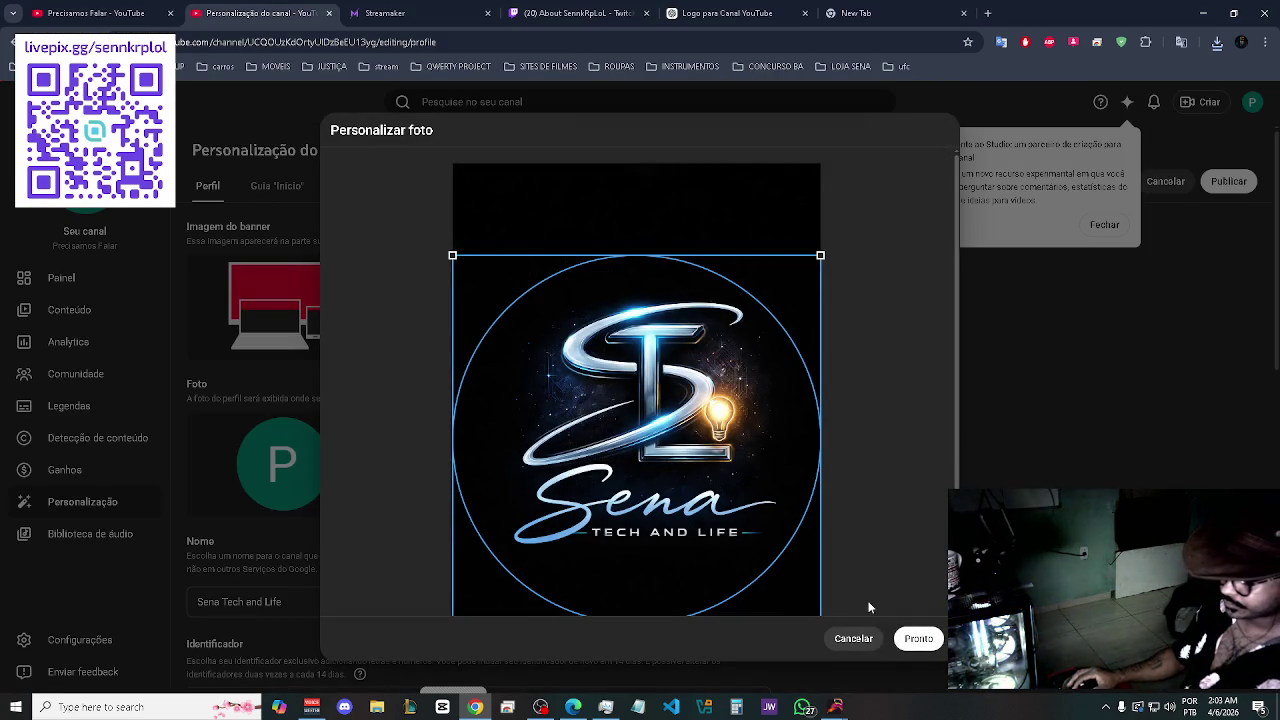
pyautogui.click(918, 638)
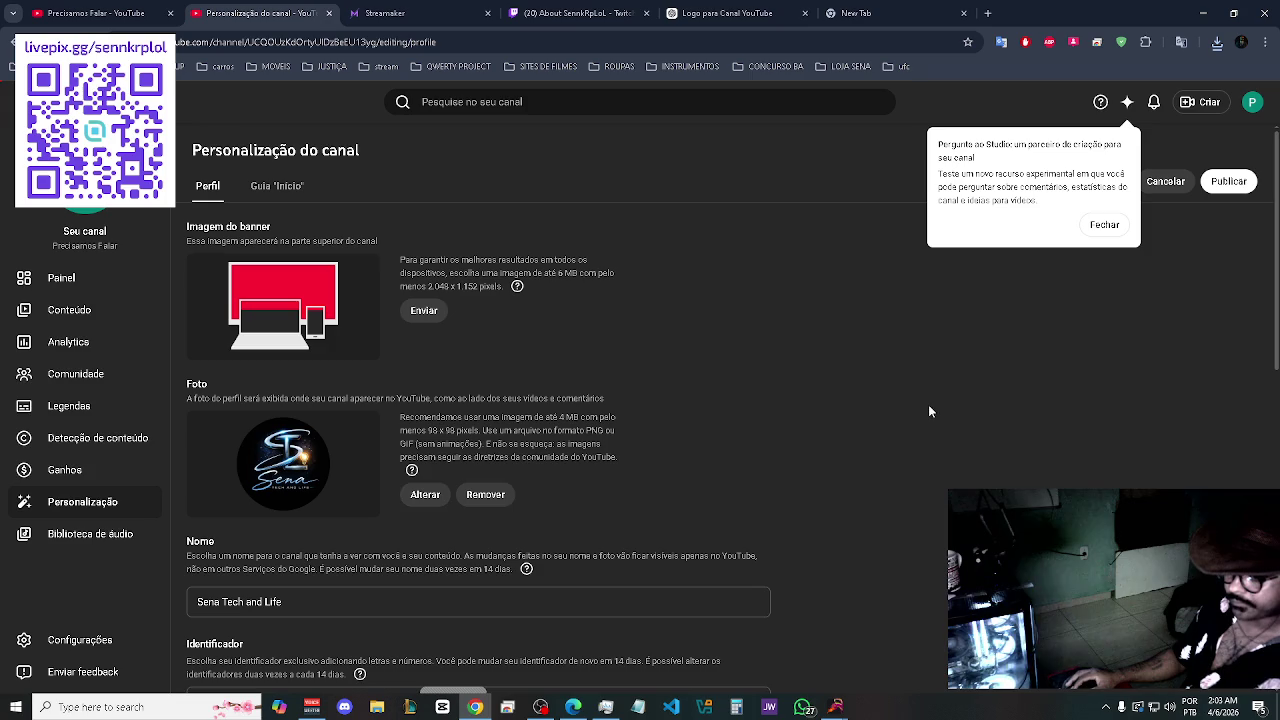
# - Replace the profile photo with the other, block-letter 'SENA Tech and Life' logo
pyautogui.scroll(-1, 927, 417)
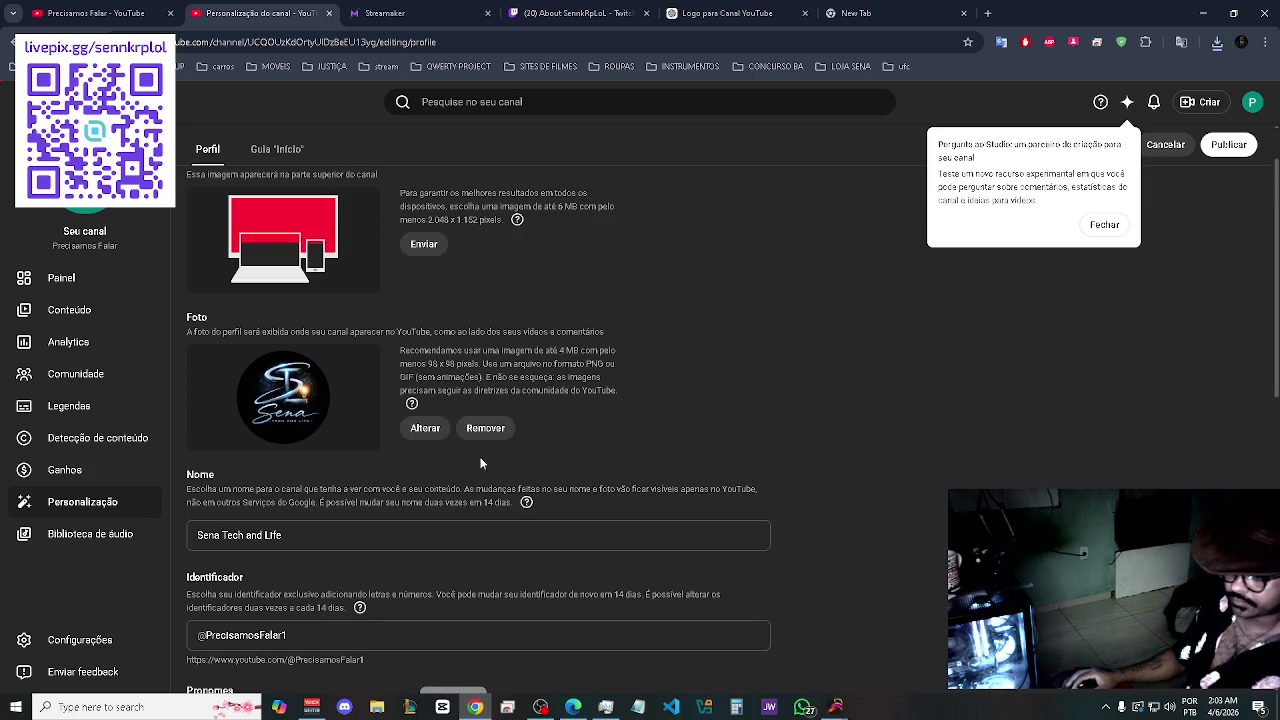
pyautogui.click(423, 430)
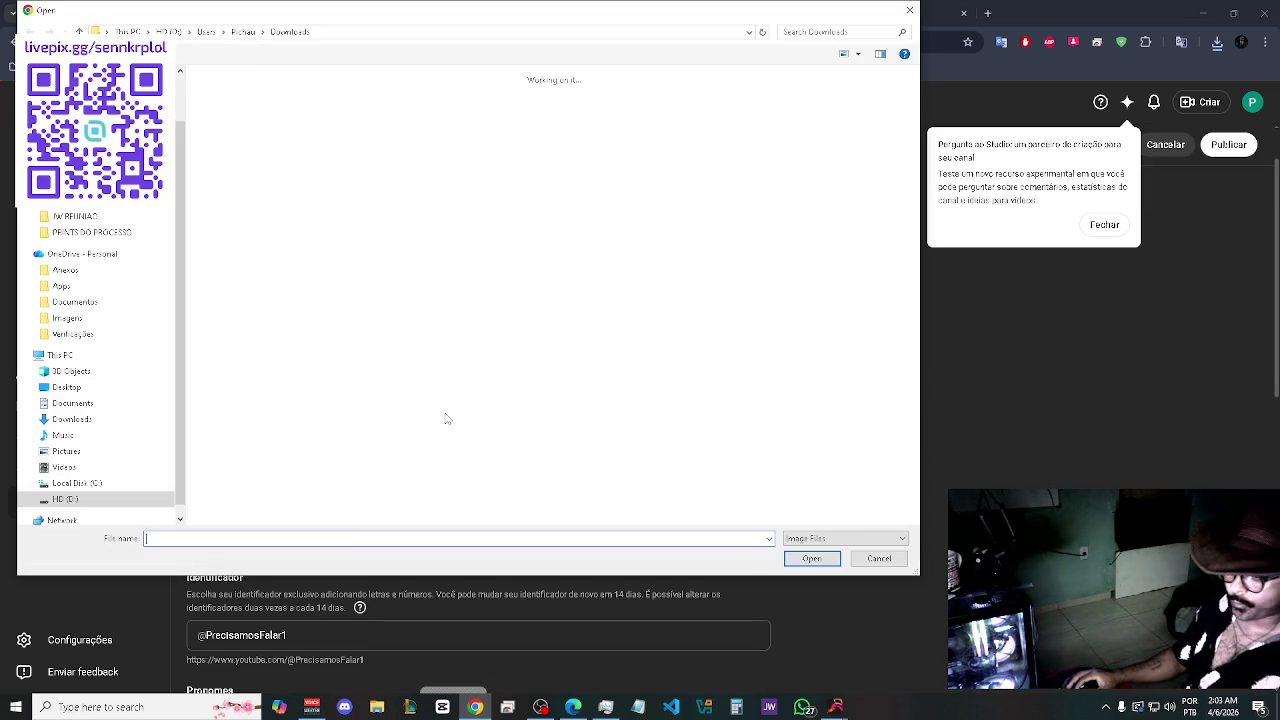
pyautogui.doubleClick(305, 125)
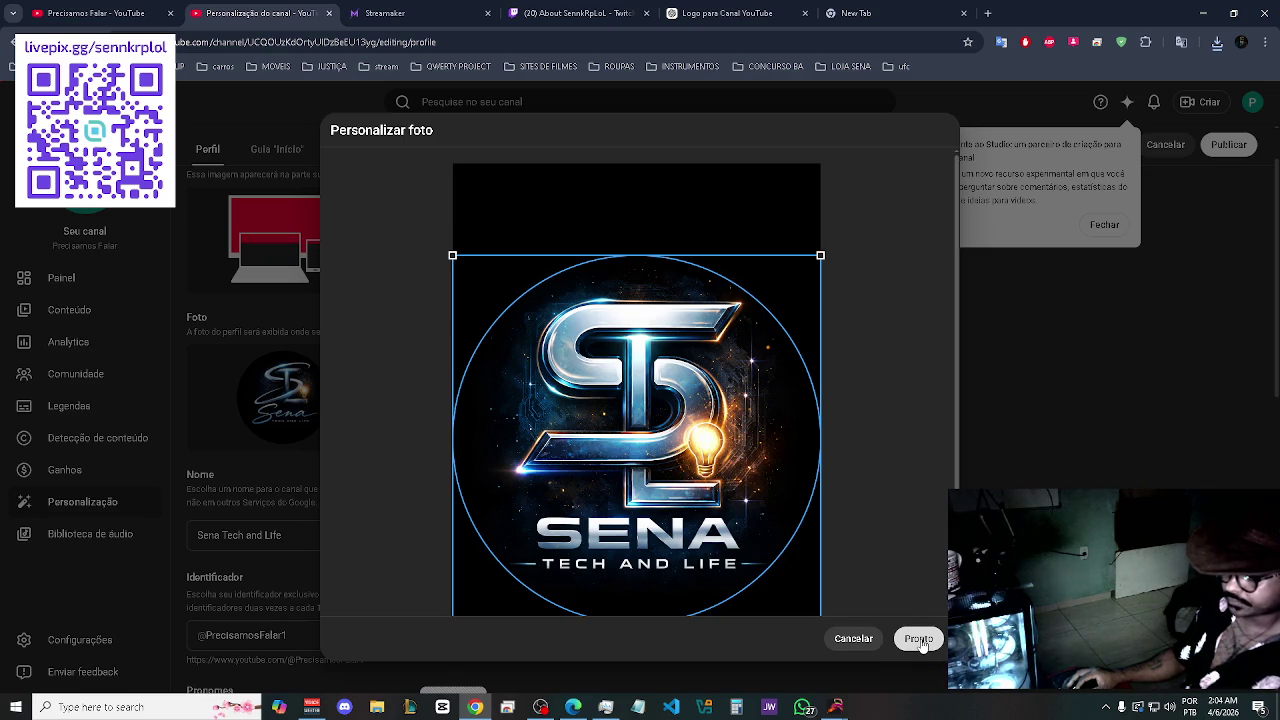
pyautogui.click(918, 639)
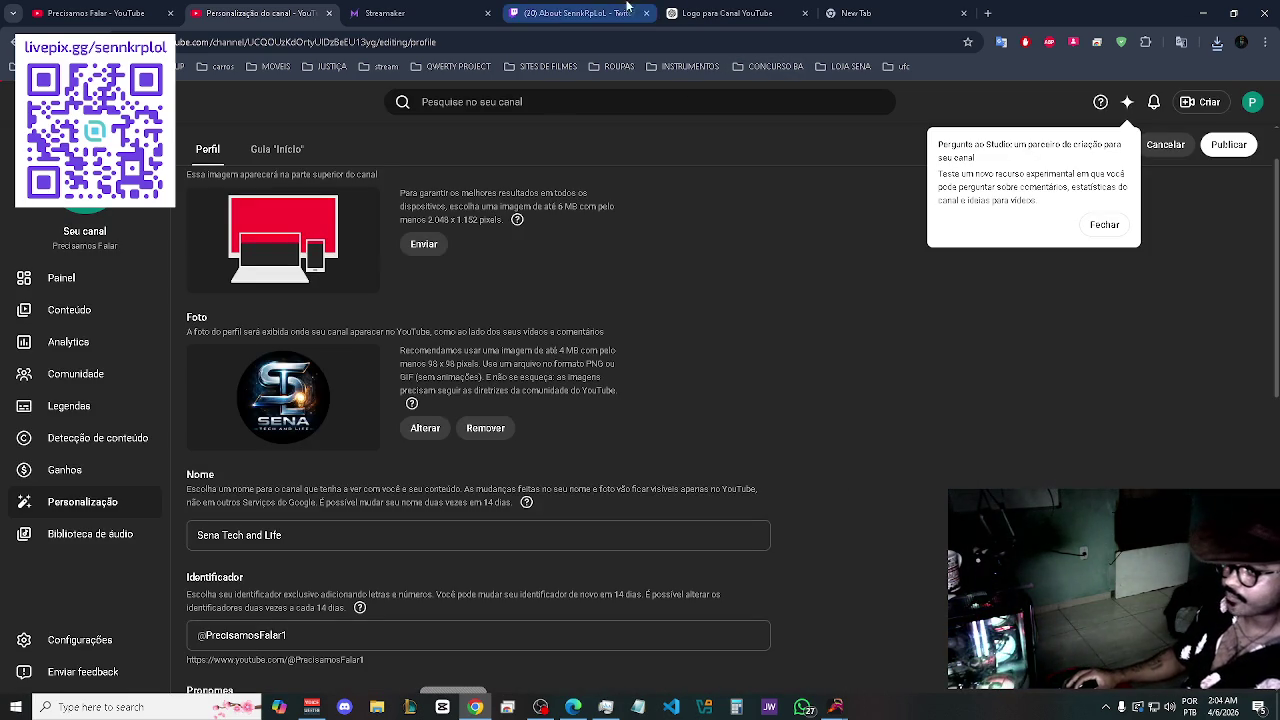
pyautogui.click(733, 10)
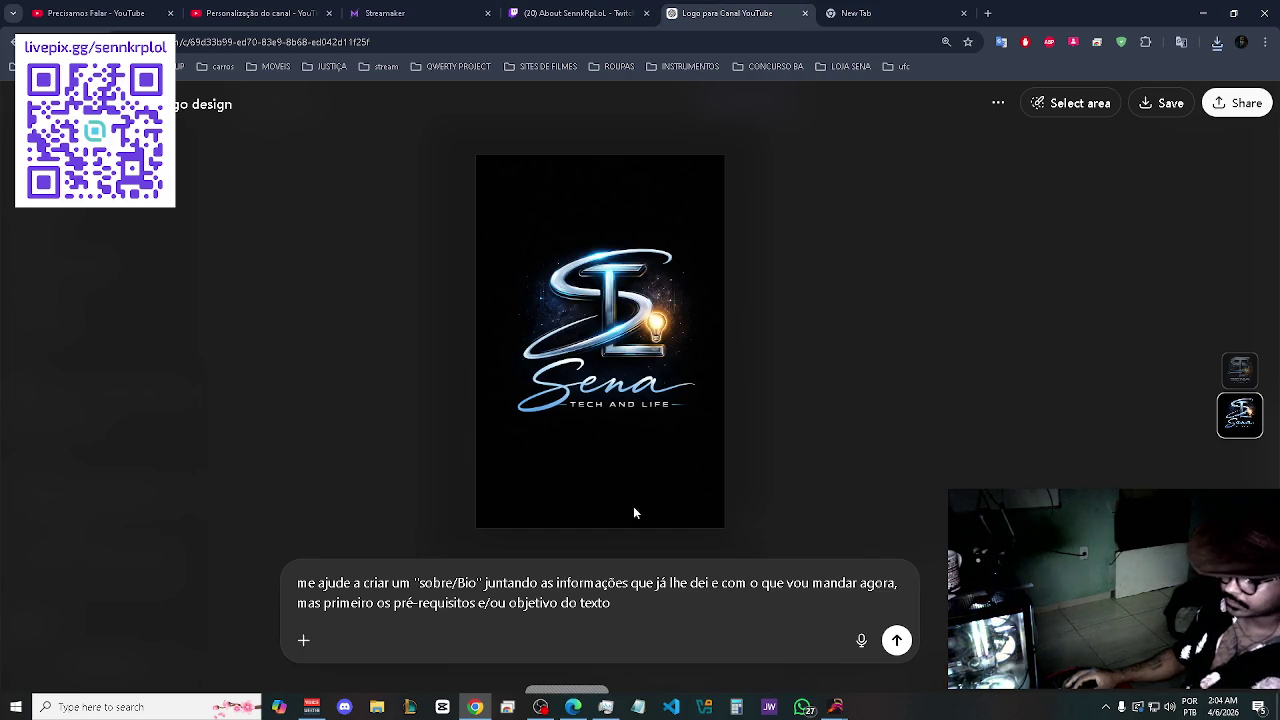
# - Add a colon and requirement 1: be clear, objective, extroverted and inviting
pyautogui.click(624, 604)
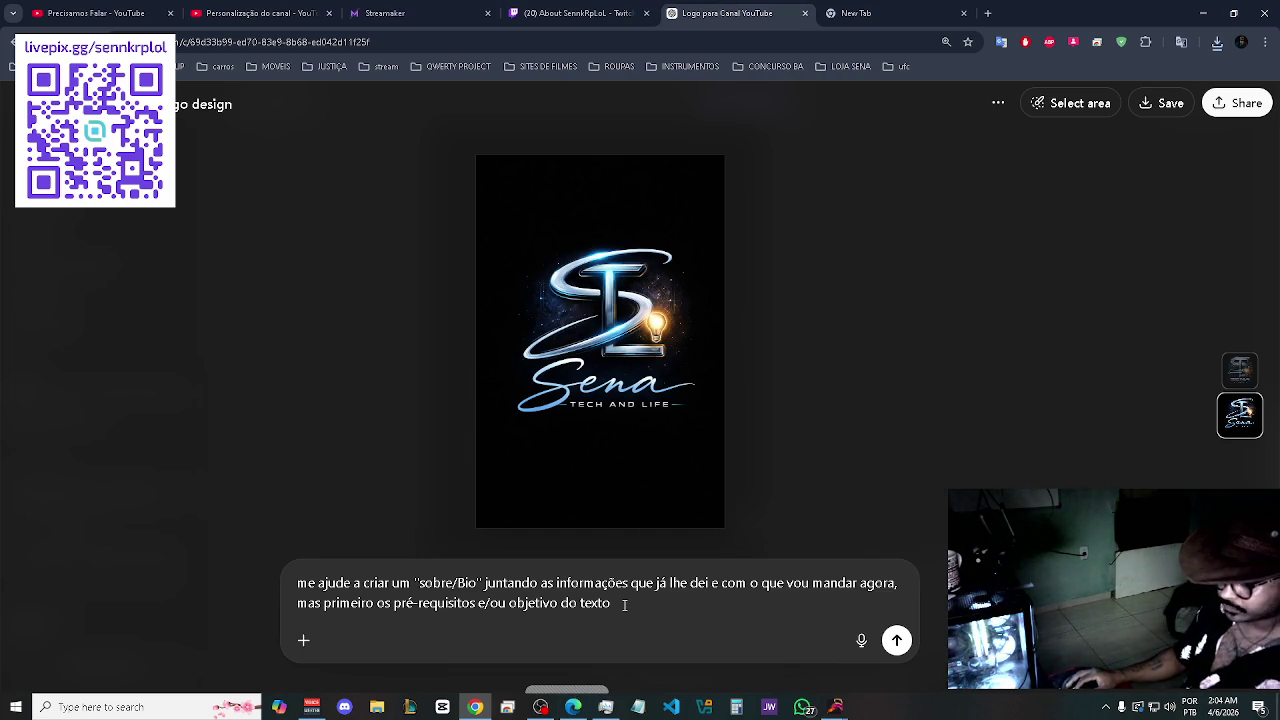
pyautogui.write(':')
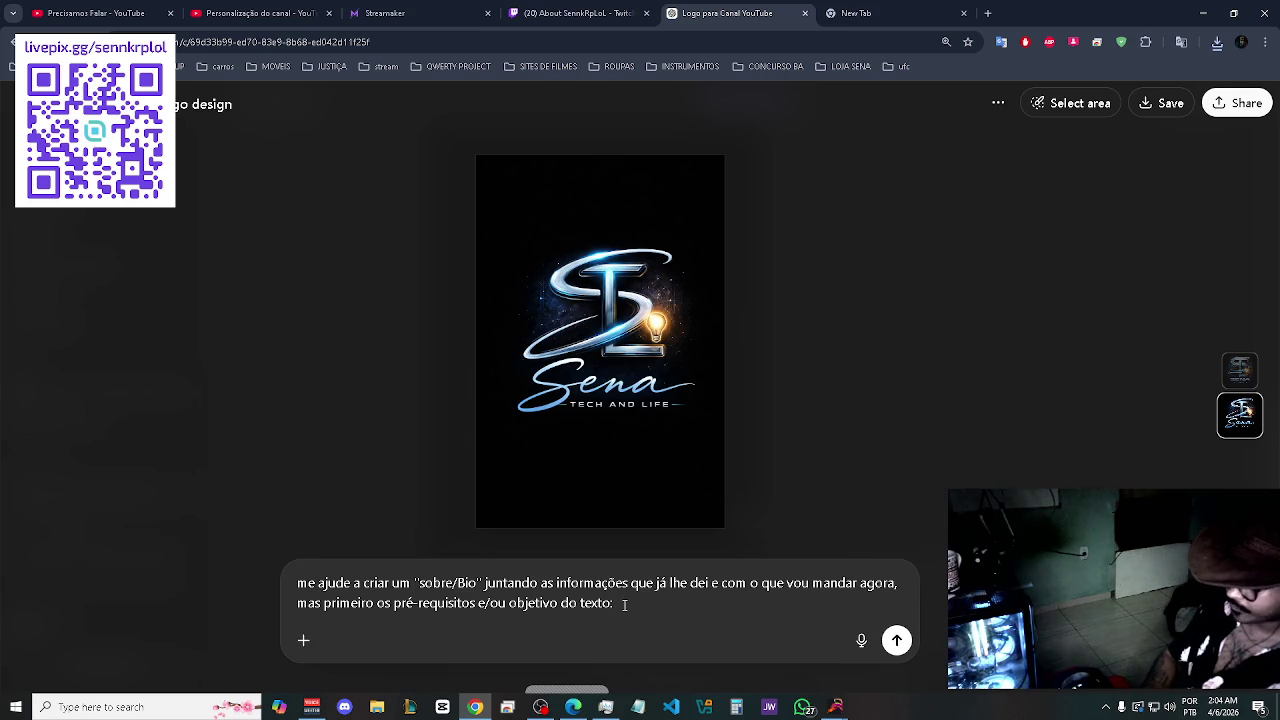
pyautogui.hotkey('shift', 'Return')
pyautogui.write('1-')
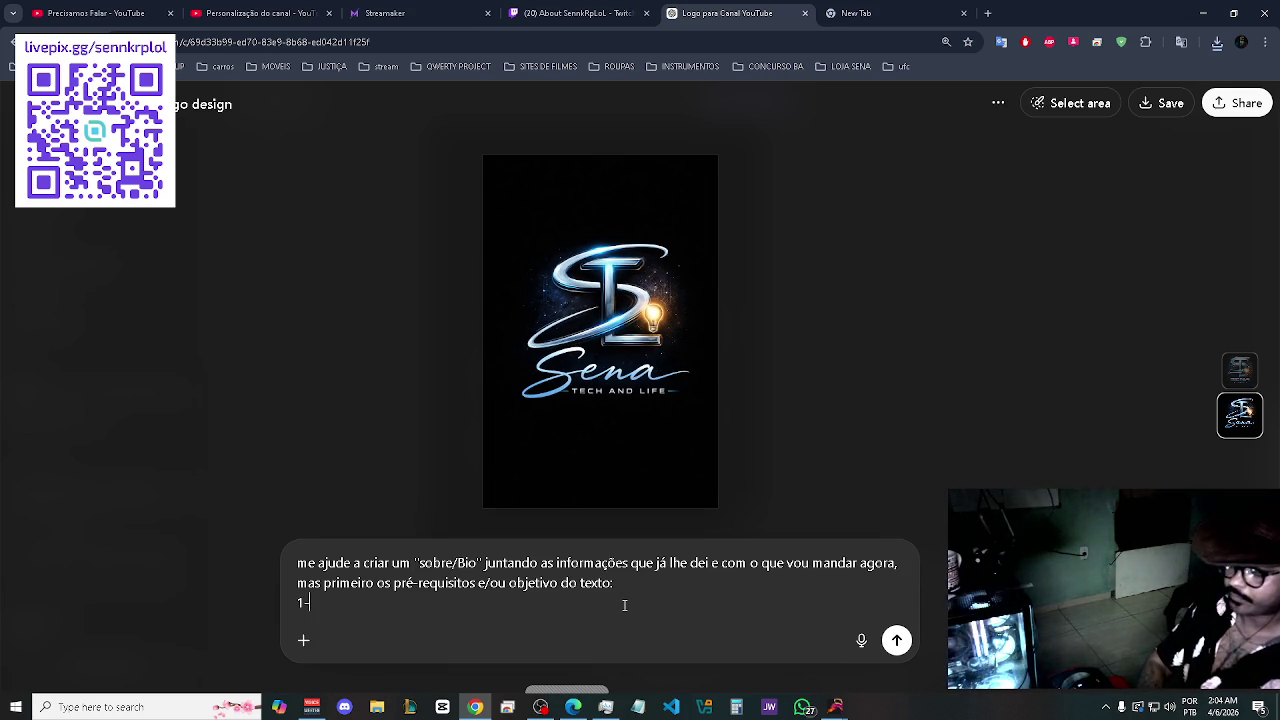
pyautogui.write('re')
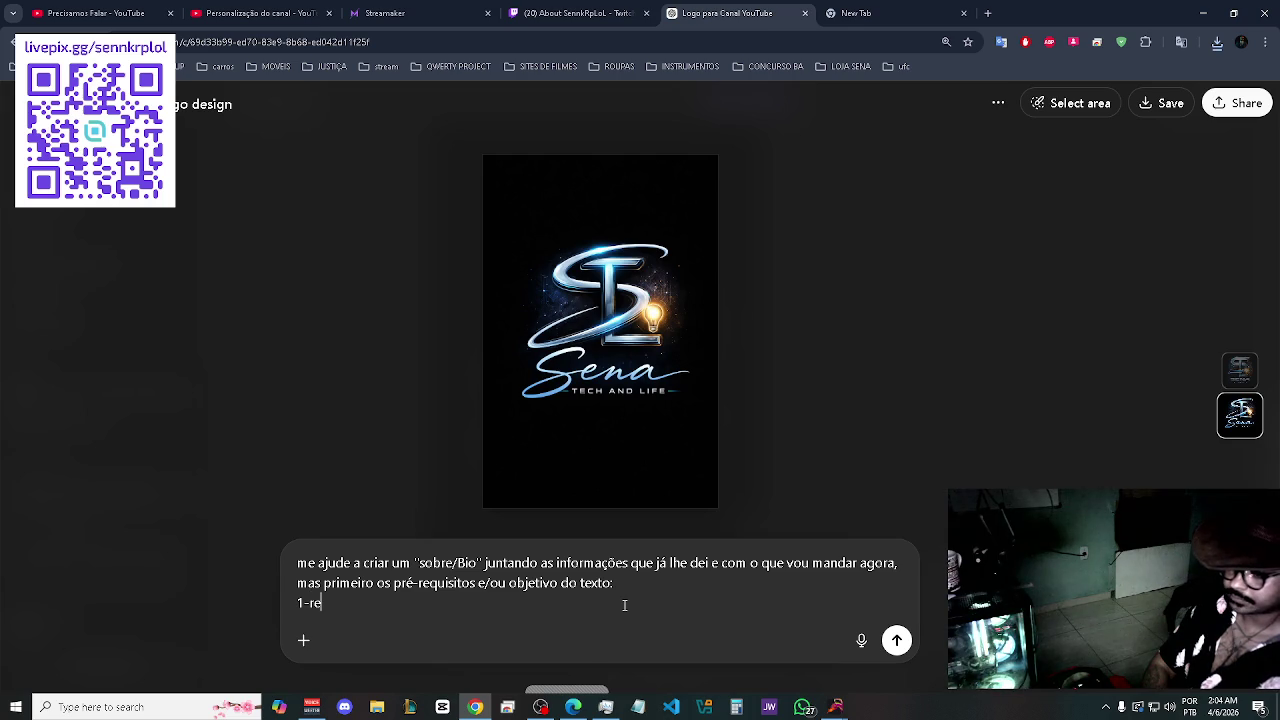
pyautogui.press('BackSpace')
pyautogui.press('BackSpace')
pyautogui.write('ser s')
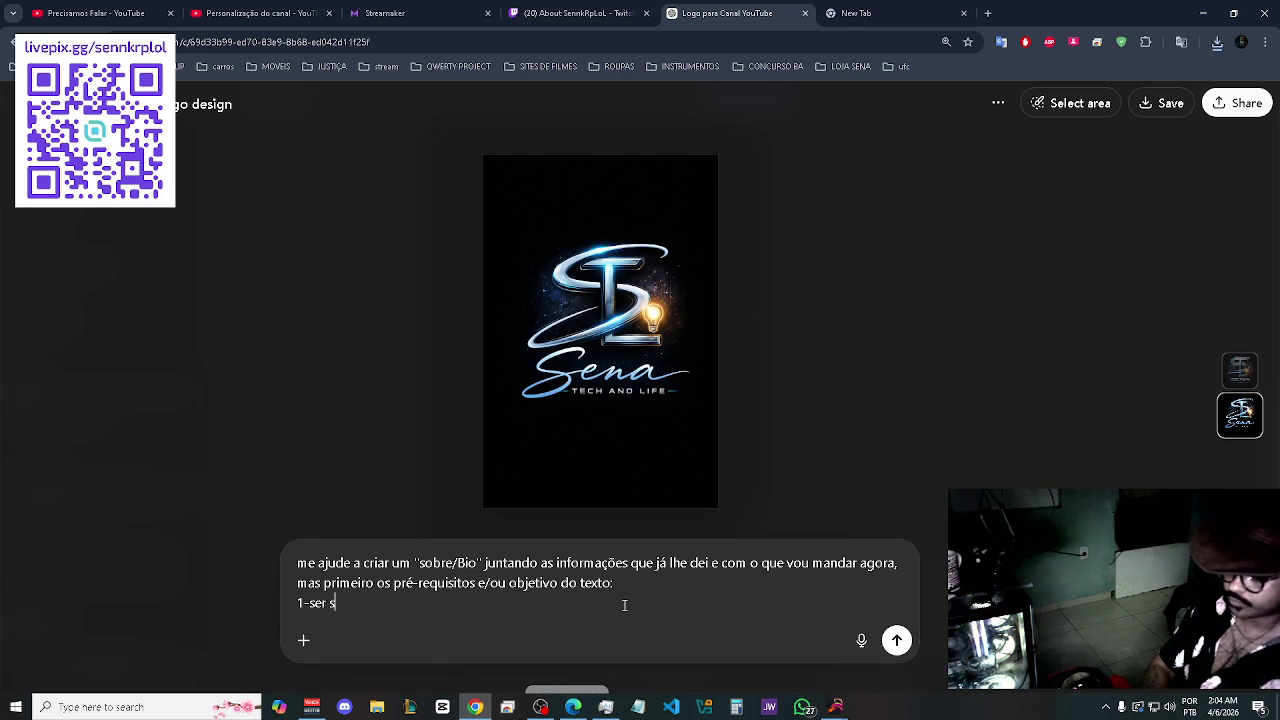
pyautogui.press('BackSpace')
pyautogui.write('cl')
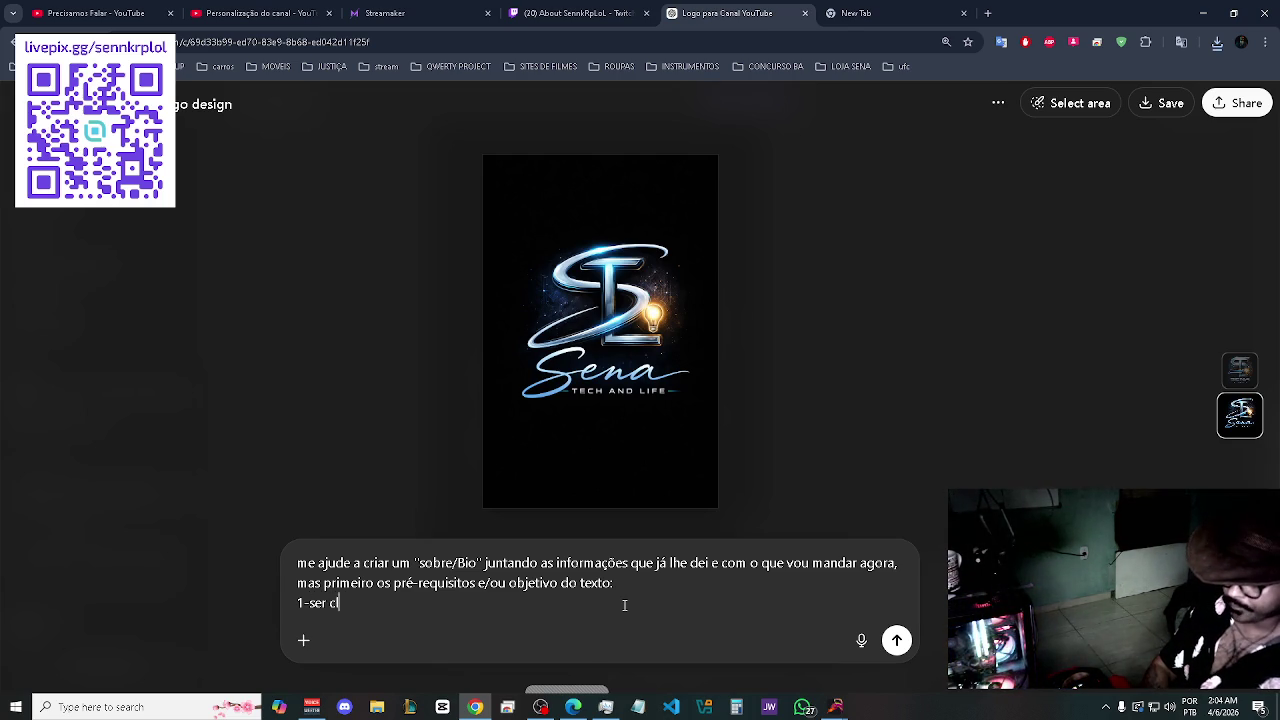
pyautogui.write('aro, objetivo')
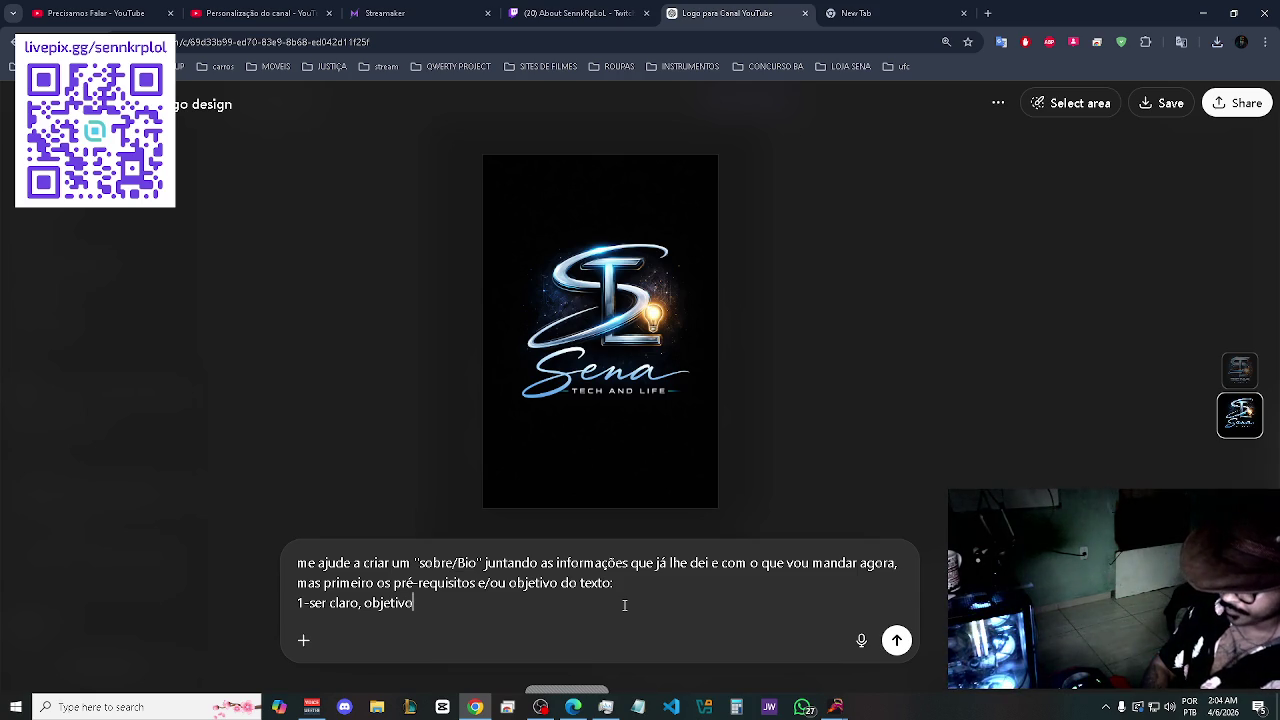
pyautogui.write(', ')
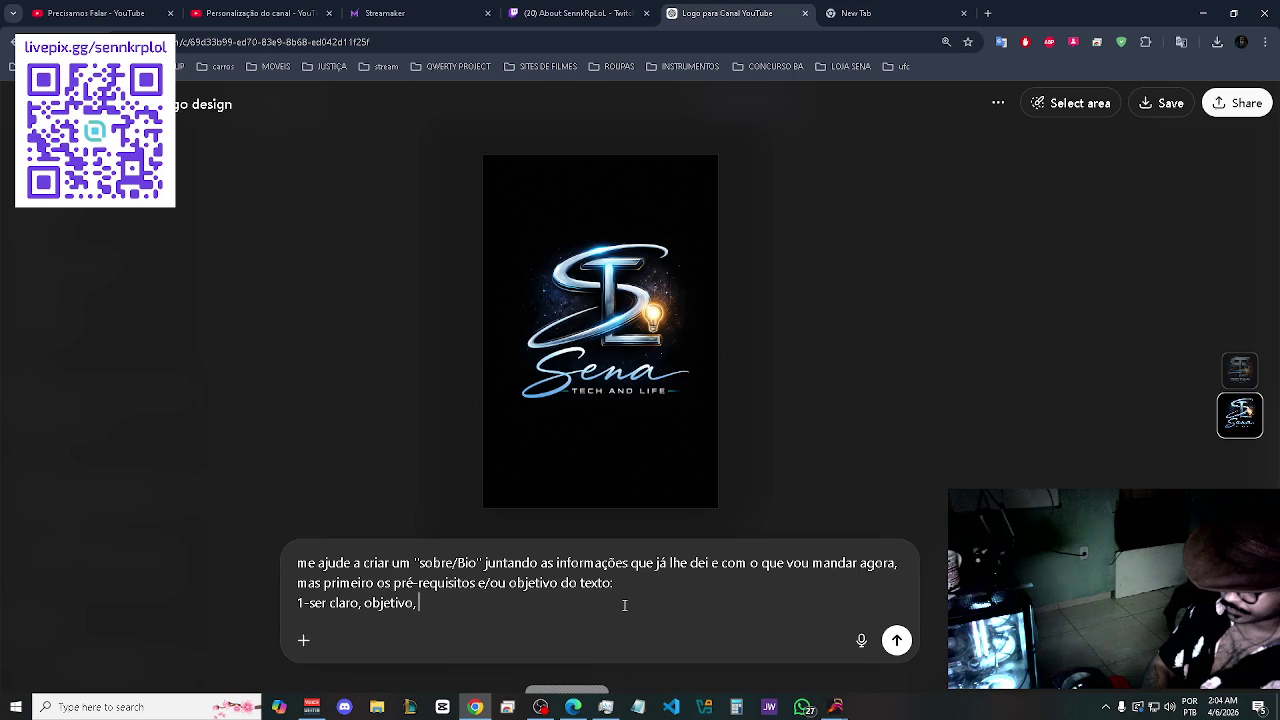
pyautogui.write('extr')
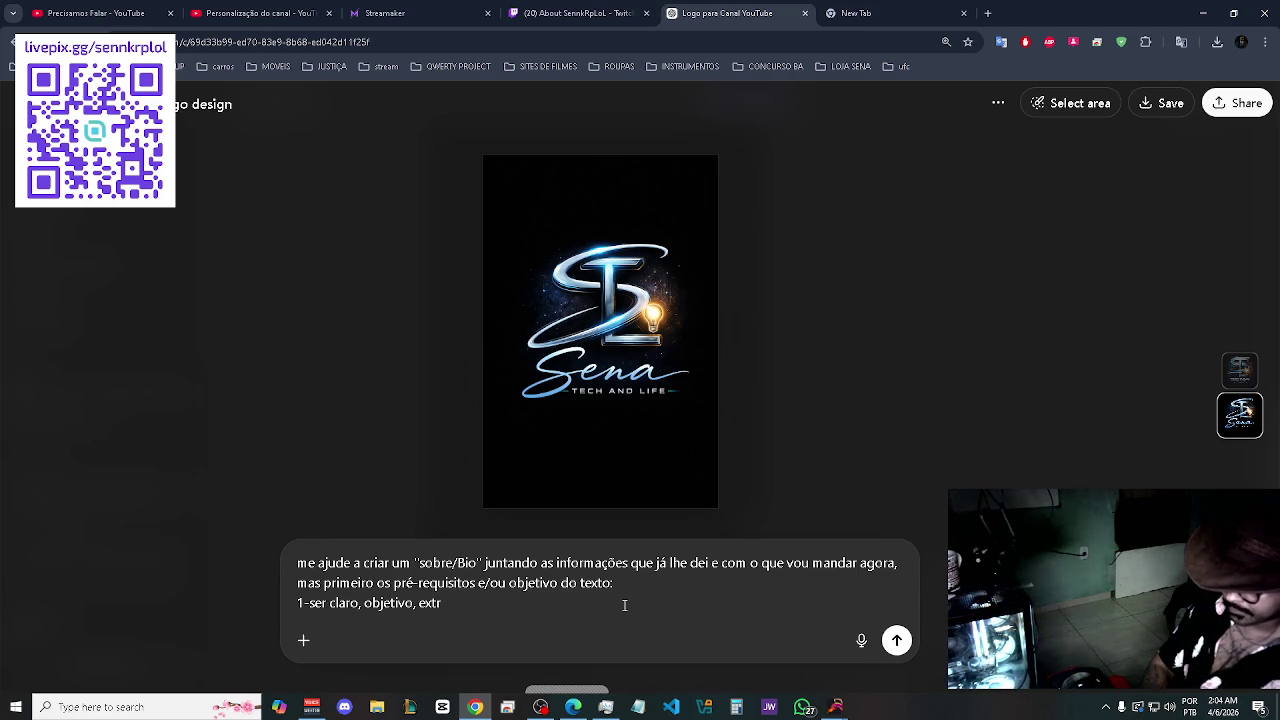
pyautogui.write('ov')
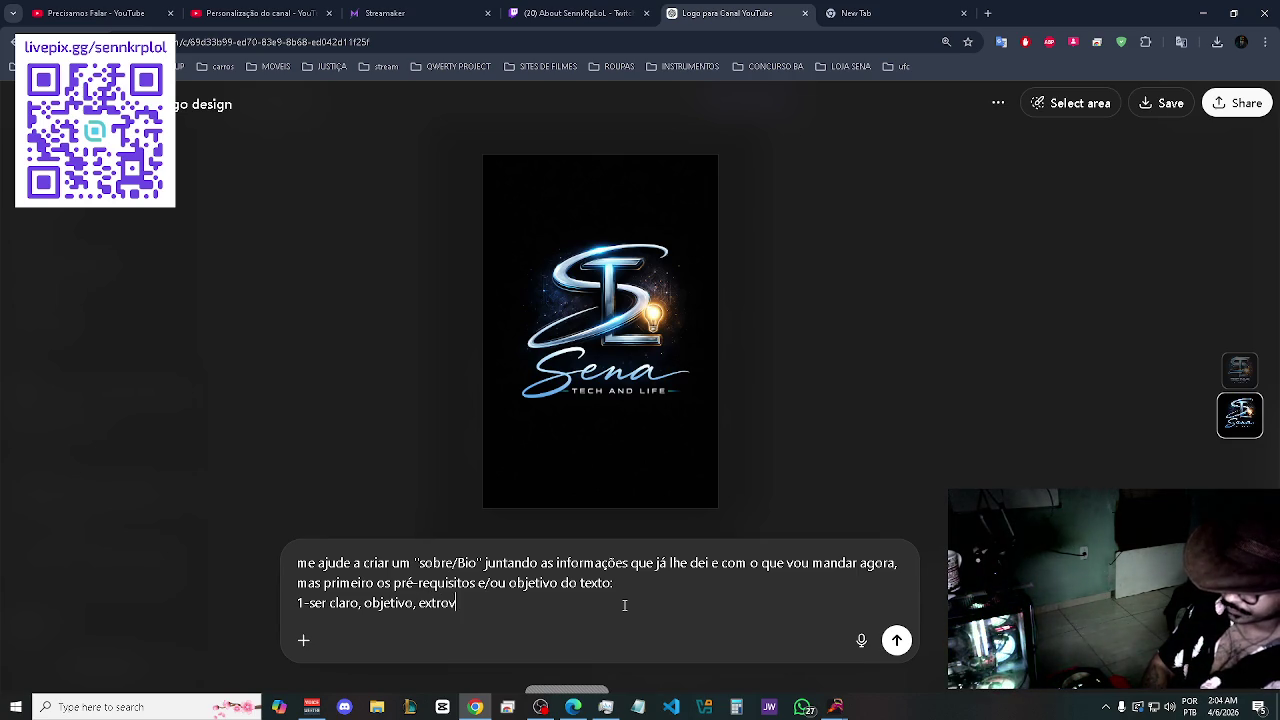
pyautogui.write('ertido')
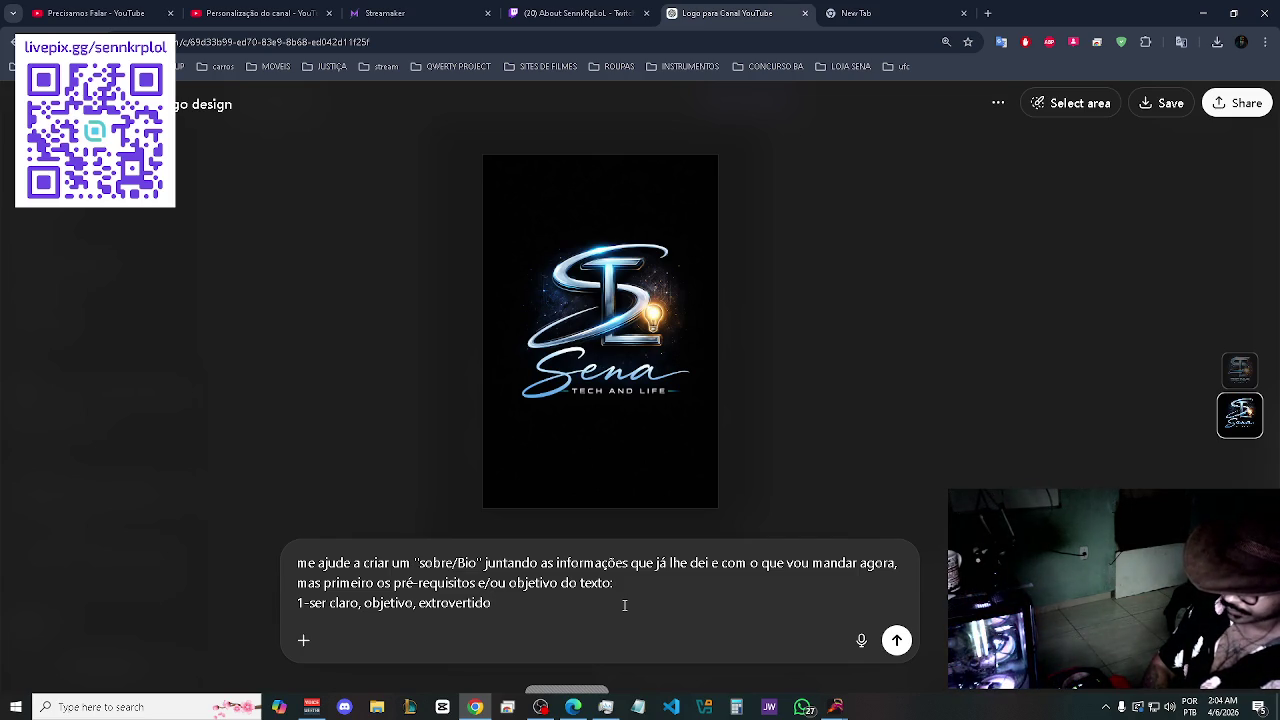
pyautogui.write(' e conn')
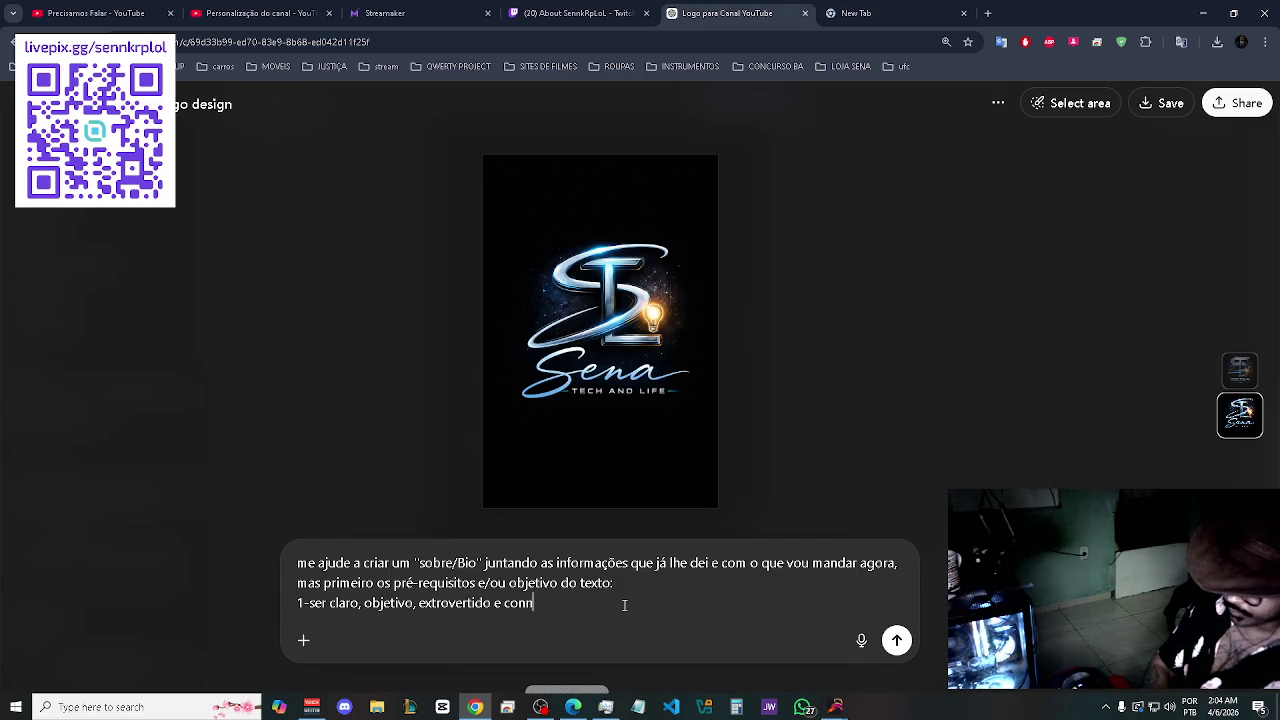
pyautogui.press('BackSpace')
pyautogui.write('vidad')
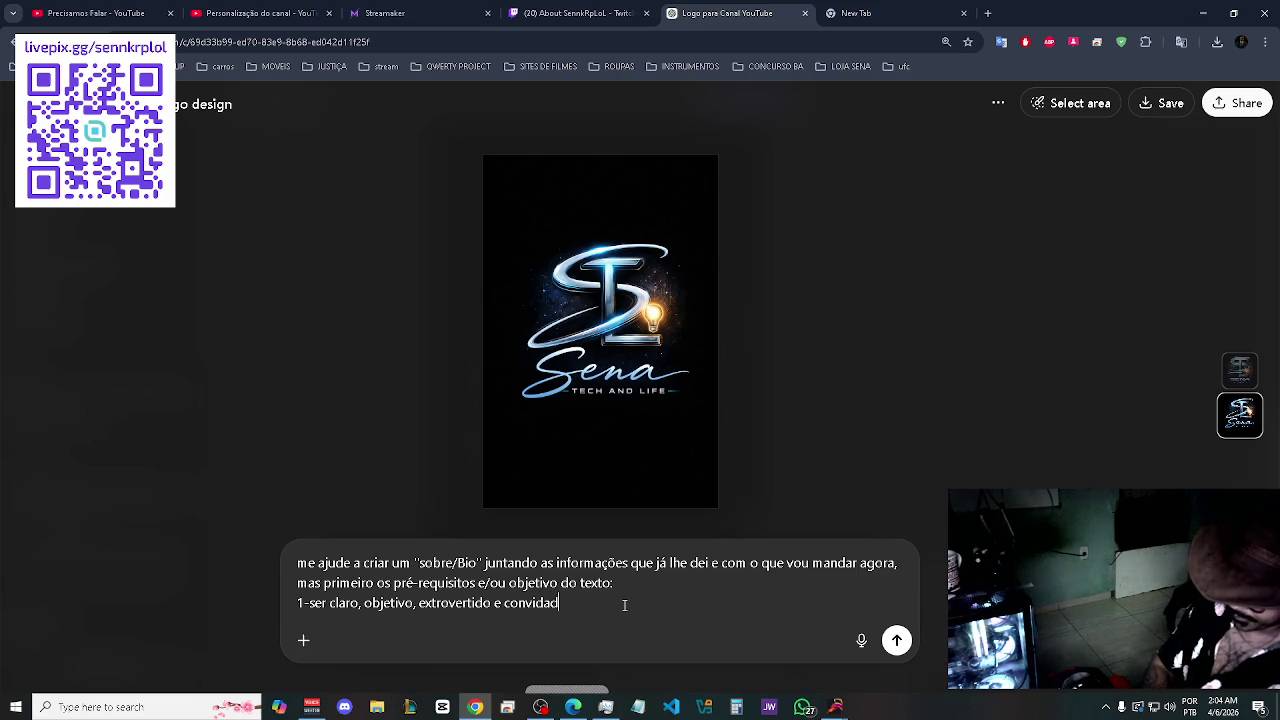
pyautogui.press('BackSpace')
pyautogui.write('tivo')
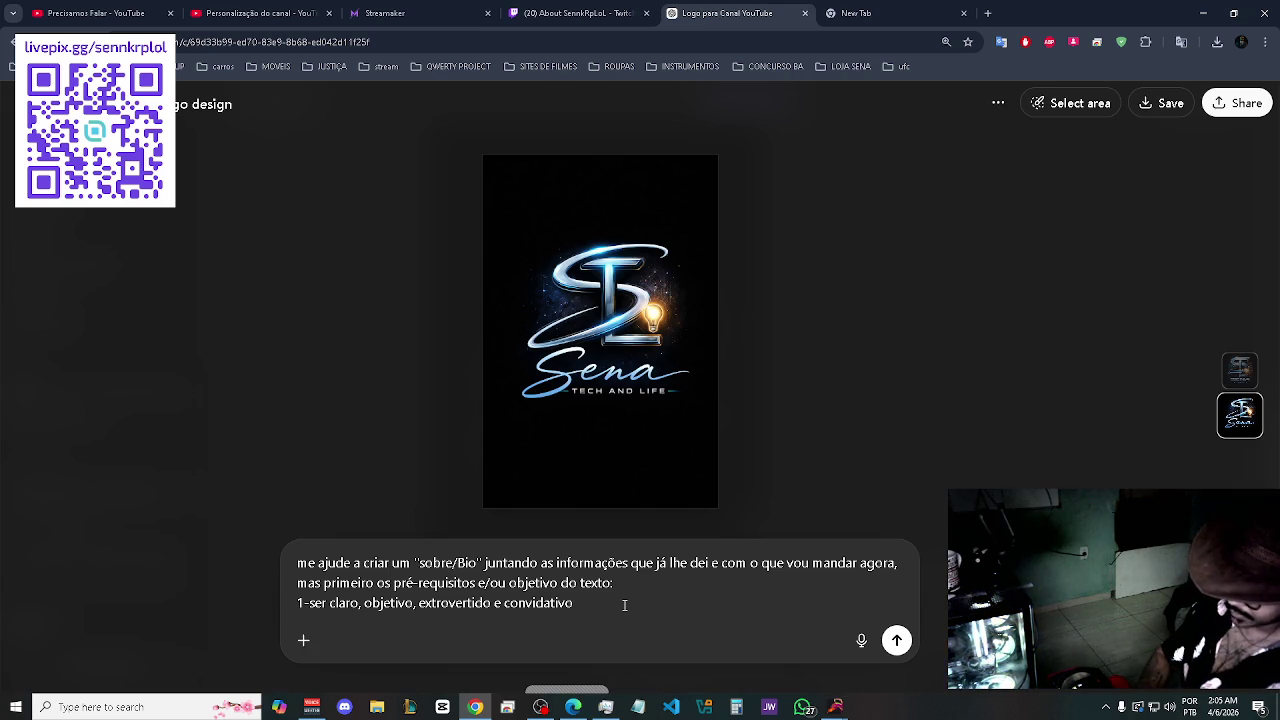
# - Add requirements 2–4 (tech-curious audience, videos, shorts, mainly lives) and begin item 5 about being creative
pyautogui.hotkey('shift', 'Return')
pyautogui.write('2')
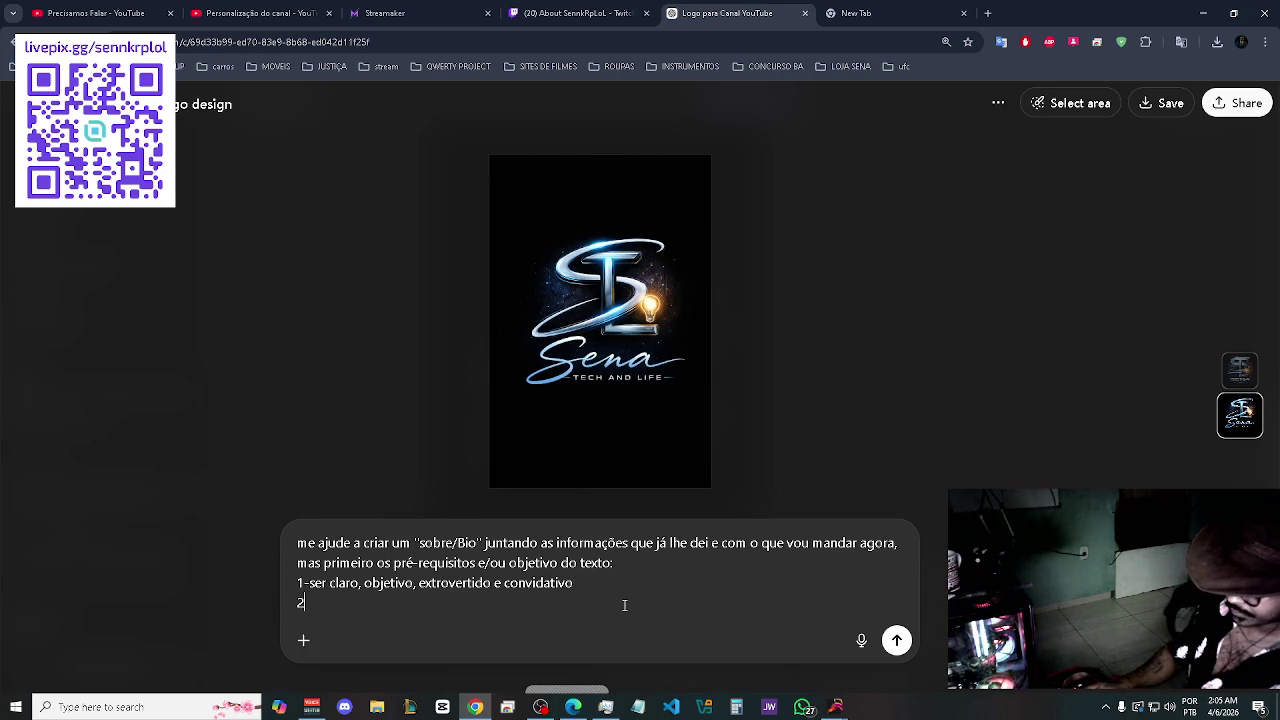
pyautogui.write('-e')
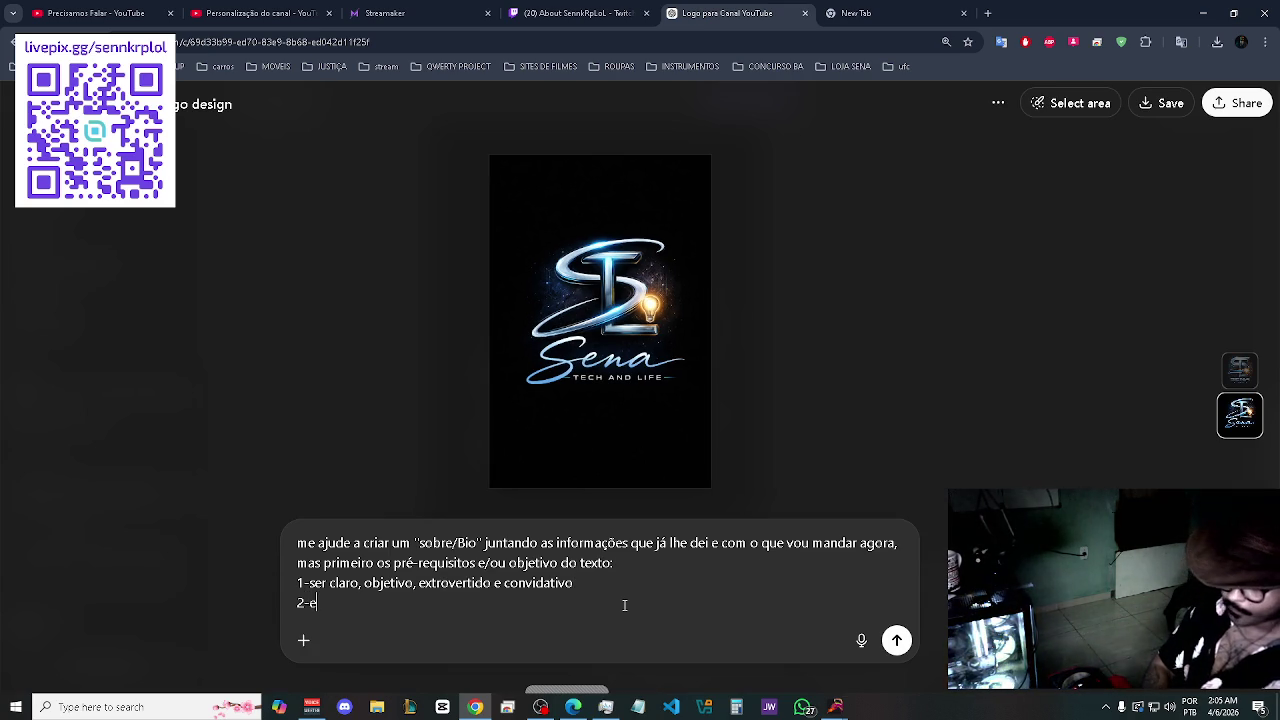
pyautogui.write('ntusiasta')
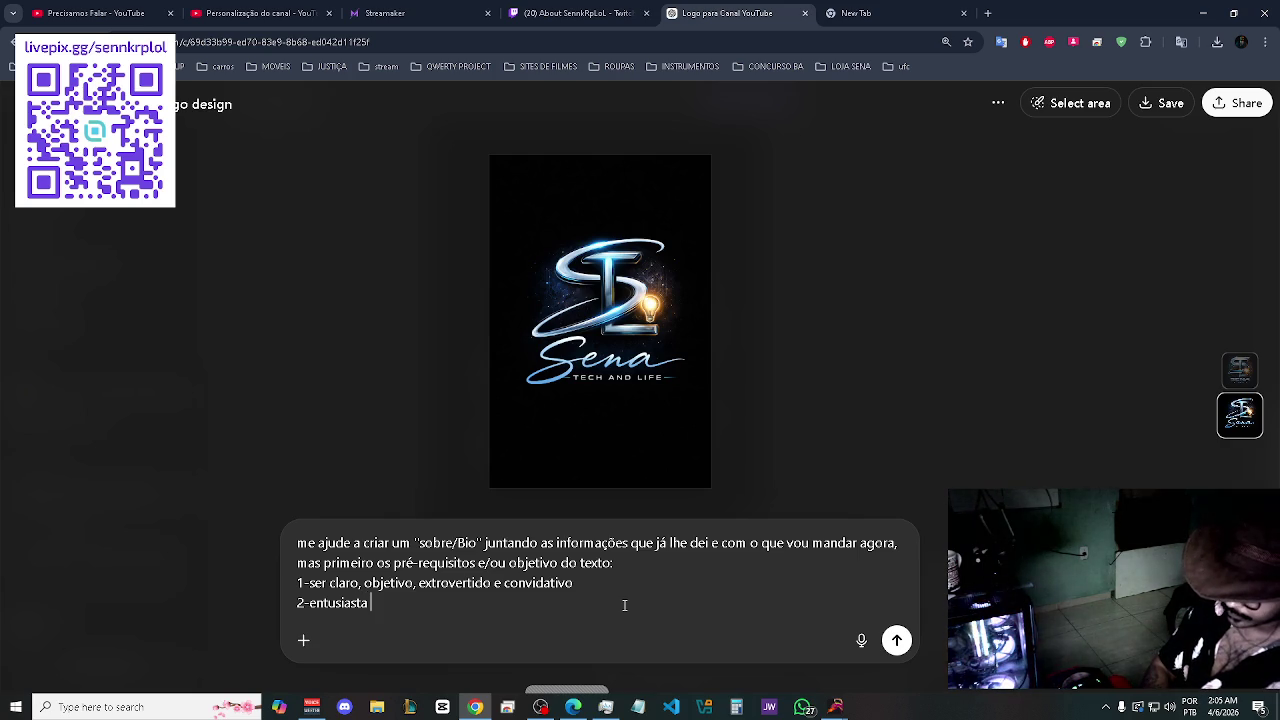
pyautogui.write(' pa')
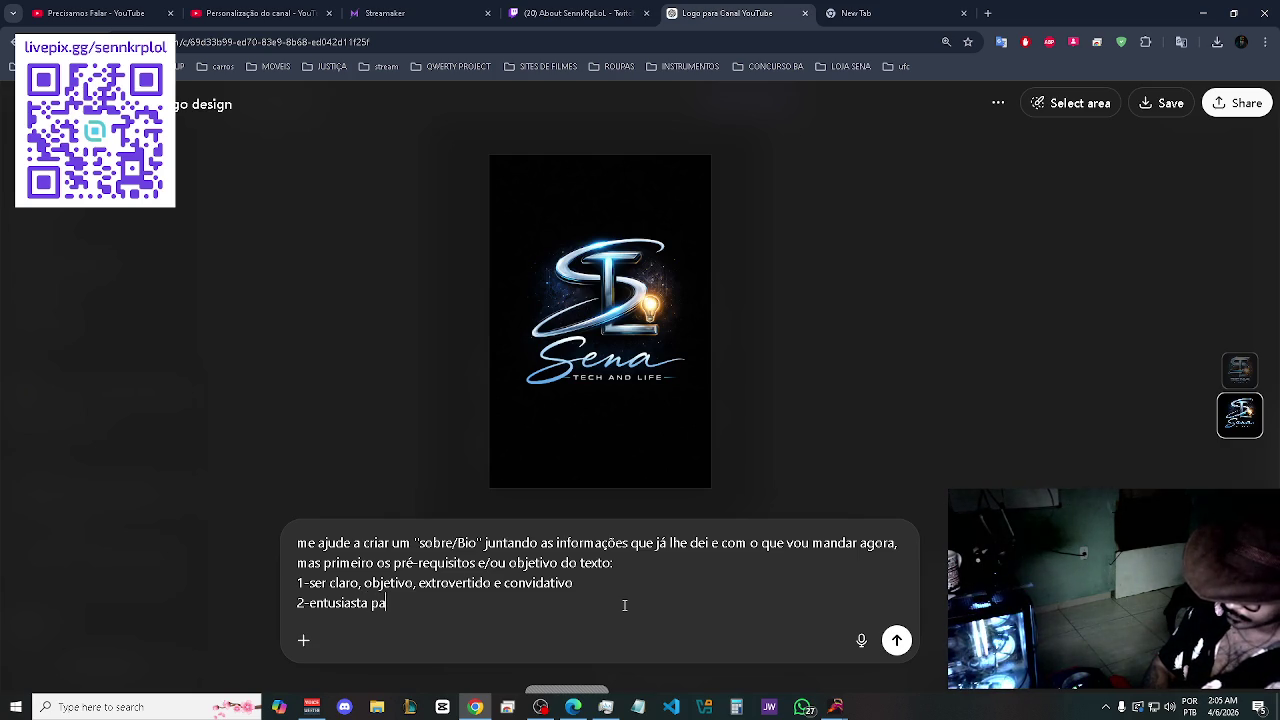
pyautogui.write('ra os que ')
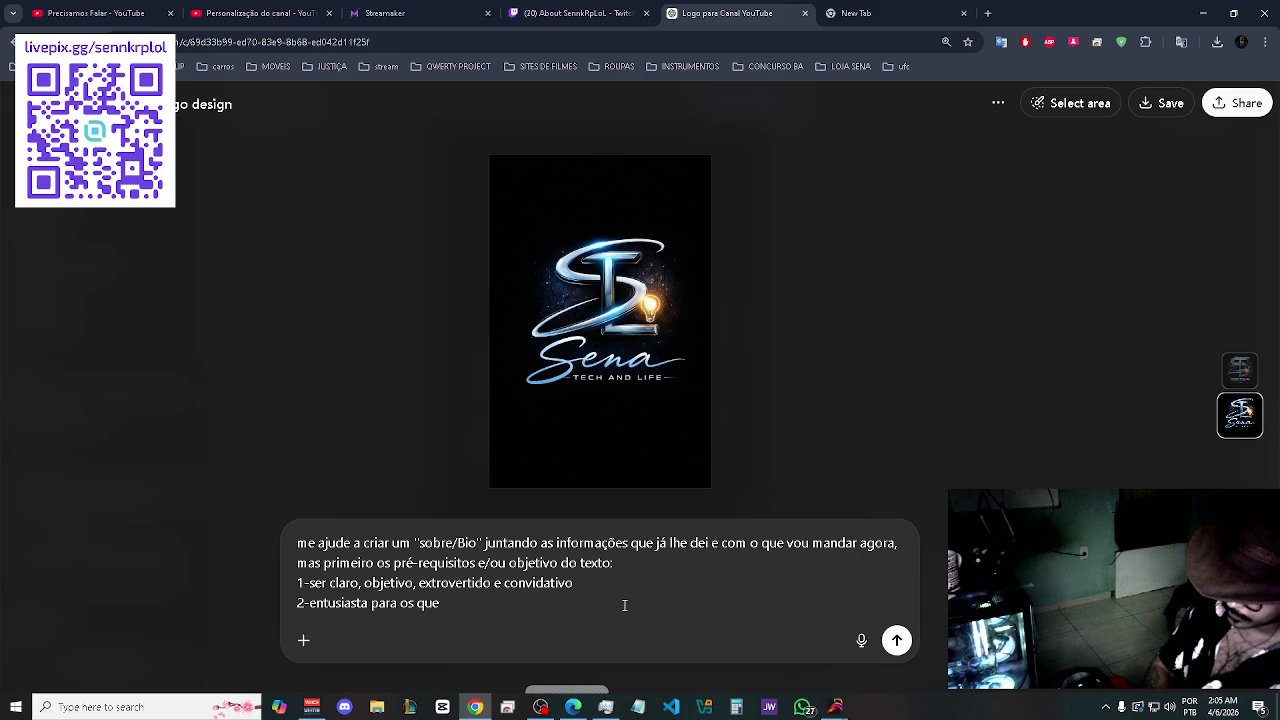
pyautogui.write('trabal')
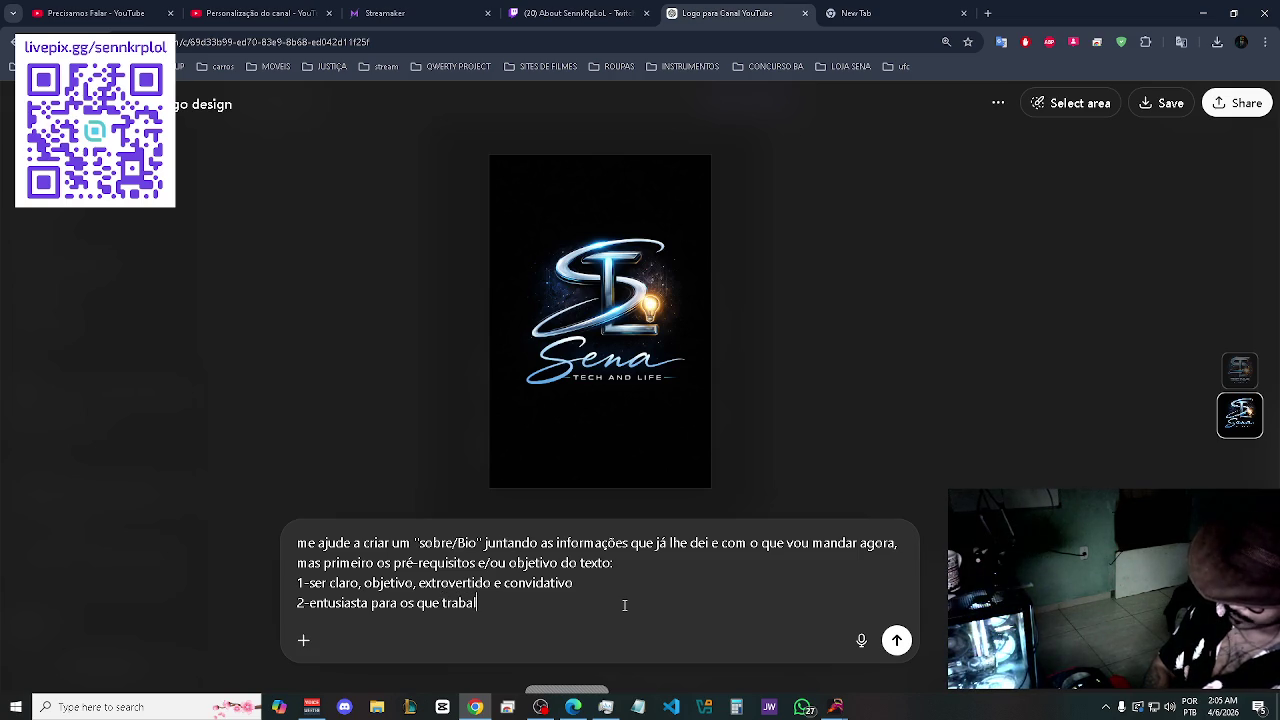
pyautogui.write('ham/')
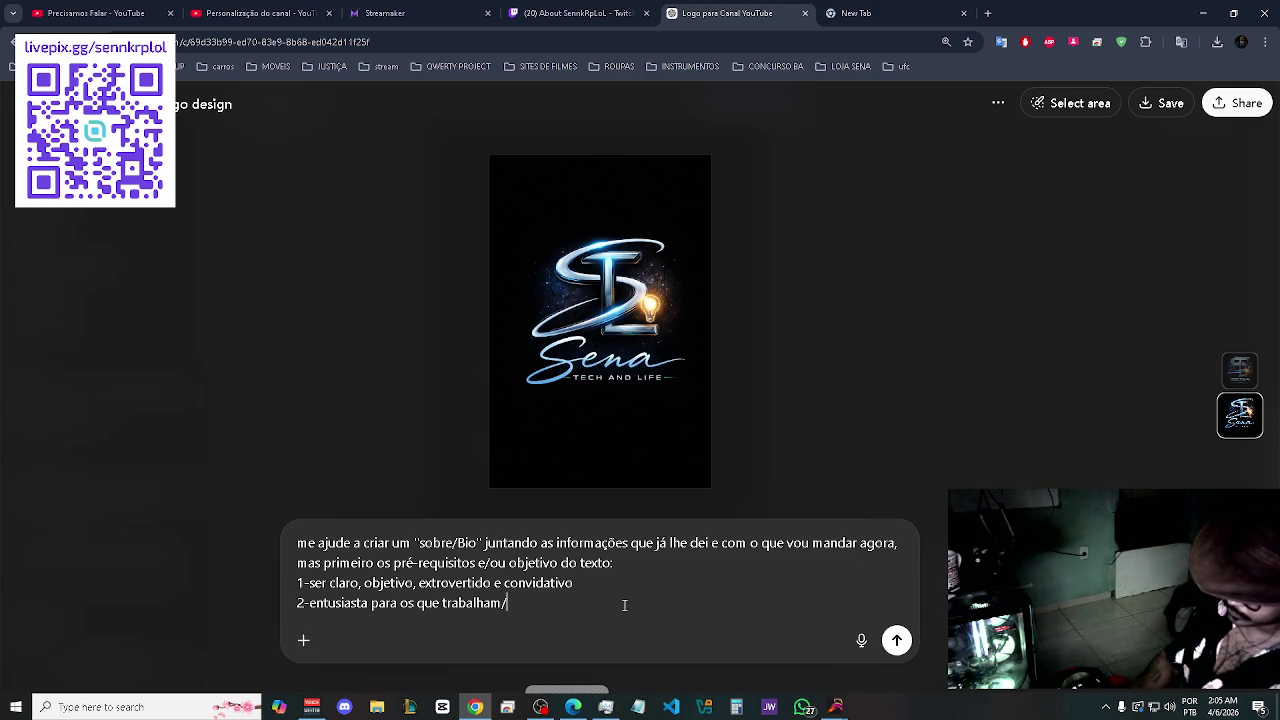
pyautogui.write('estudam')
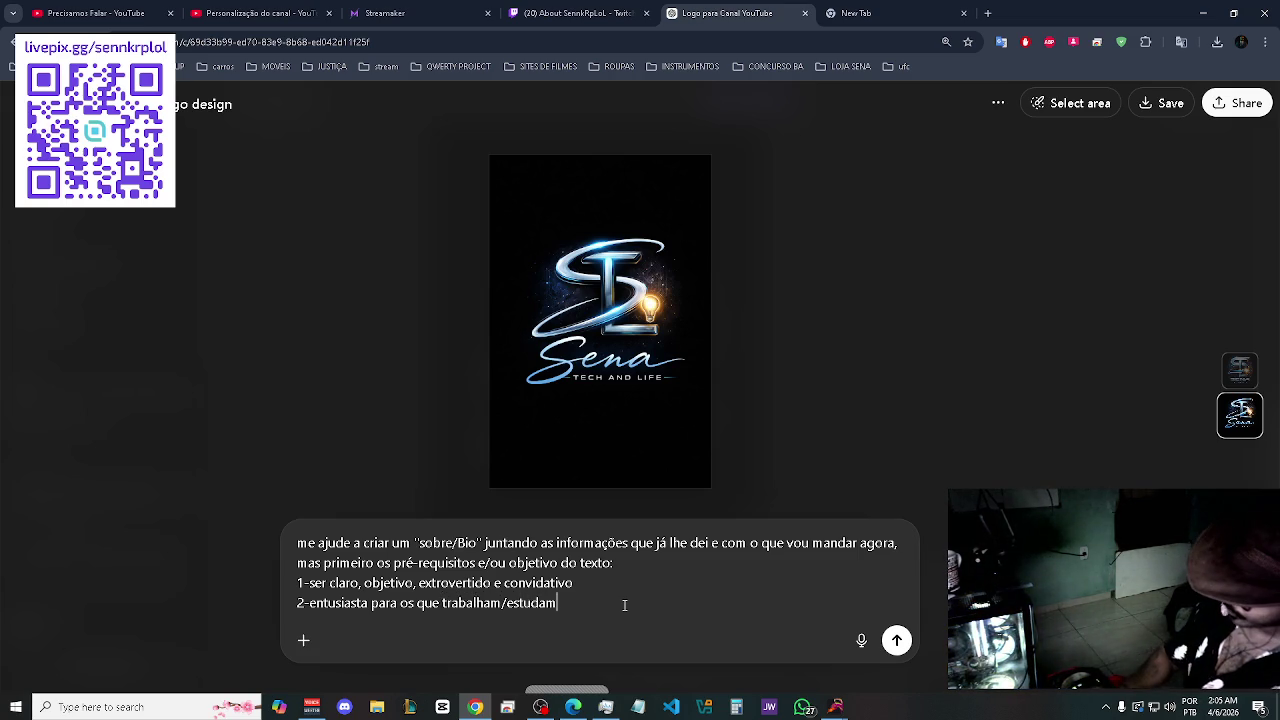
pyautogui.write('/ou sa')
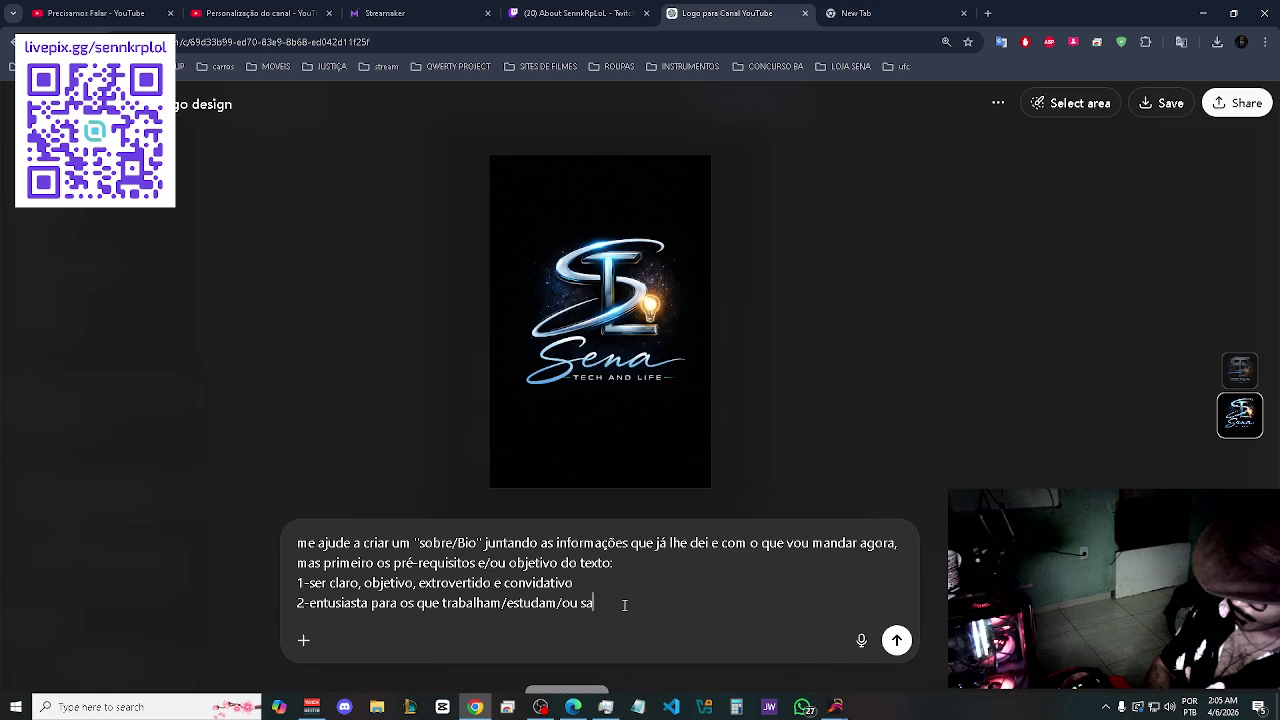
pyautogui.write('o "c')
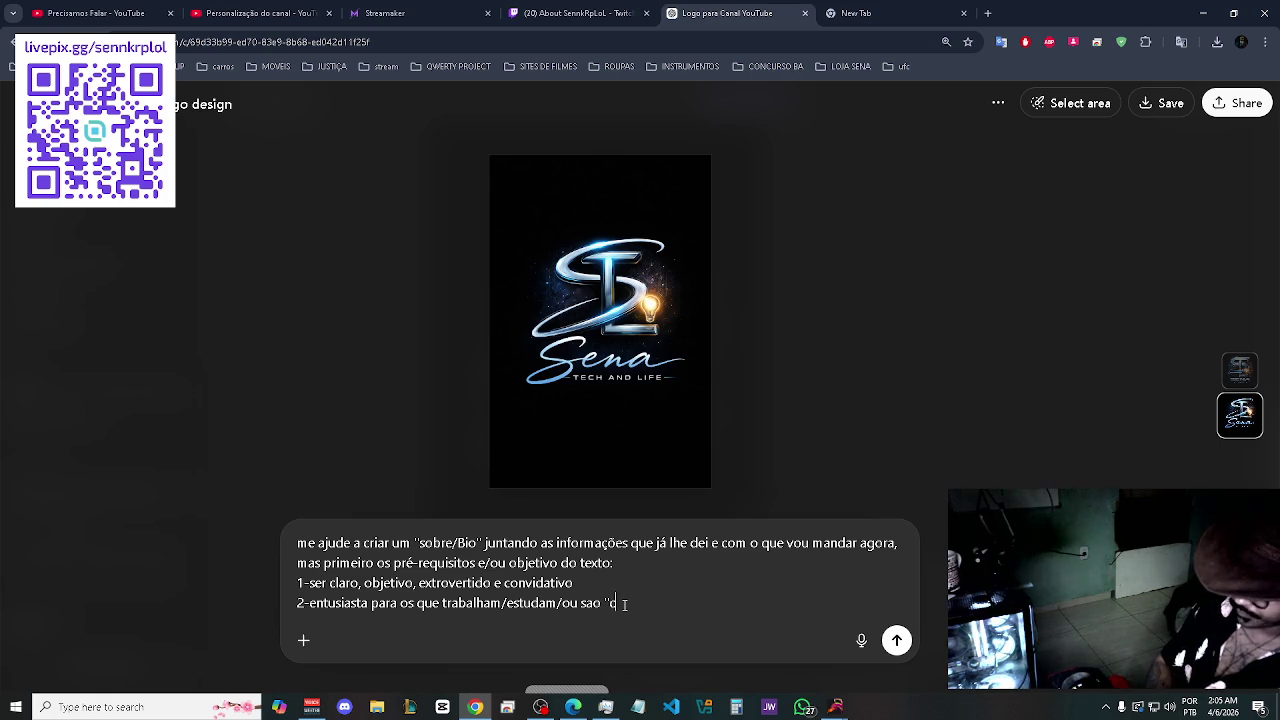
pyautogui.write('uriosos')
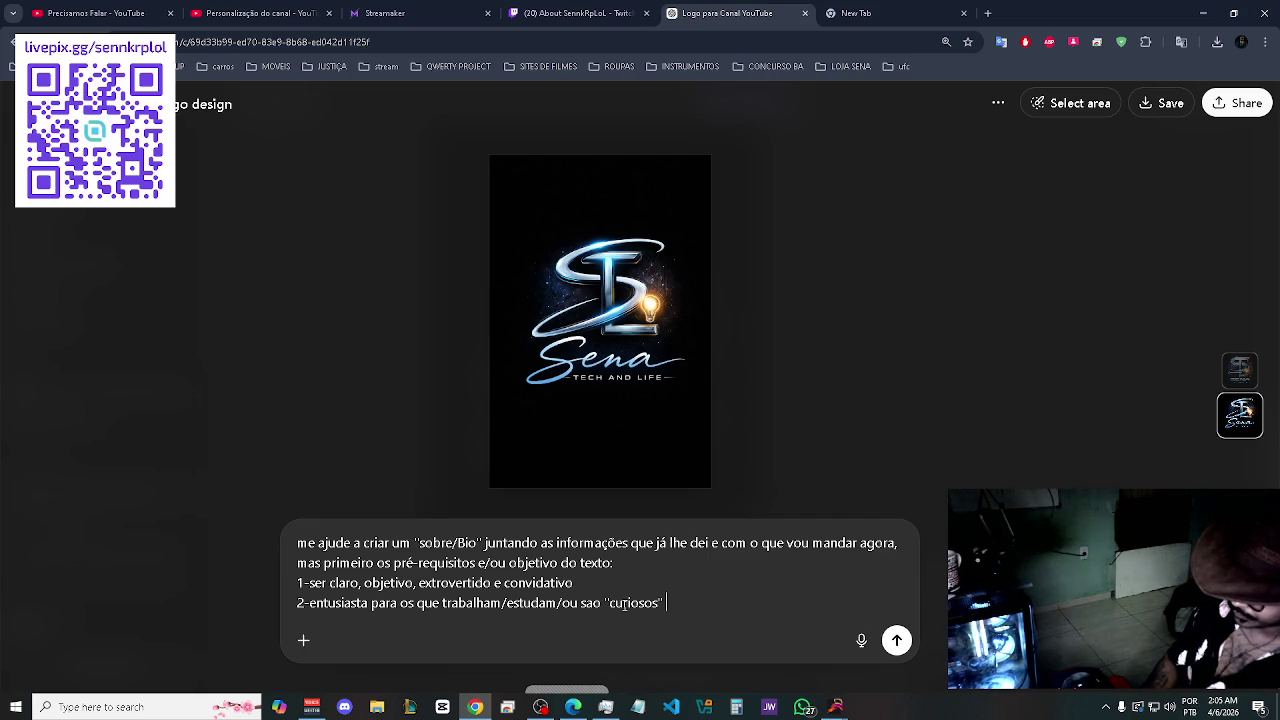
pyautogui.write('da tecnologia, amantes e envolvidos diarios.')
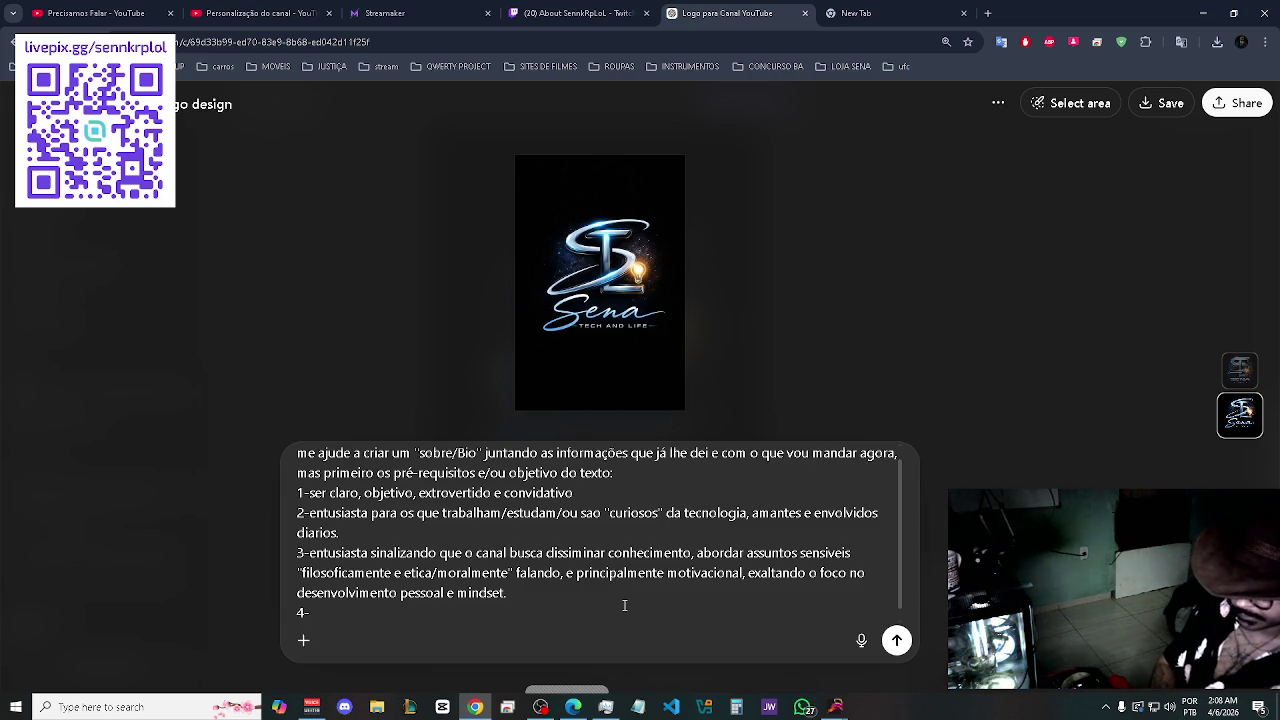
pyautogui.write('o')
pyautogui.press('BackSpace')
pyautogui.press('BackSpace')
pyautogui.write('-OO')
pyautogui.press('BackSpace')
pyautogui.write('canal tera videos, shorts, mas principalmente liv')
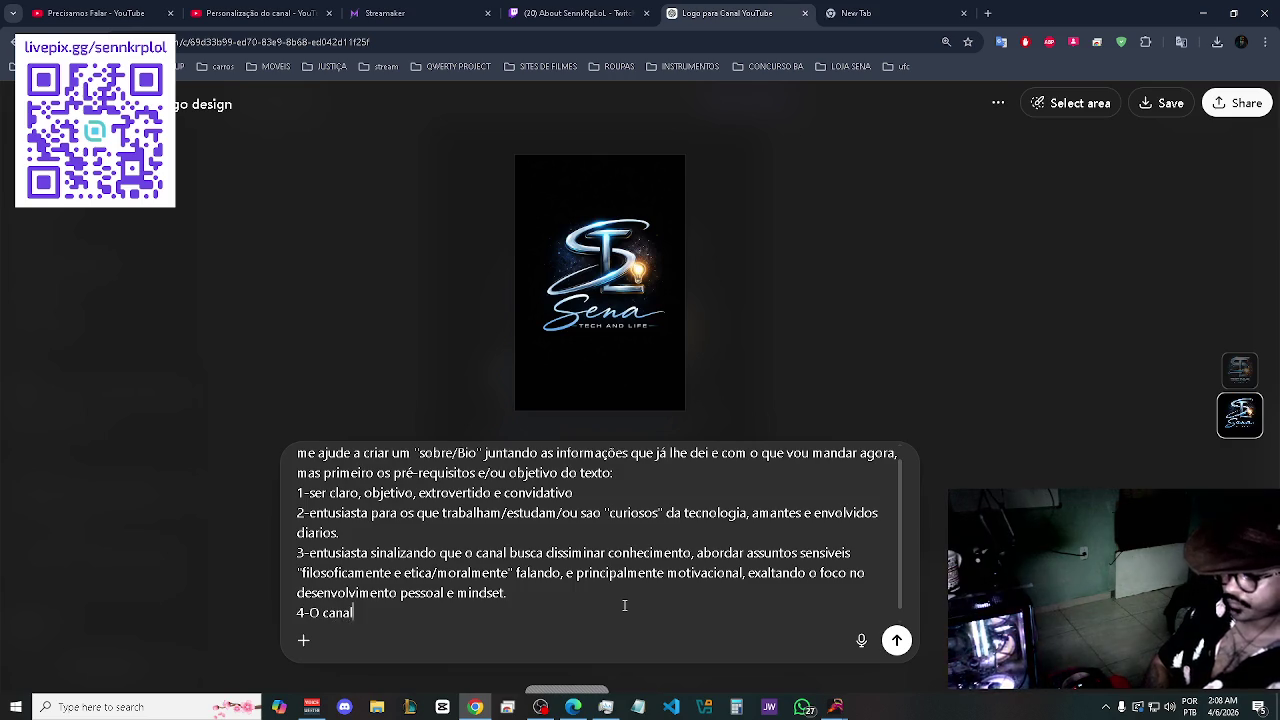
pyautogui.write('es.')
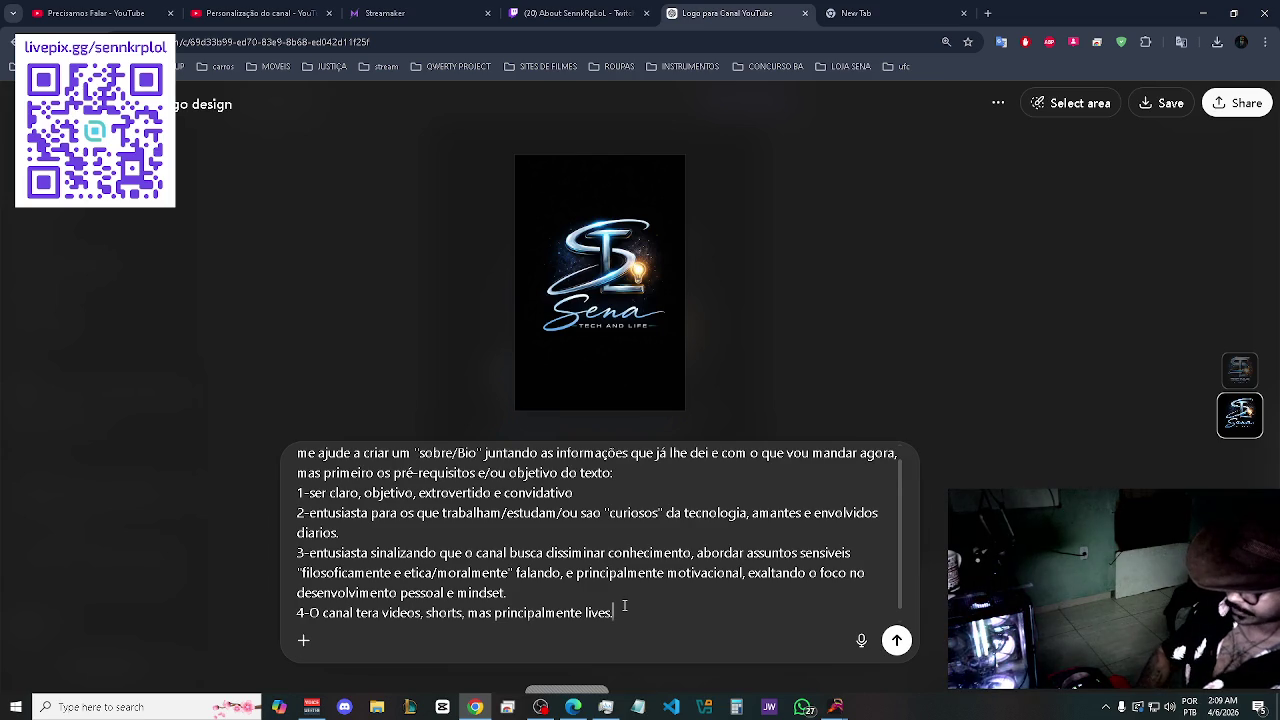
pyautogui.hotkey('shift', 'Return')
pyautogui.write('5-')
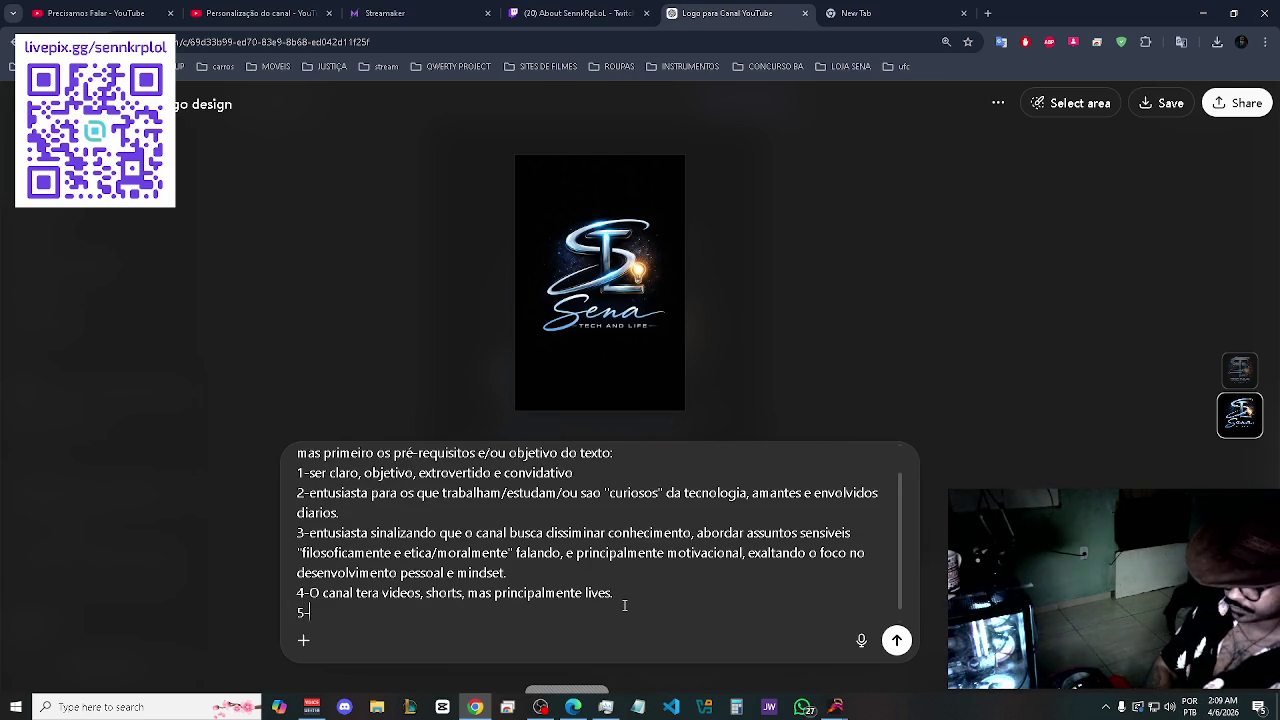
pyautogui.write('v')
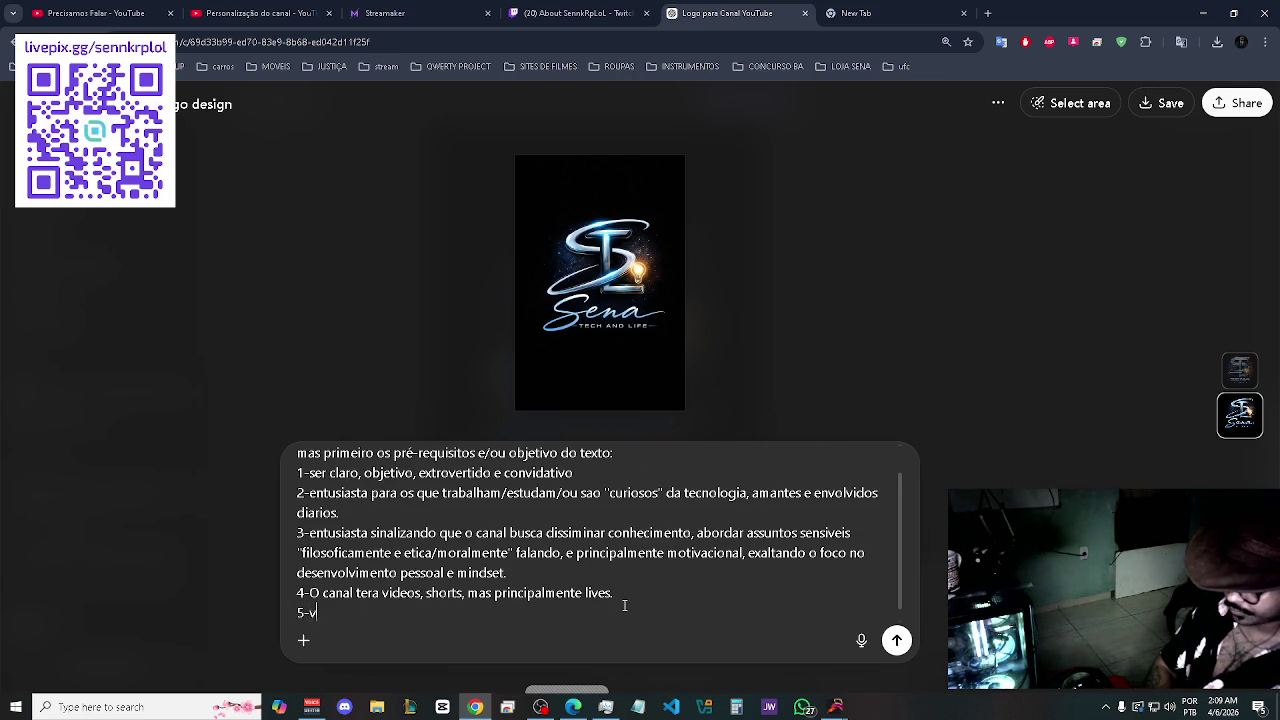
pyautogui.write('isto que te')
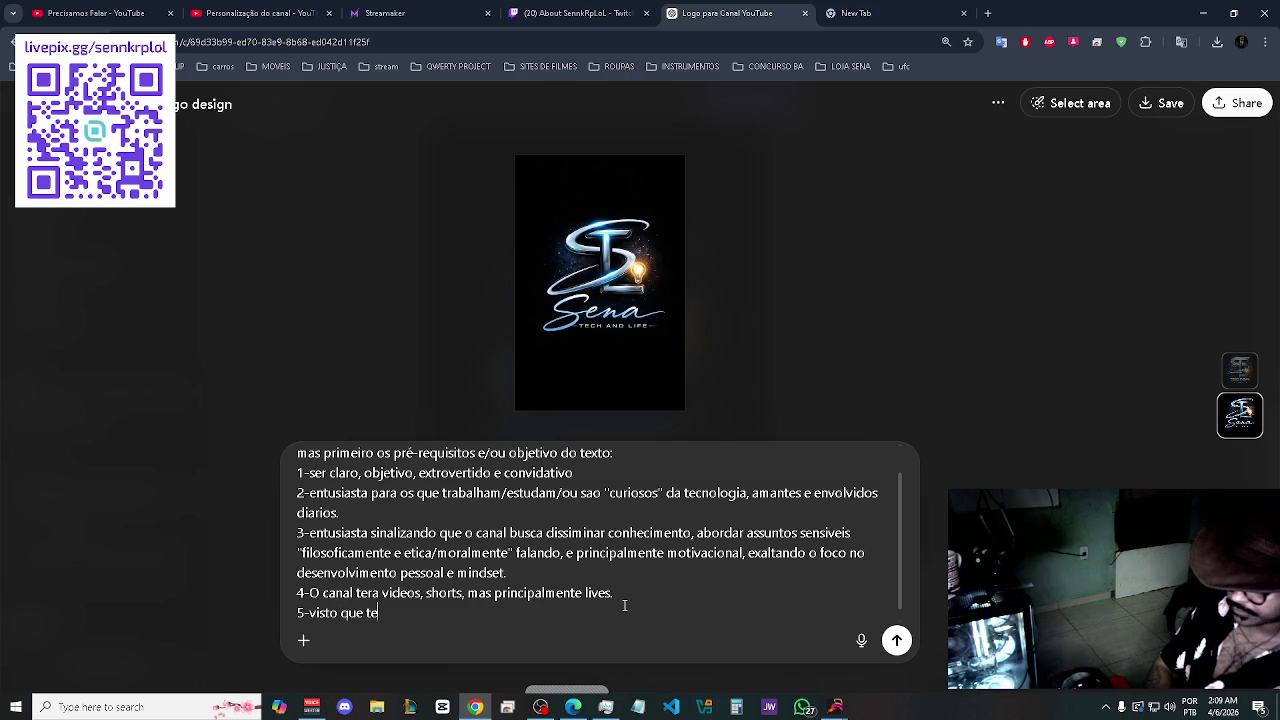
pyautogui.write('ra live e o canal ')
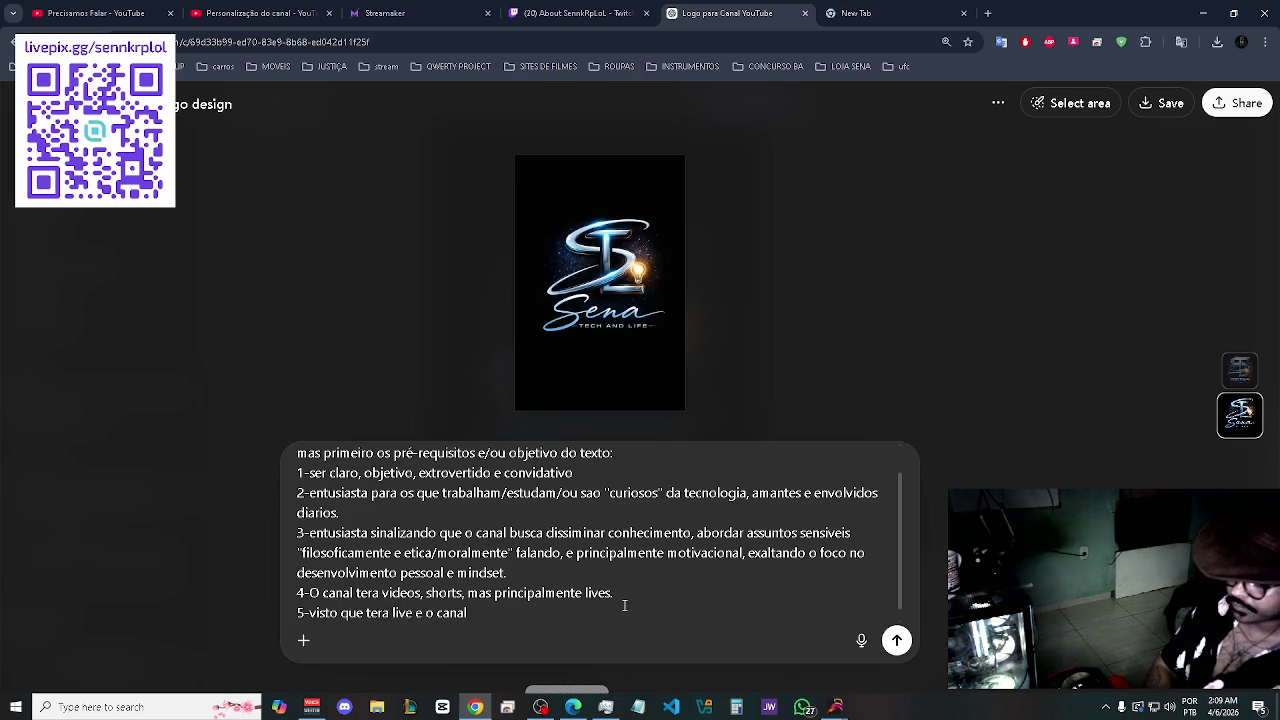
pyautogui.write('én')
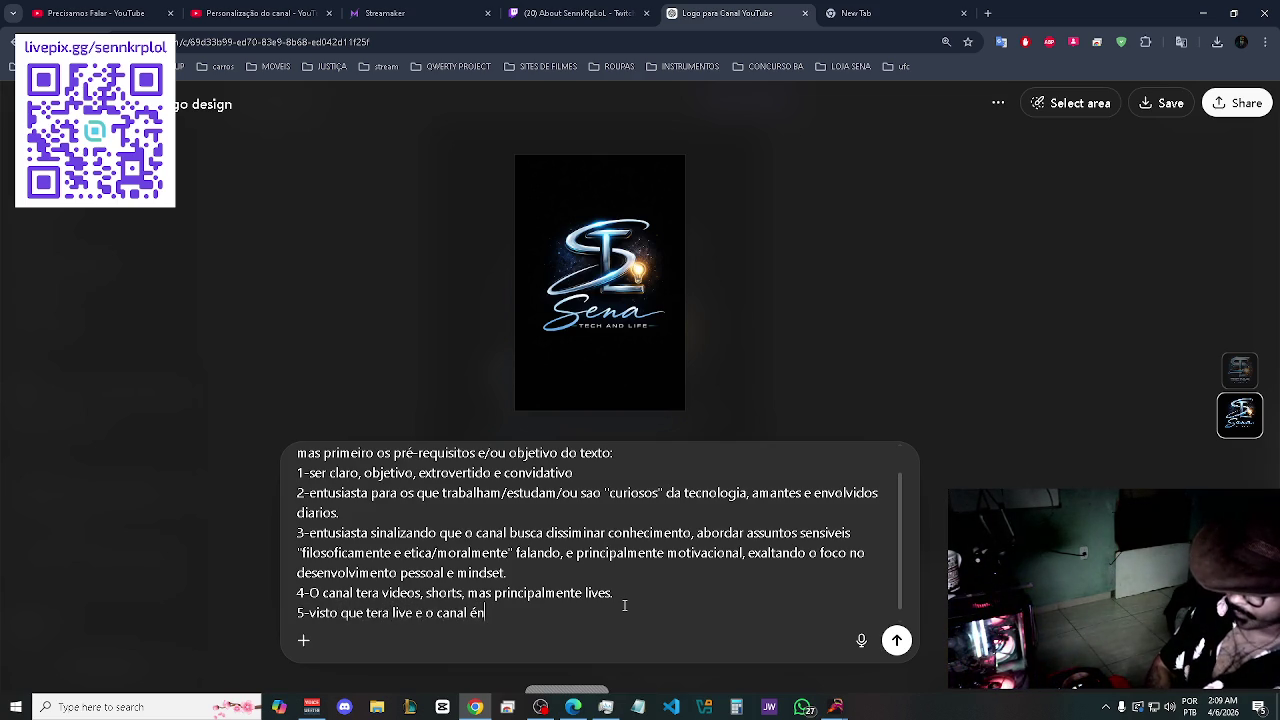
pyautogui.press('BackSpace')
pyautogui.write(' n')
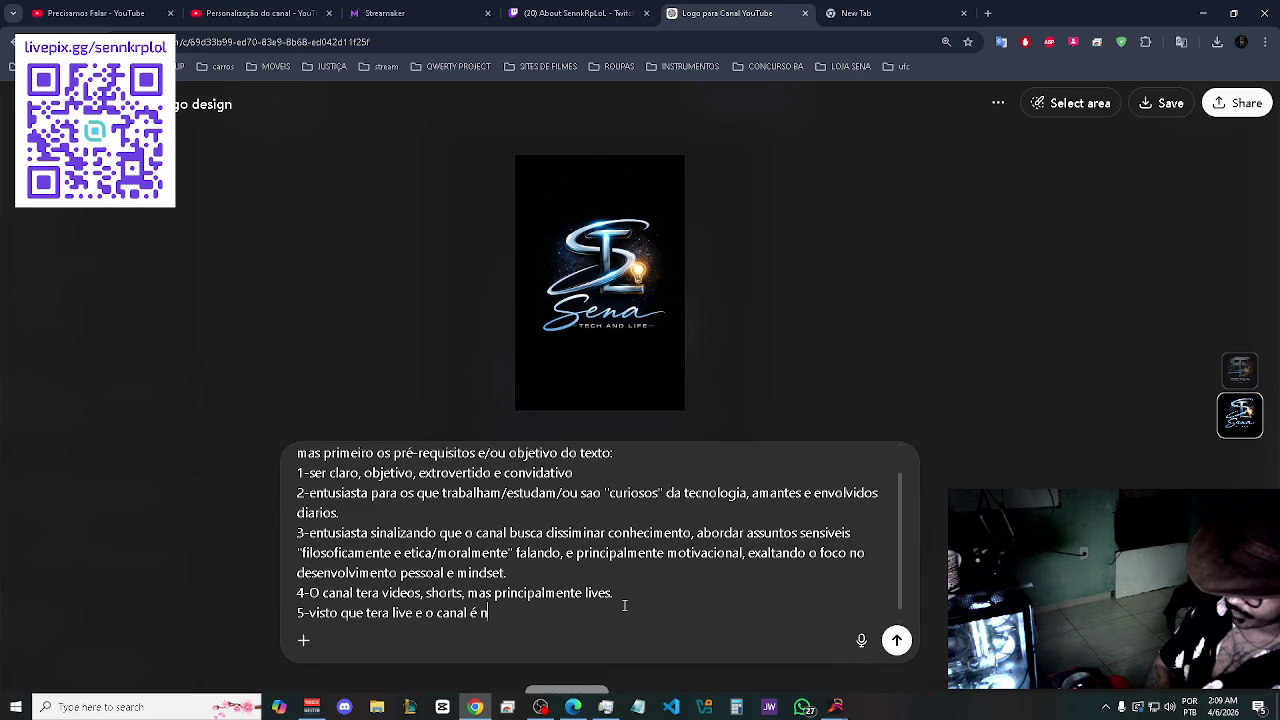
pyautogui.write('ovo, seja criat')
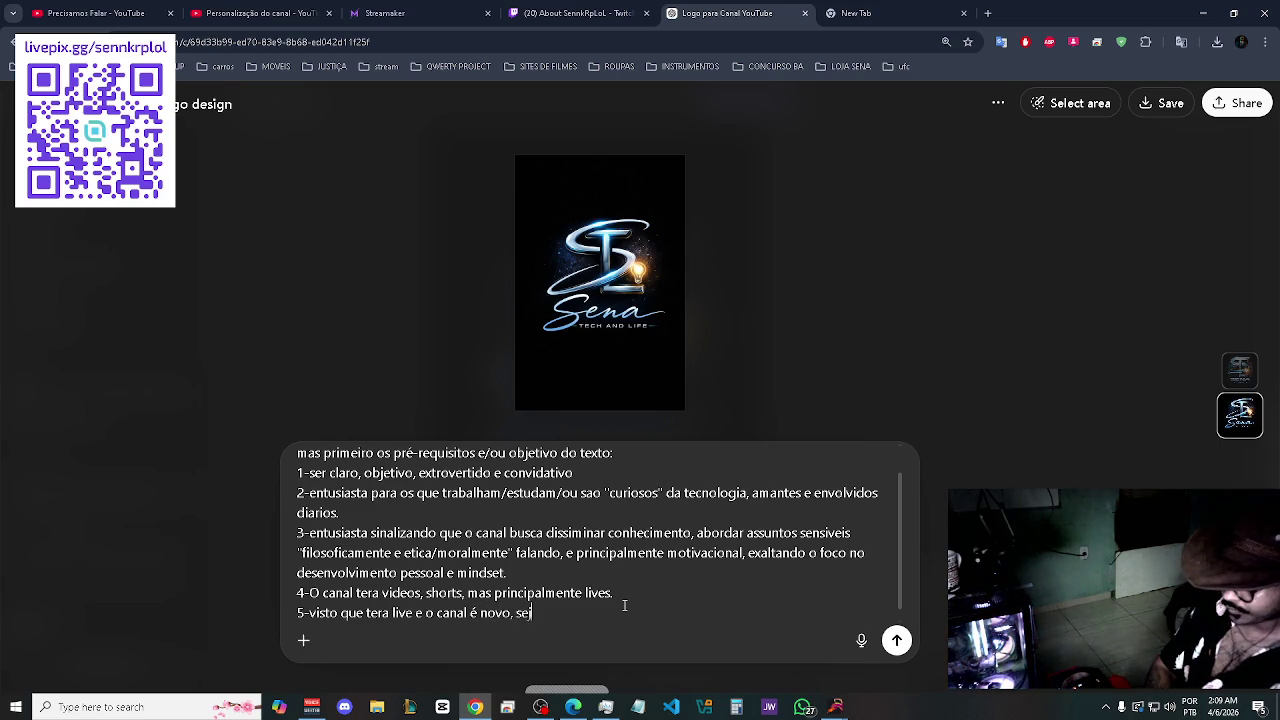
pyautogui.write('ivo e')
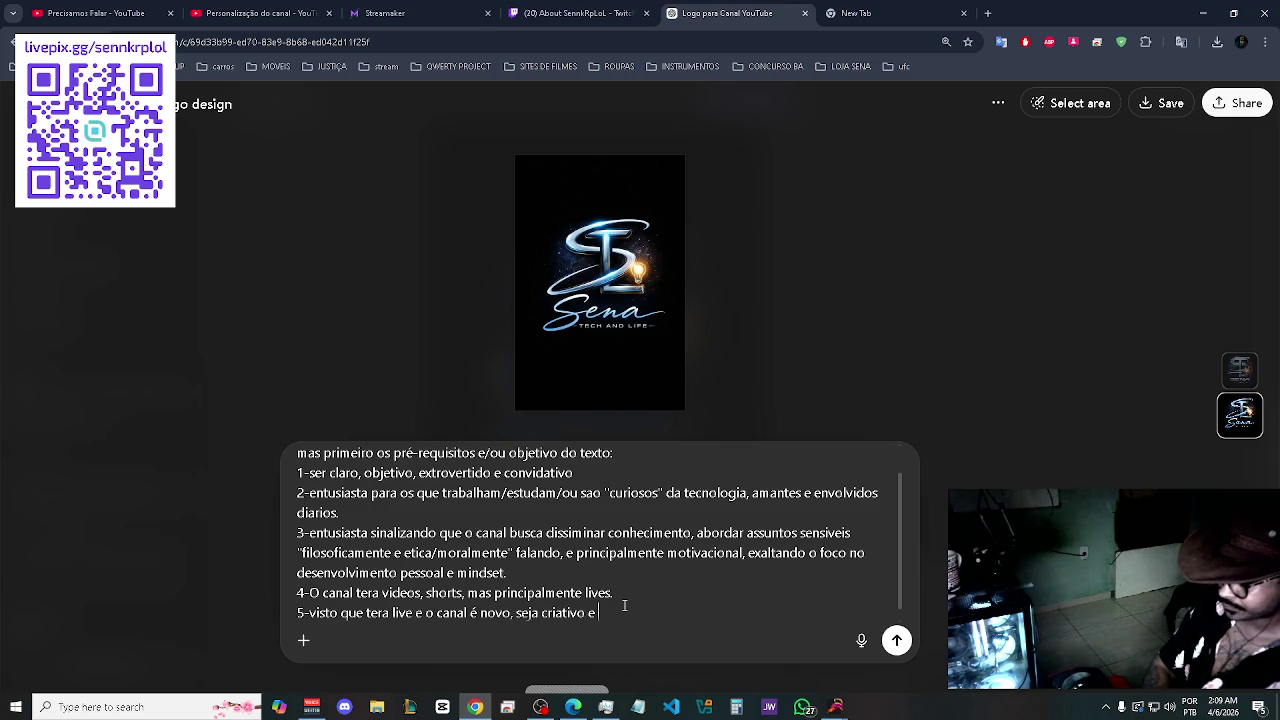
# - Finish item 5: a reminder to subscribe to help choose content/topics, '(talvez com enquetes)'
pyautogui.write('deix')
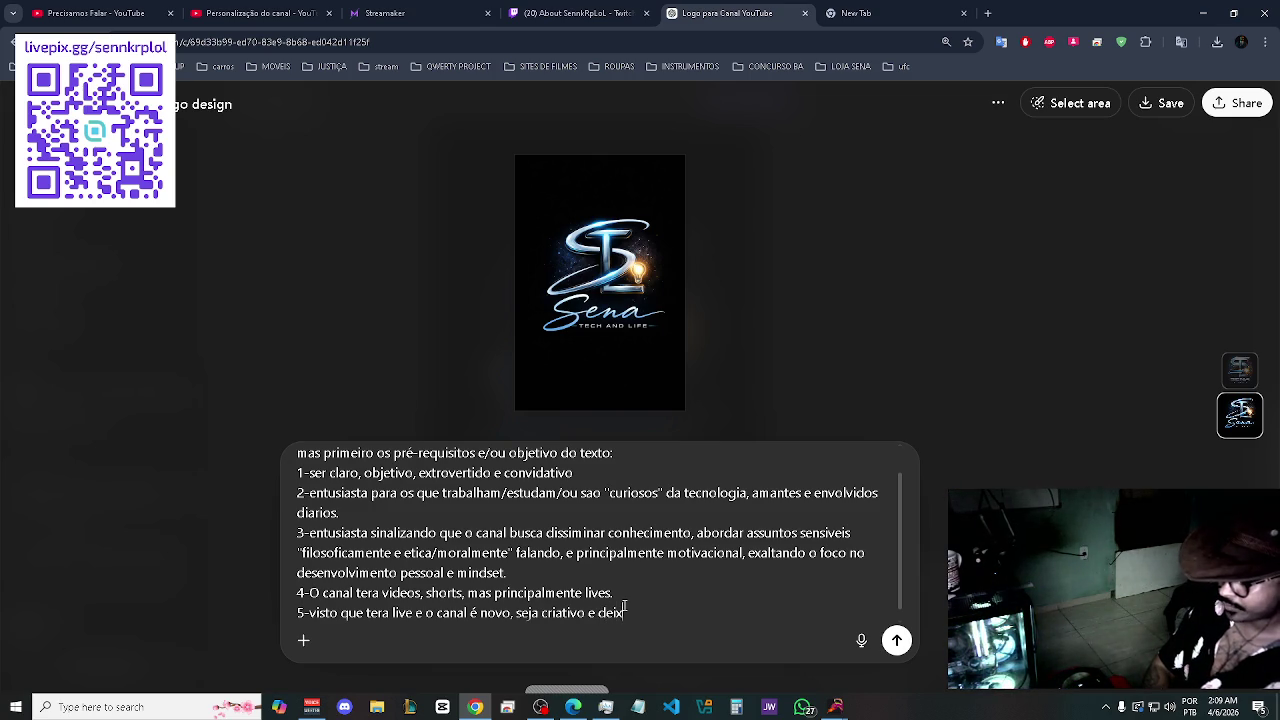
pyautogui.write('e um lembrete de se')
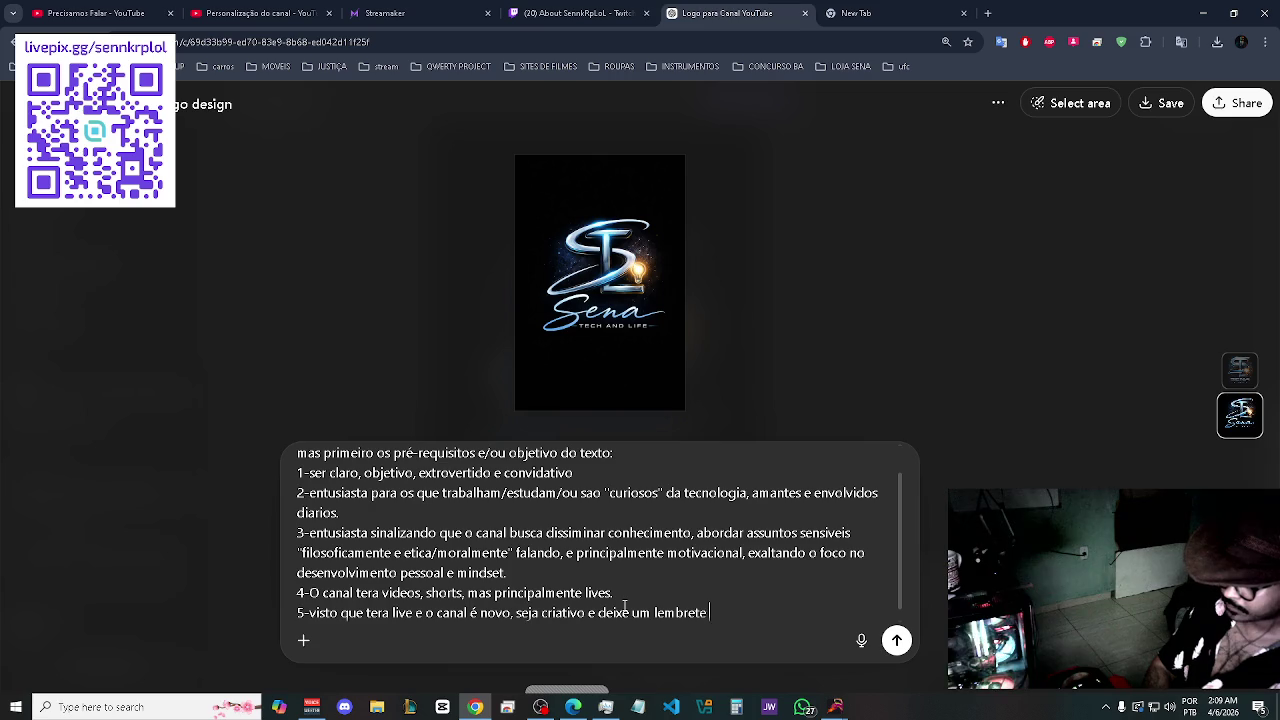
pyautogui.write(' ins')
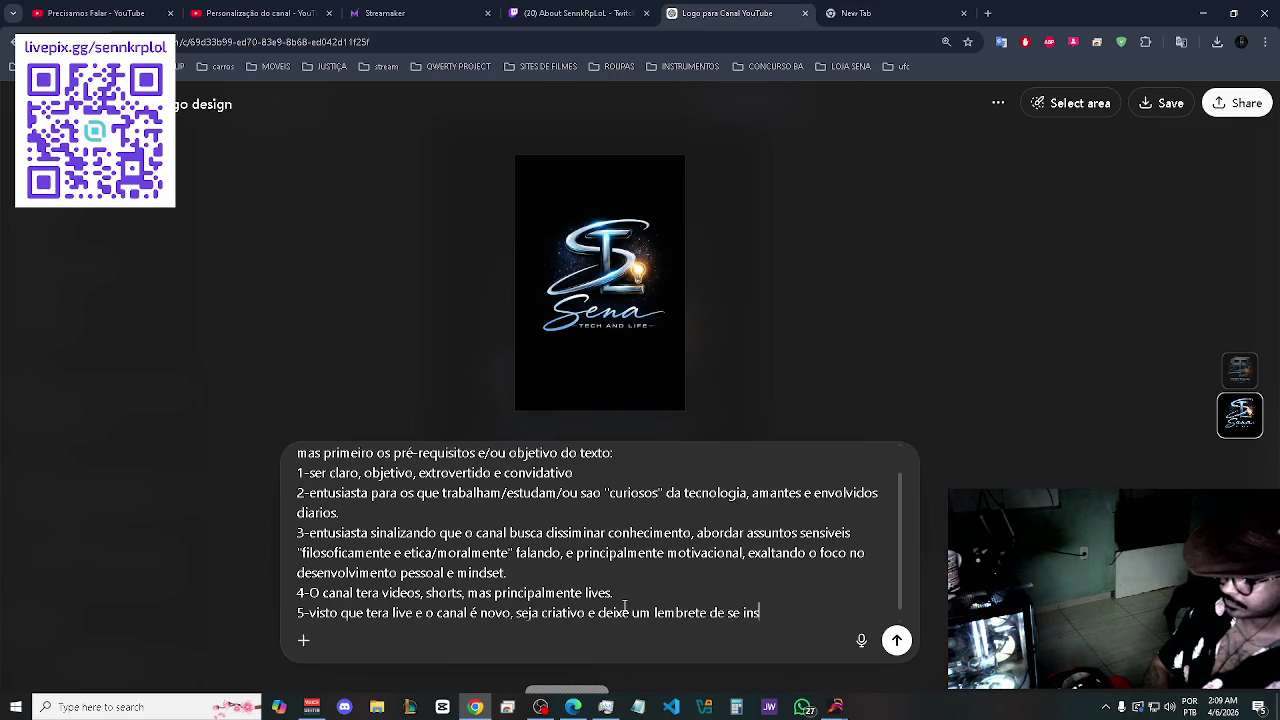
pyautogui.write('crevere')
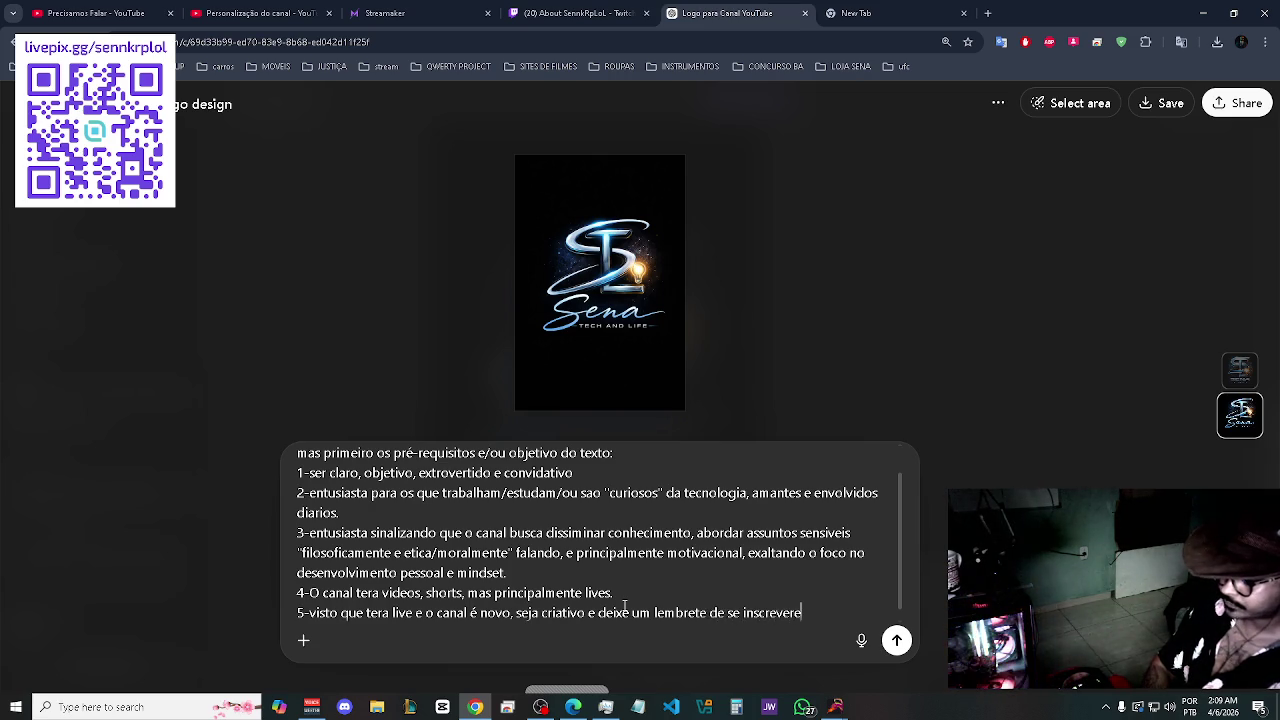
pyautogui.write('m')
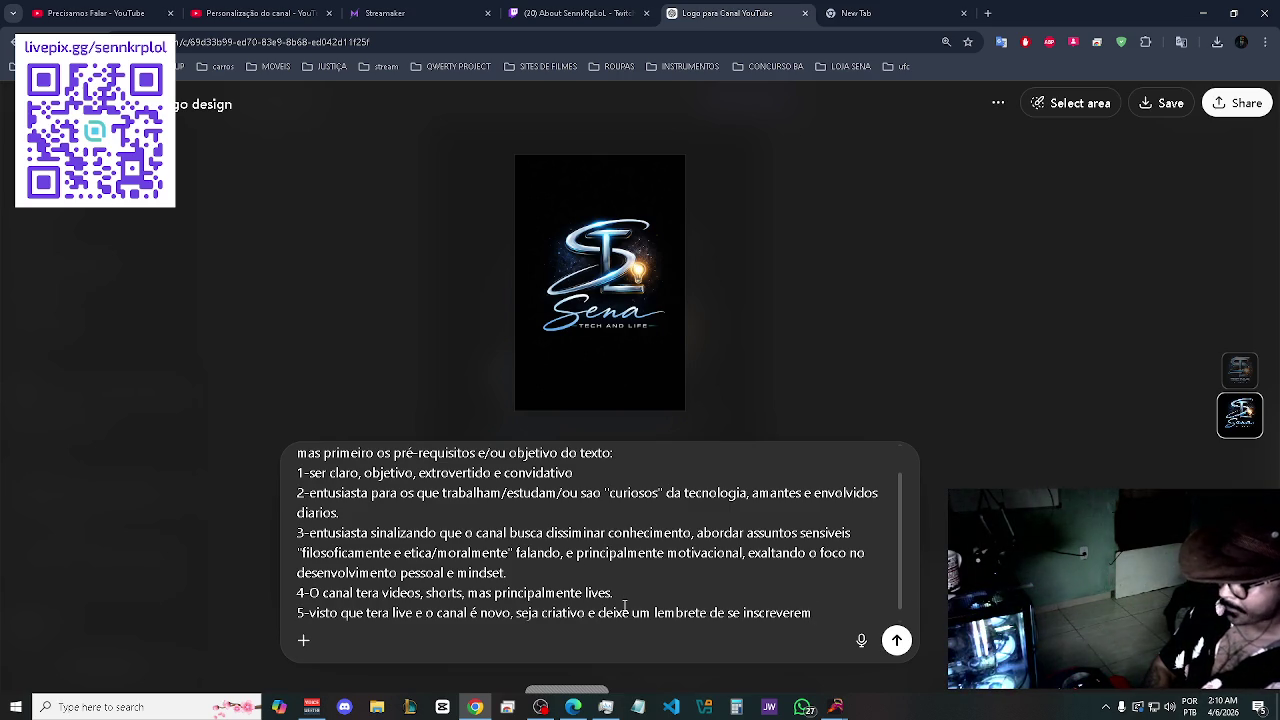
pyautogui.write(' para')
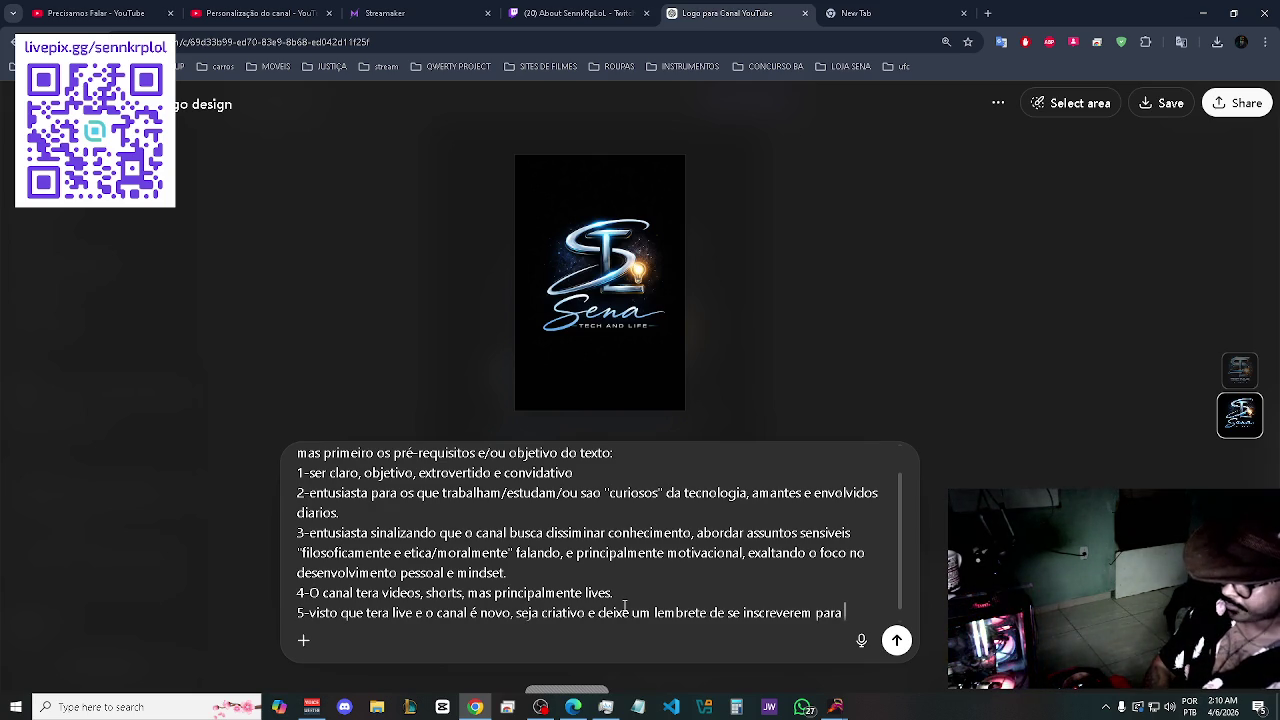
pyautogui.write('ajuda')
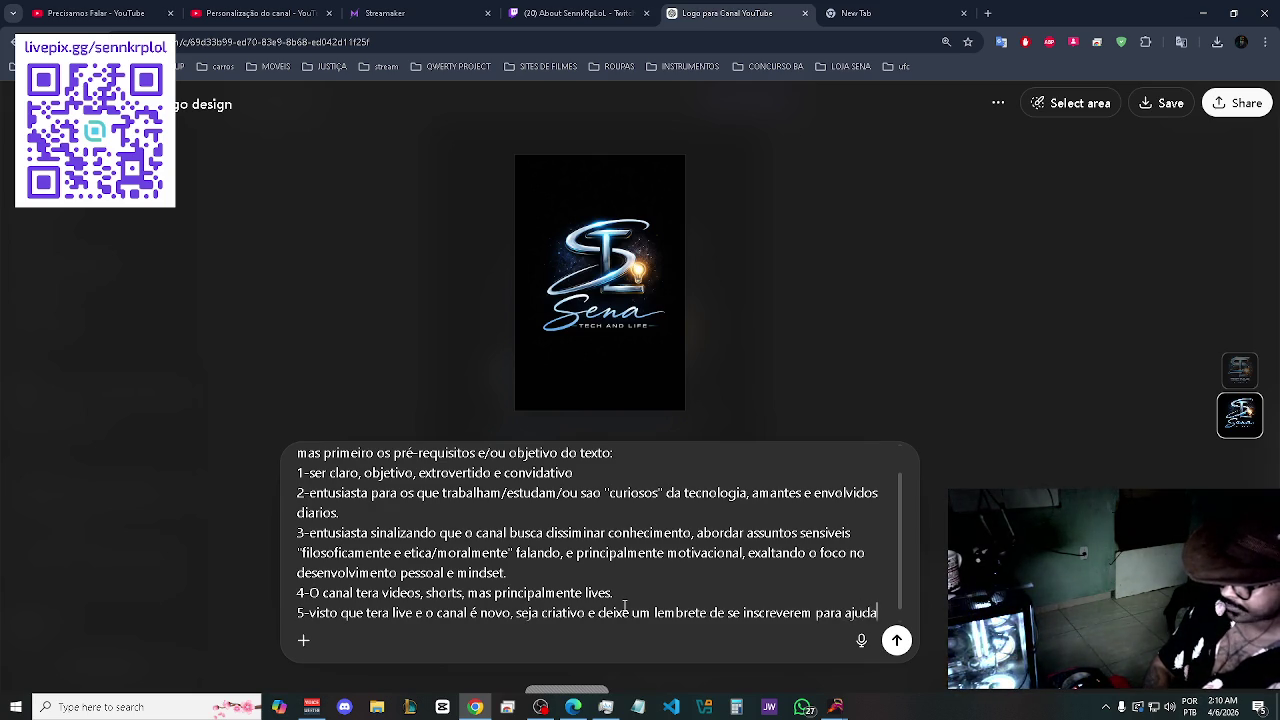
pyautogui.write('r o ca')
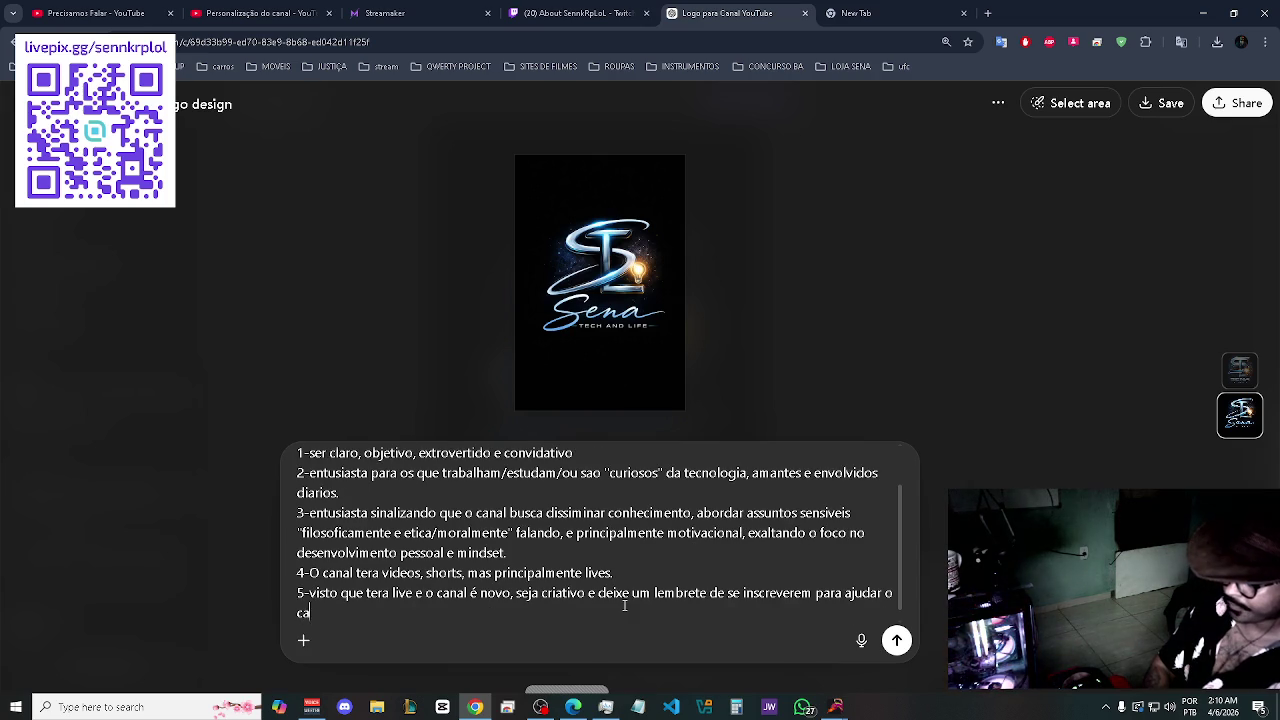
pyautogui.write('nal com')
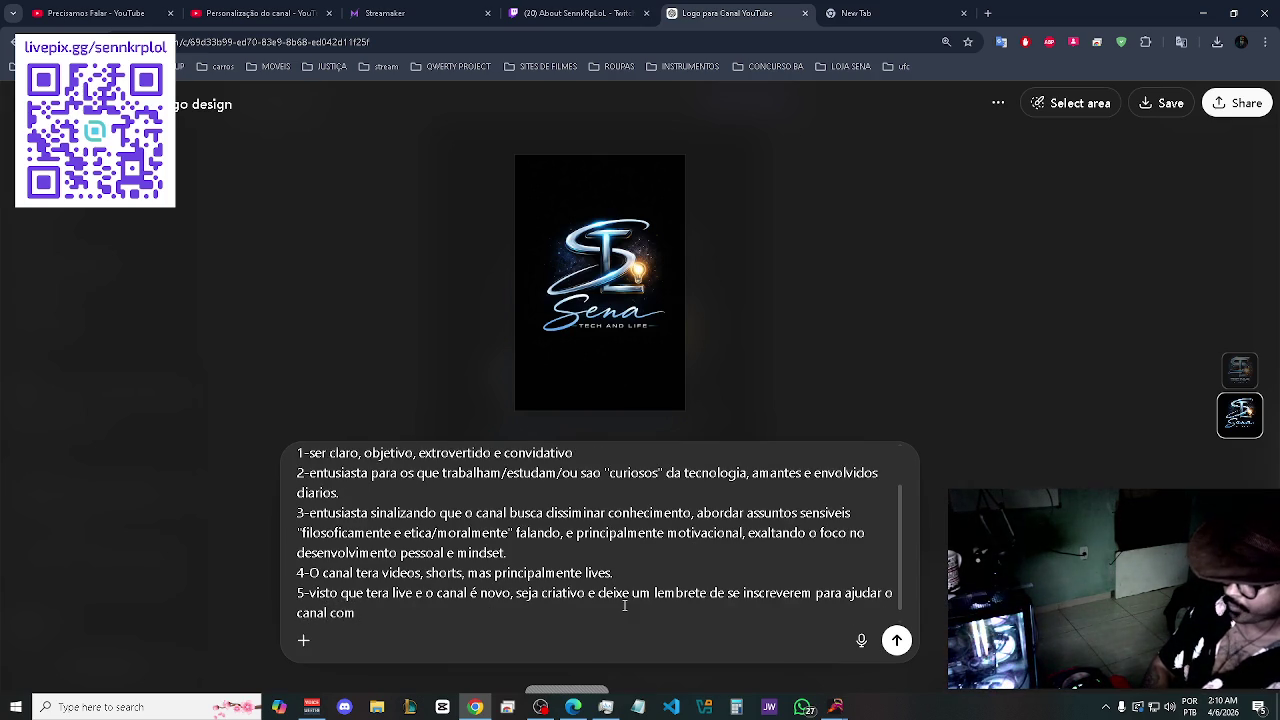
pyautogui.write(' cont')
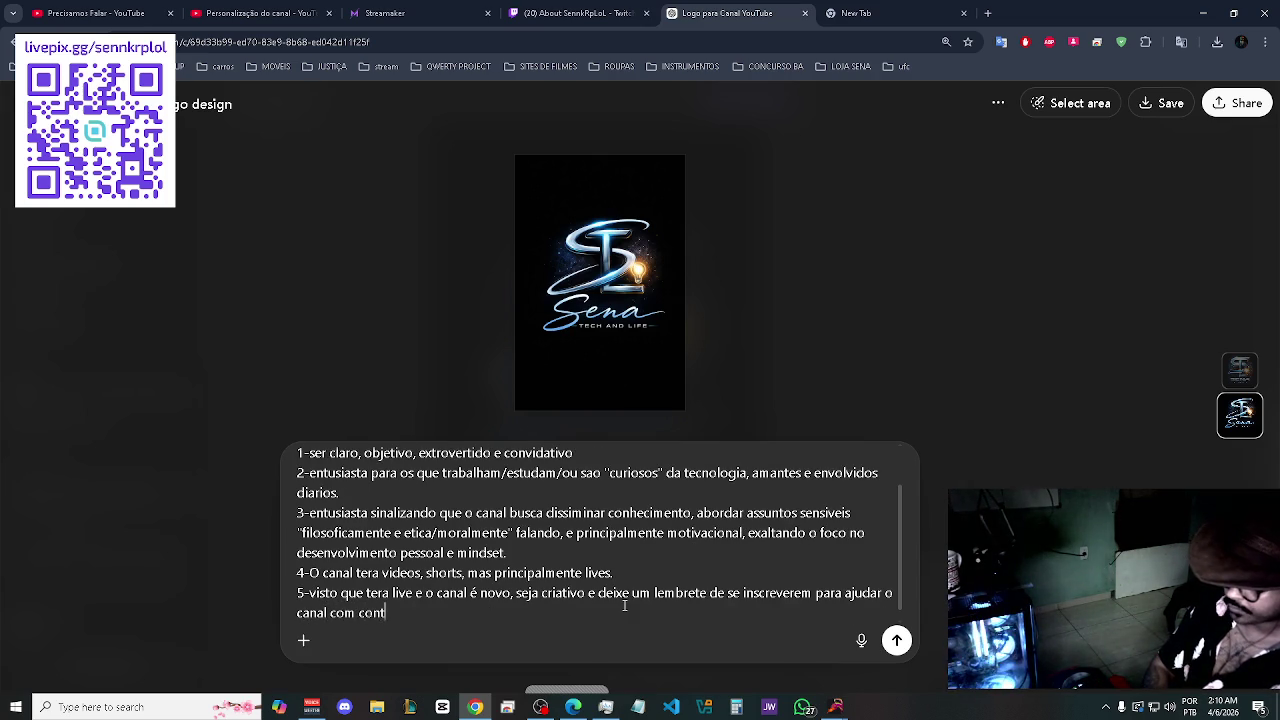
pyautogui.write('eudo/')
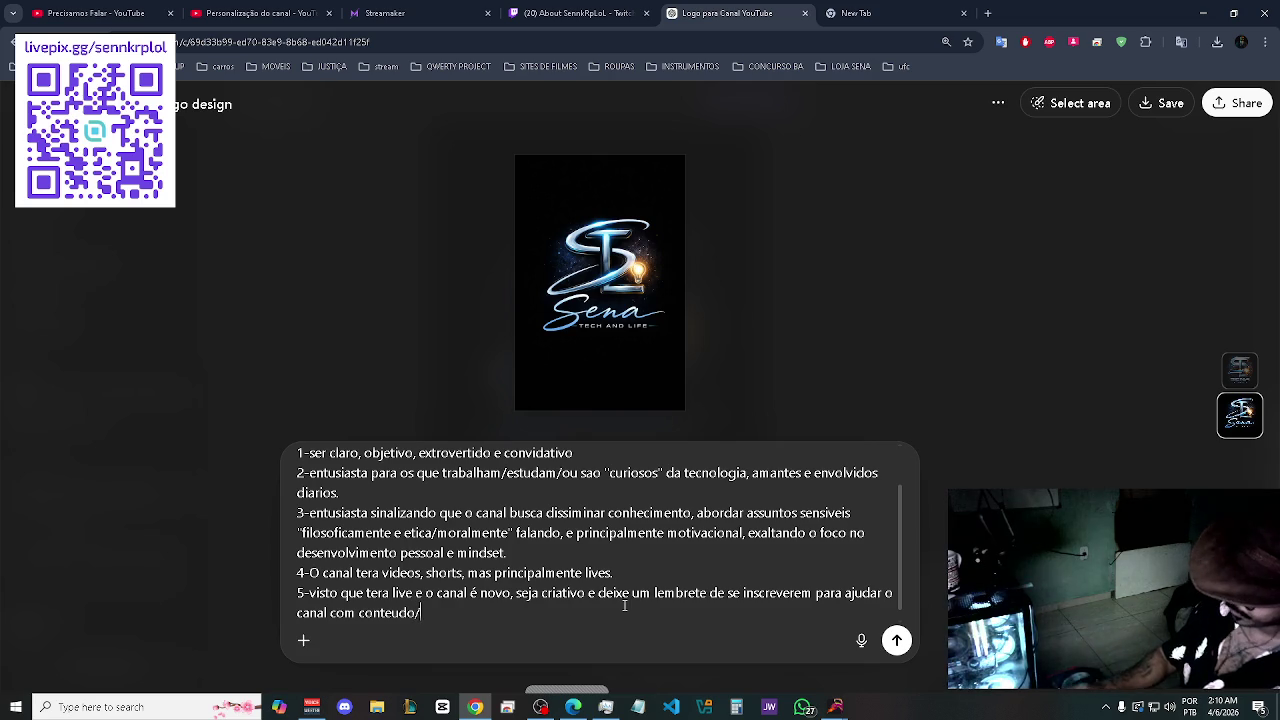
pyautogui.write('assunto que eles')
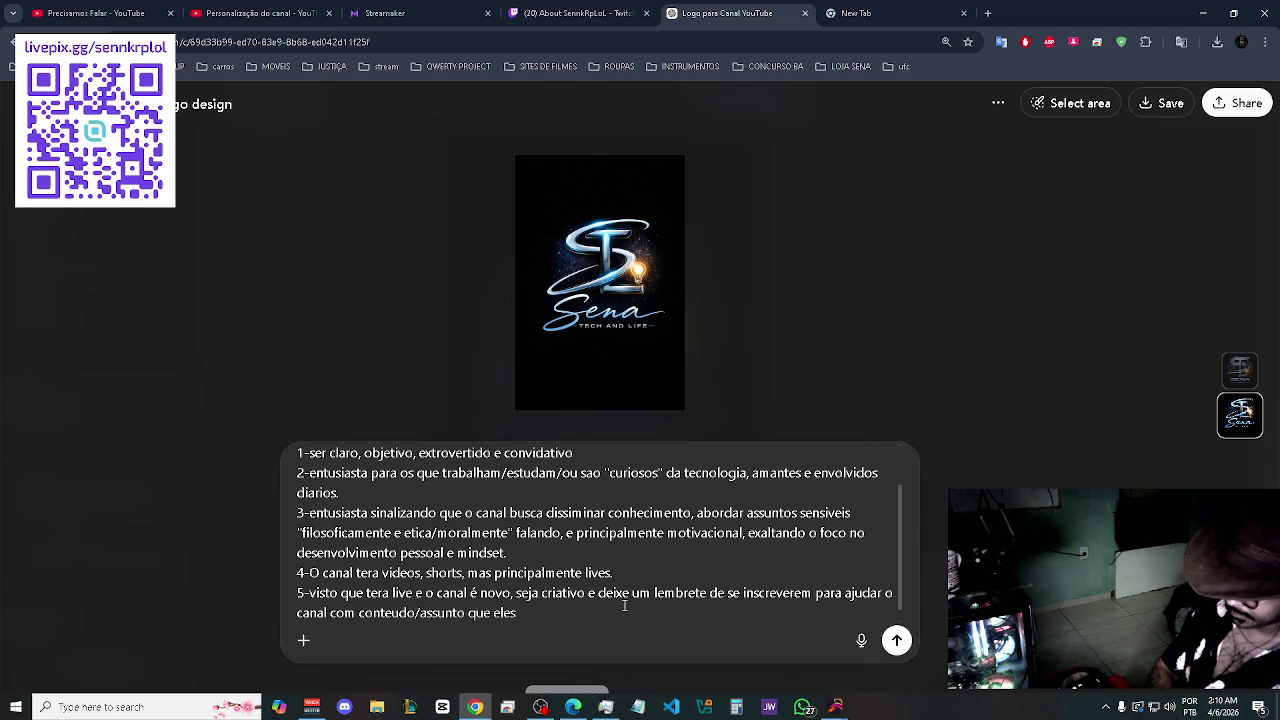
pyautogui.write(' mas se interessam(')
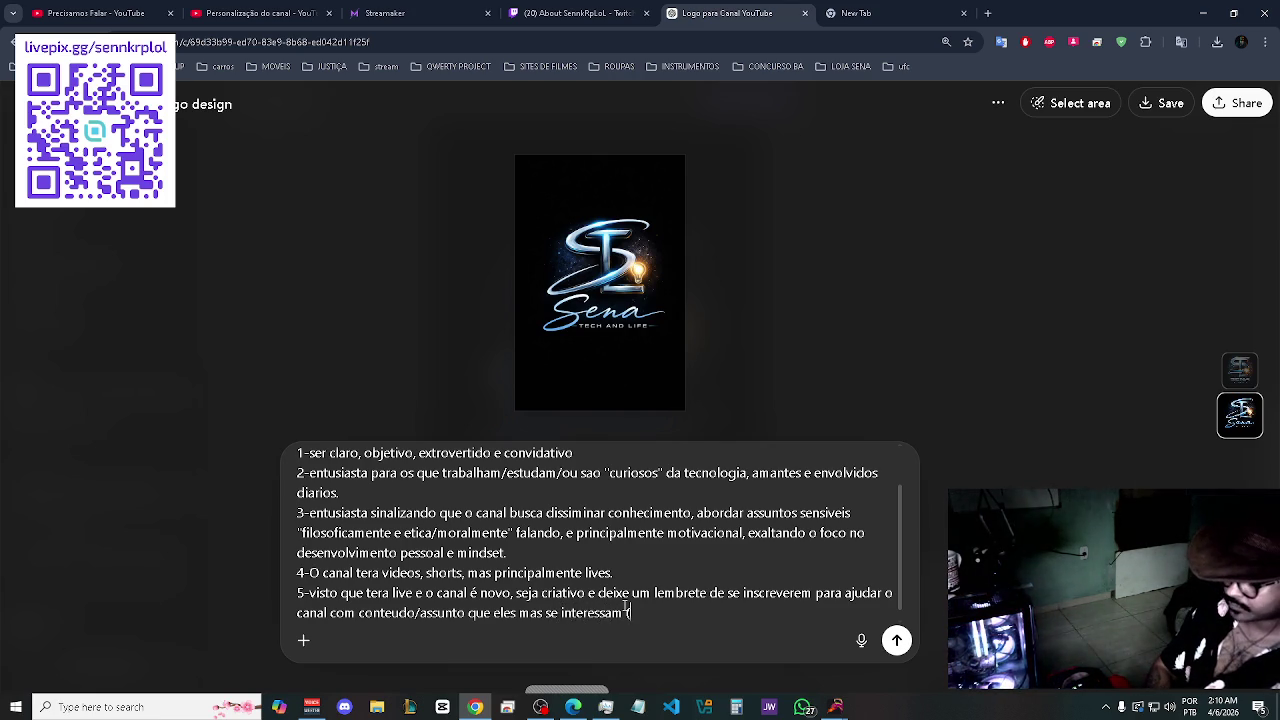
pyautogui.write('talve')
pyautogui.write('z mo')
pyautogui.press('BackSpace')
pyautogui.press('BackSpace')
pyautogui.write('d')
pyautogui.press('BackSpace')
pyautogui.write('com enquetes')
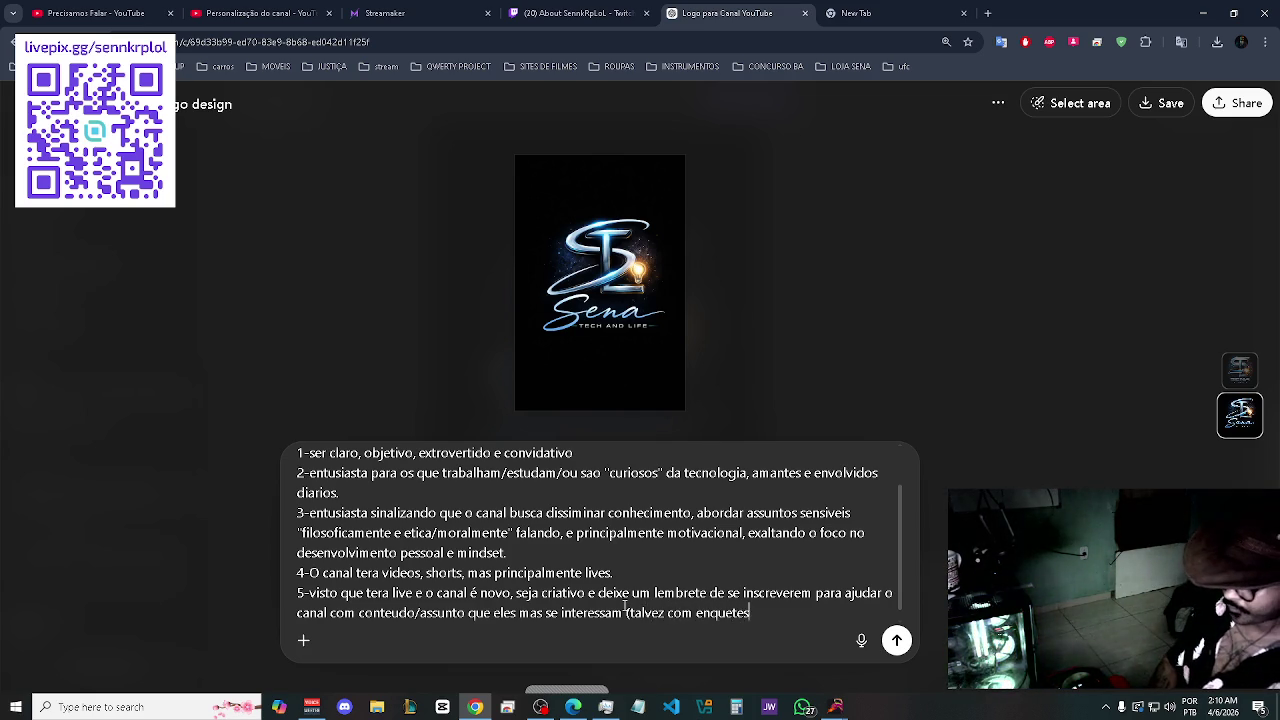
pyautogui.write(')')
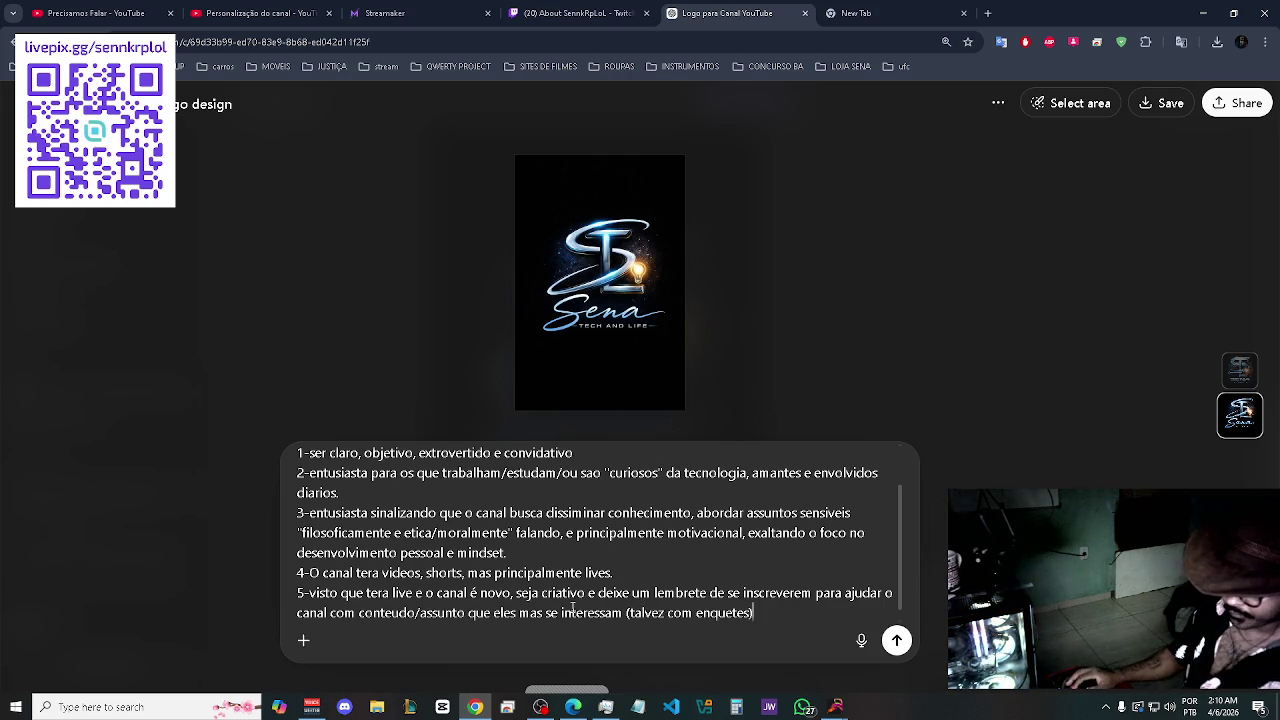
# - Submit the five-point Sena Tech and Life bio request to ChatGPT, then move to the blank new tab
pyautogui.click(303, 640)
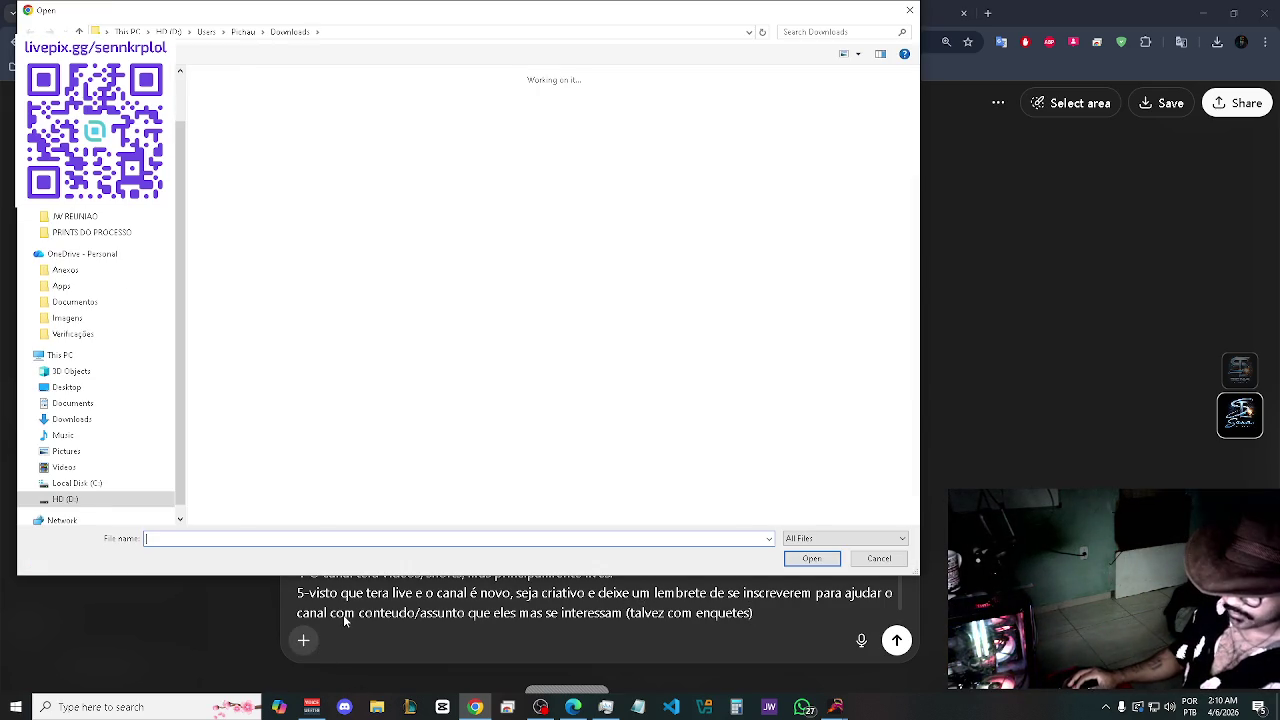
pyautogui.press('Escape')
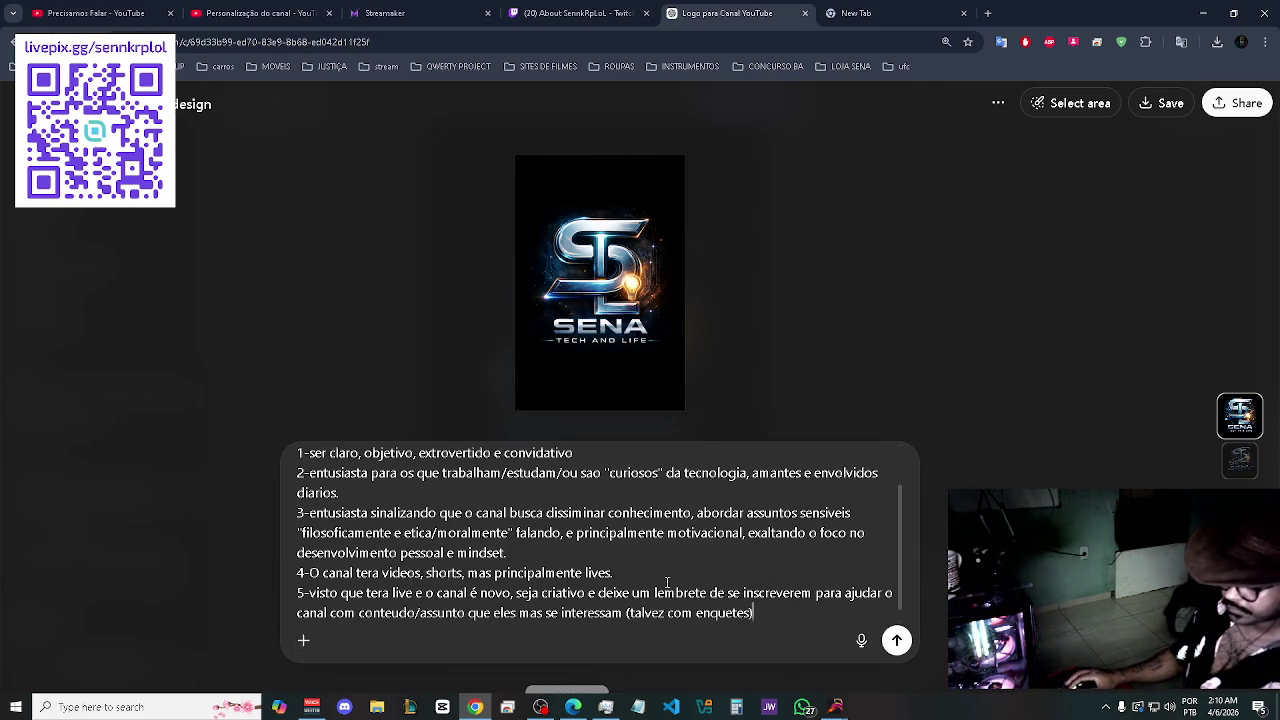
pyautogui.hotkey('ctrl', 'a')
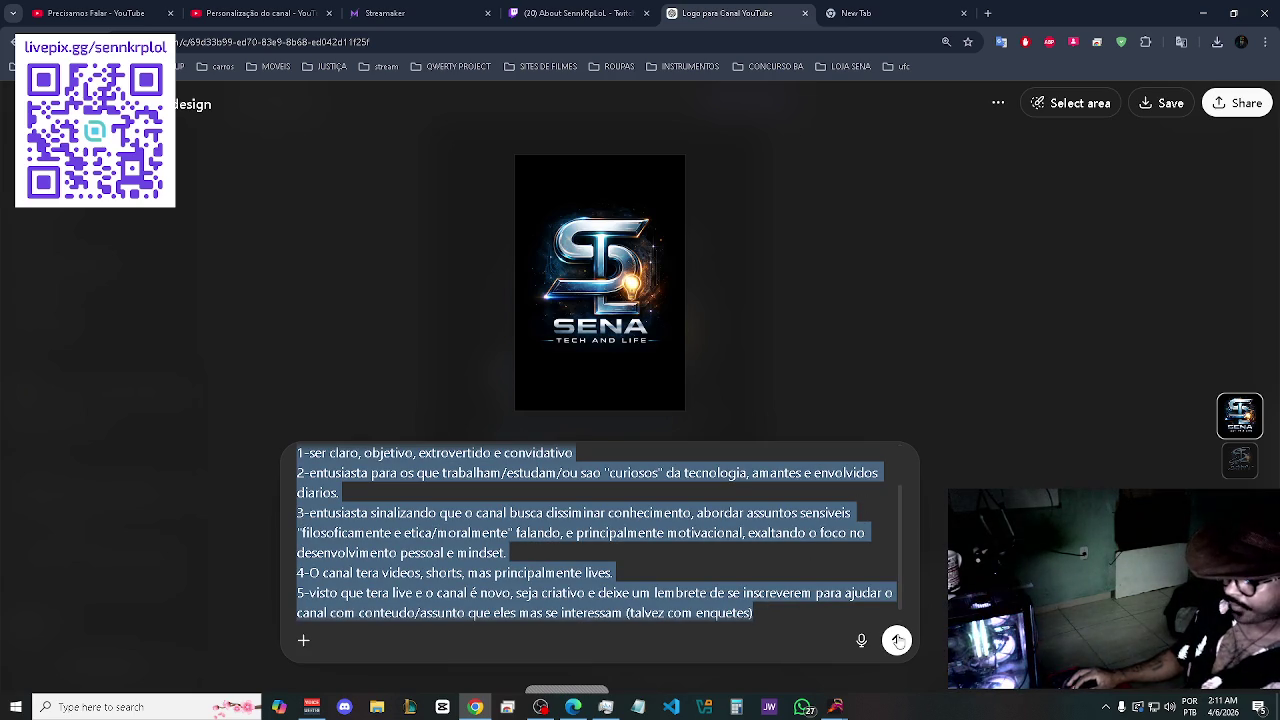
pyautogui.click(897, 641)
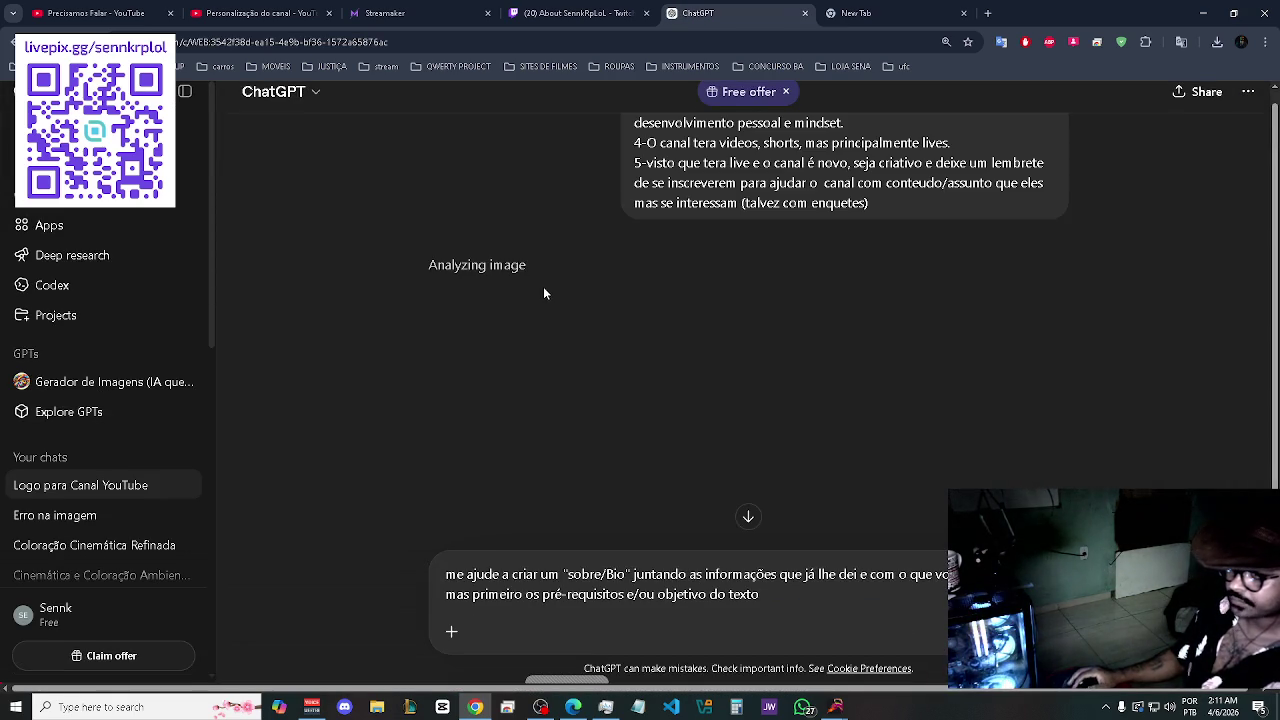
pyautogui.click(870, 13)
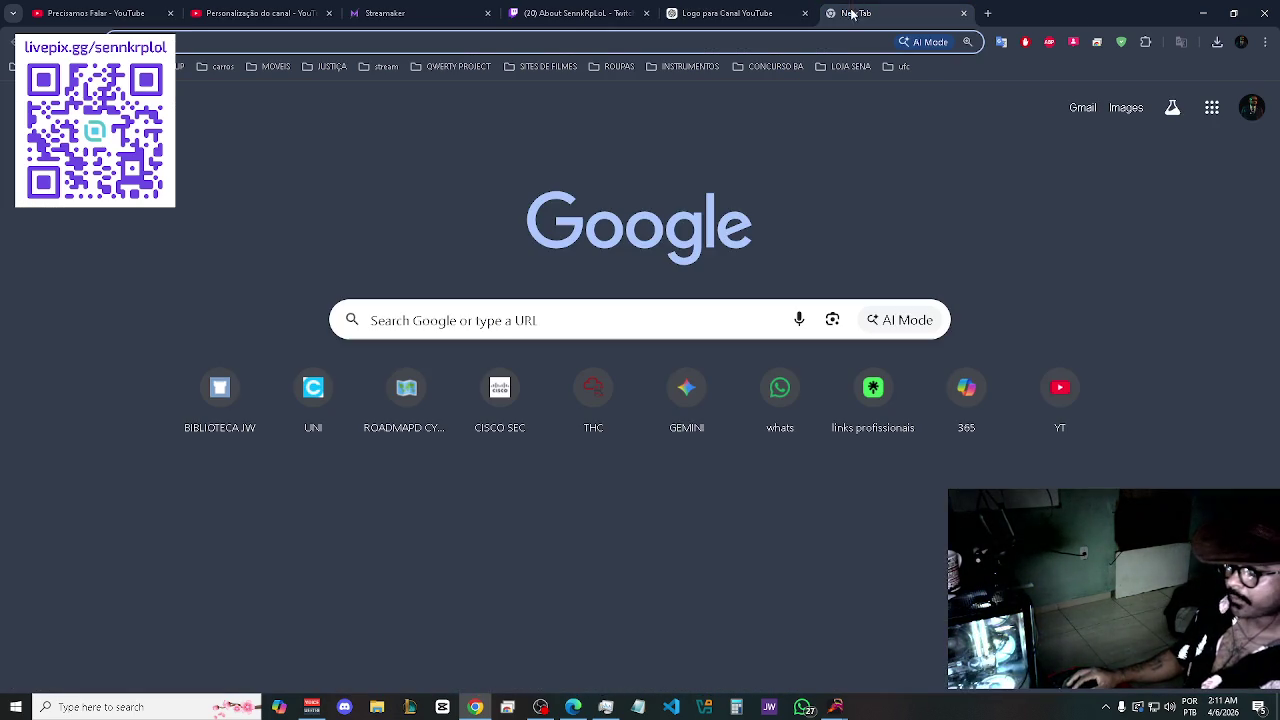
# - Load Google Gemini in the new tab, then return to the 'Logo para Canal YouTube' ChatGPT chat
pyautogui.click(678, 387)
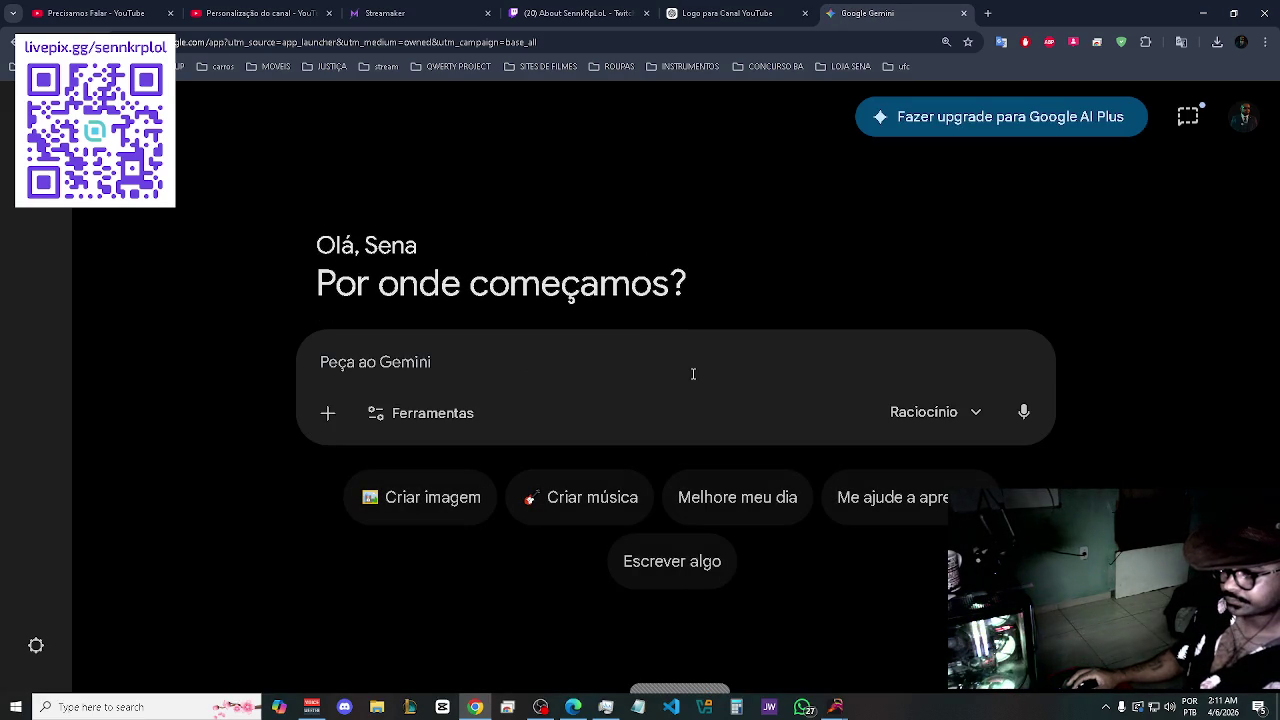
pyautogui.click(707, 8)
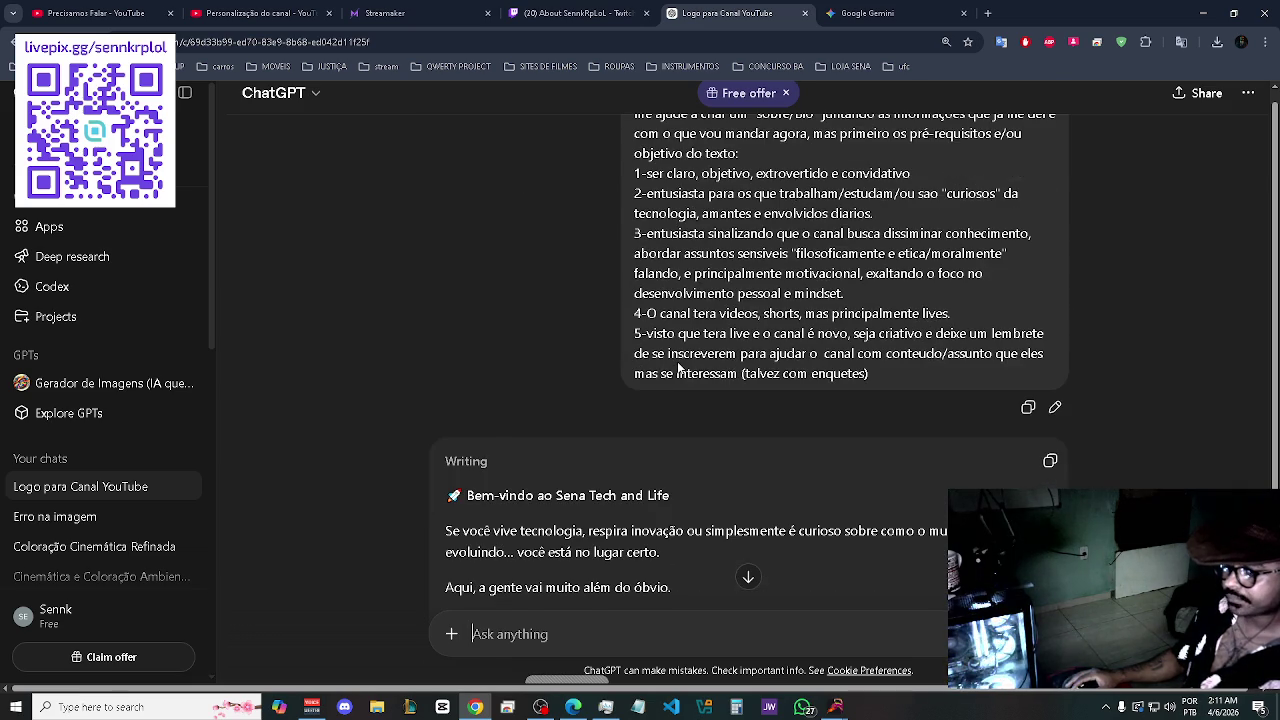
# - Scroll down to read the bio continuing with 'Aqui, a gente vai muito além do óbvio.'
pyautogui.scroll(-3, 679, 370)
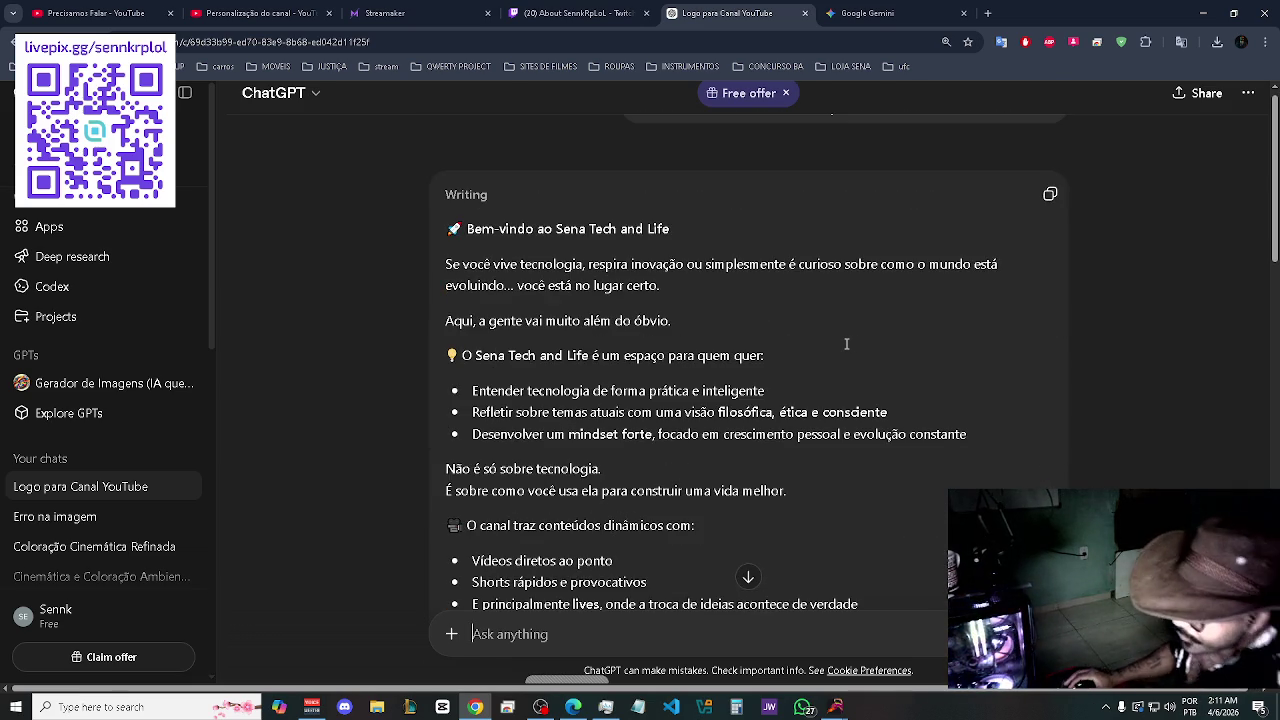
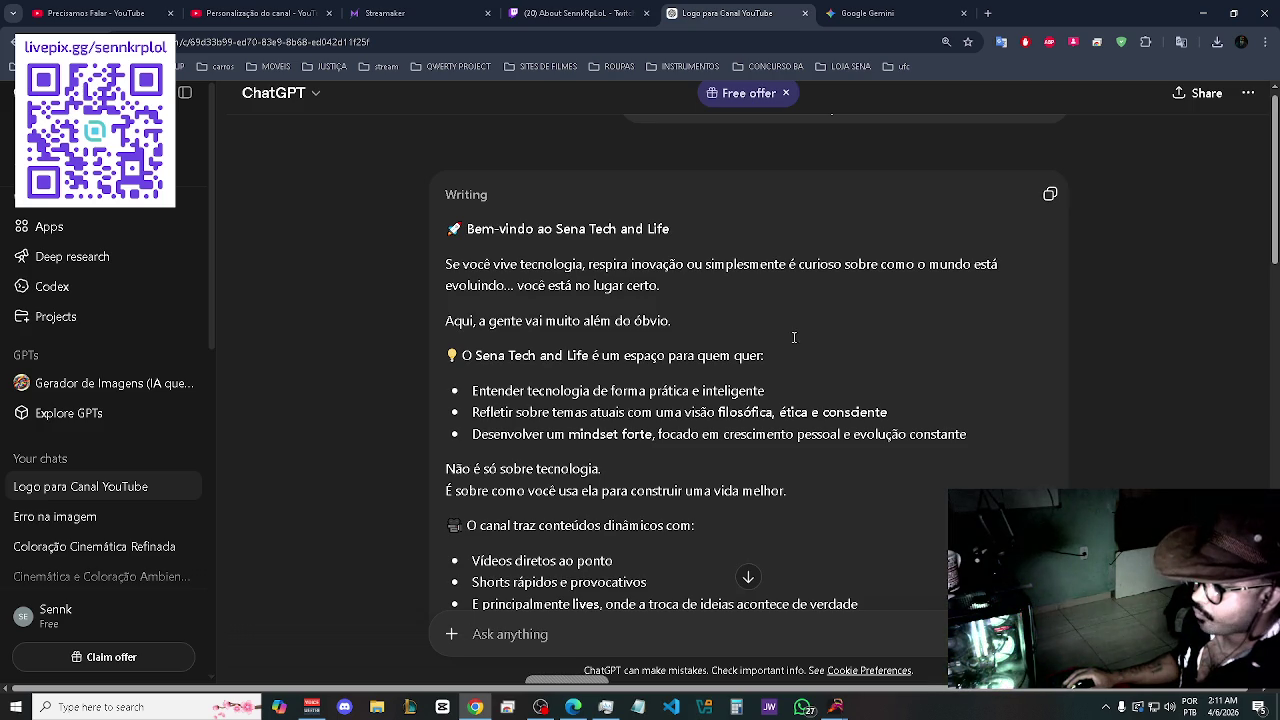
# - Copy ChatGPT's Sena Tech and Life channel description reply, then switch to the YouTube Studio profile page
pyautogui.scroll(-1, 793, 338)
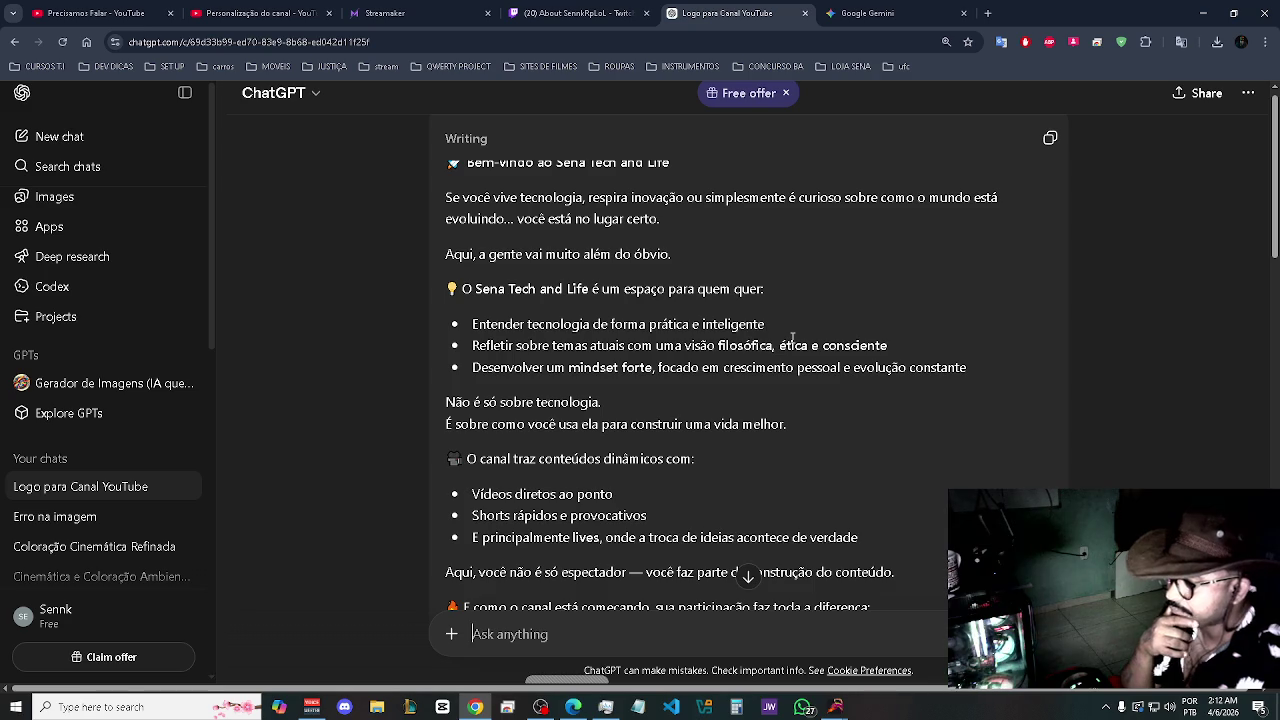
pyautogui.scroll(-1, 563, 357)
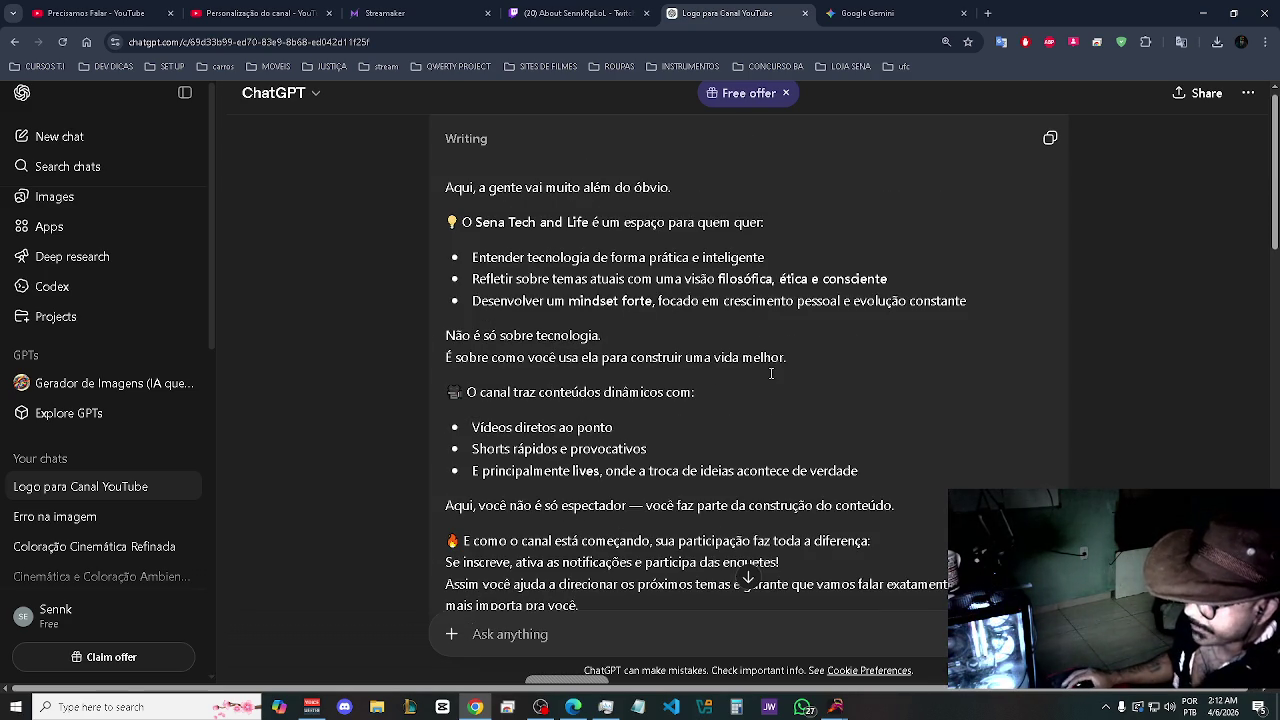
pyautogui.scroll(-1, 771, 373)
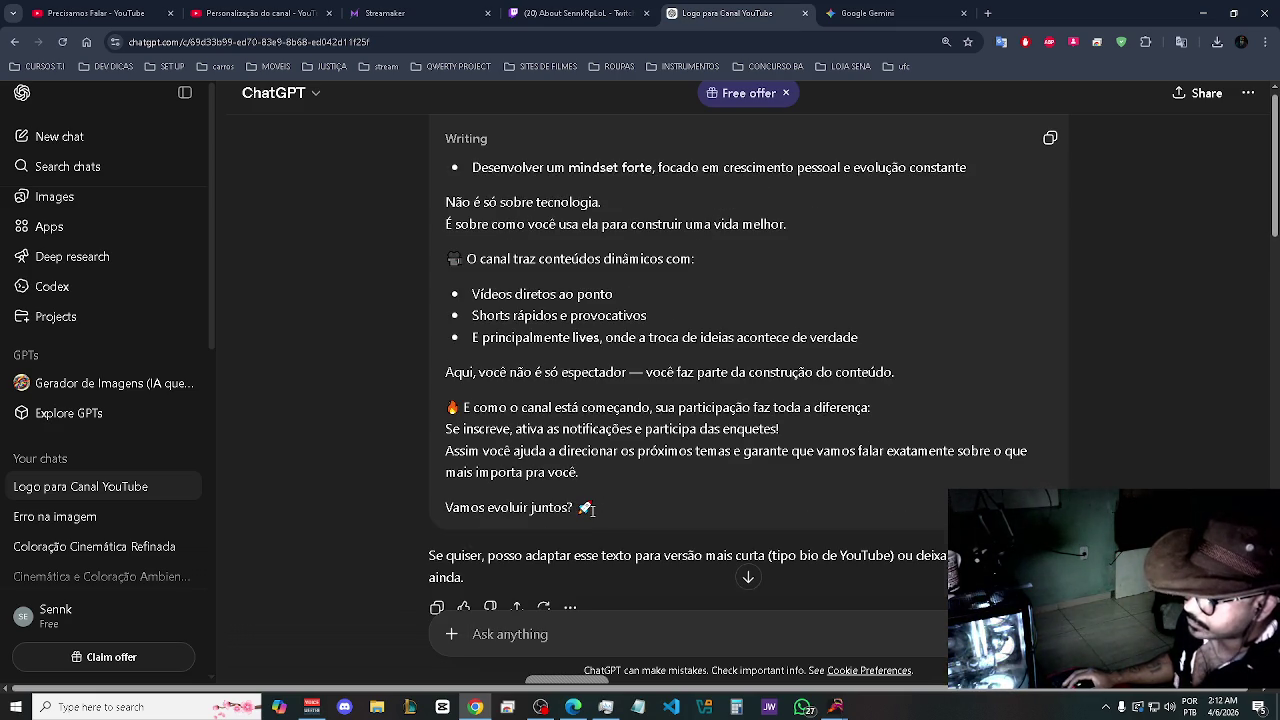
pyautogui.scroll(2, 598, 504)
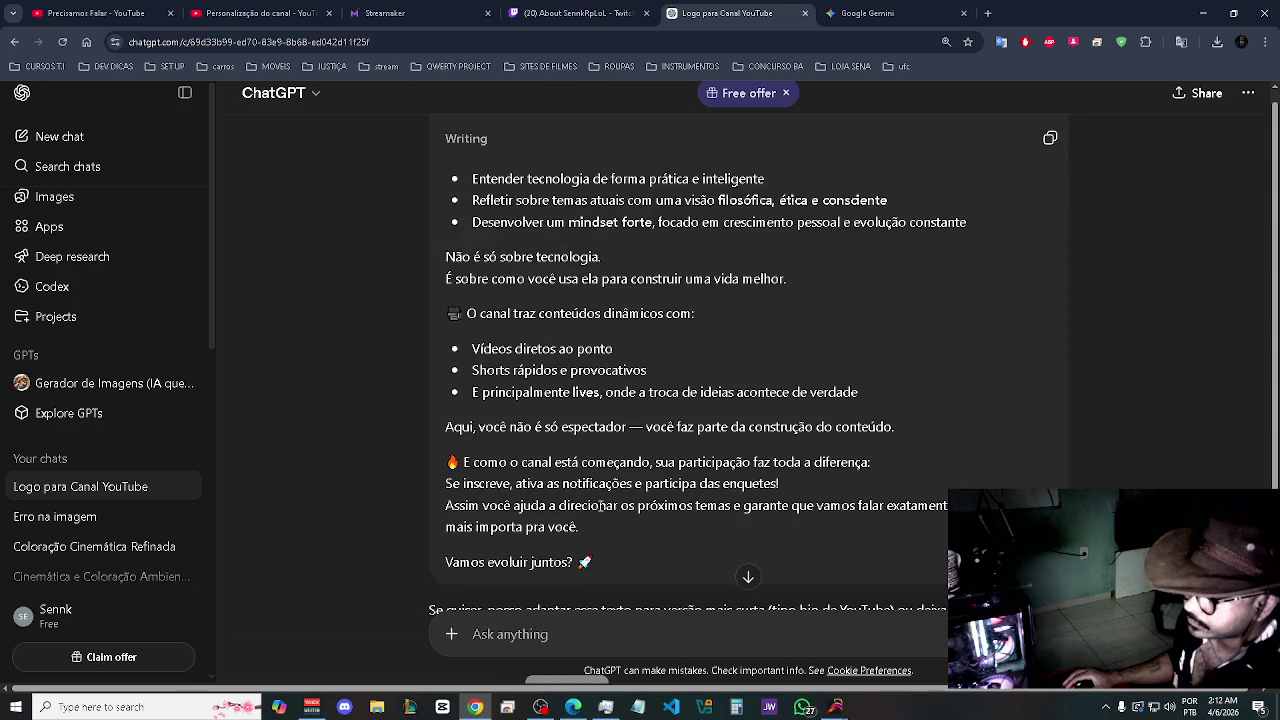
pyautogui.scroll(2, 963, 320)
pyautogui.click(1050, 137)
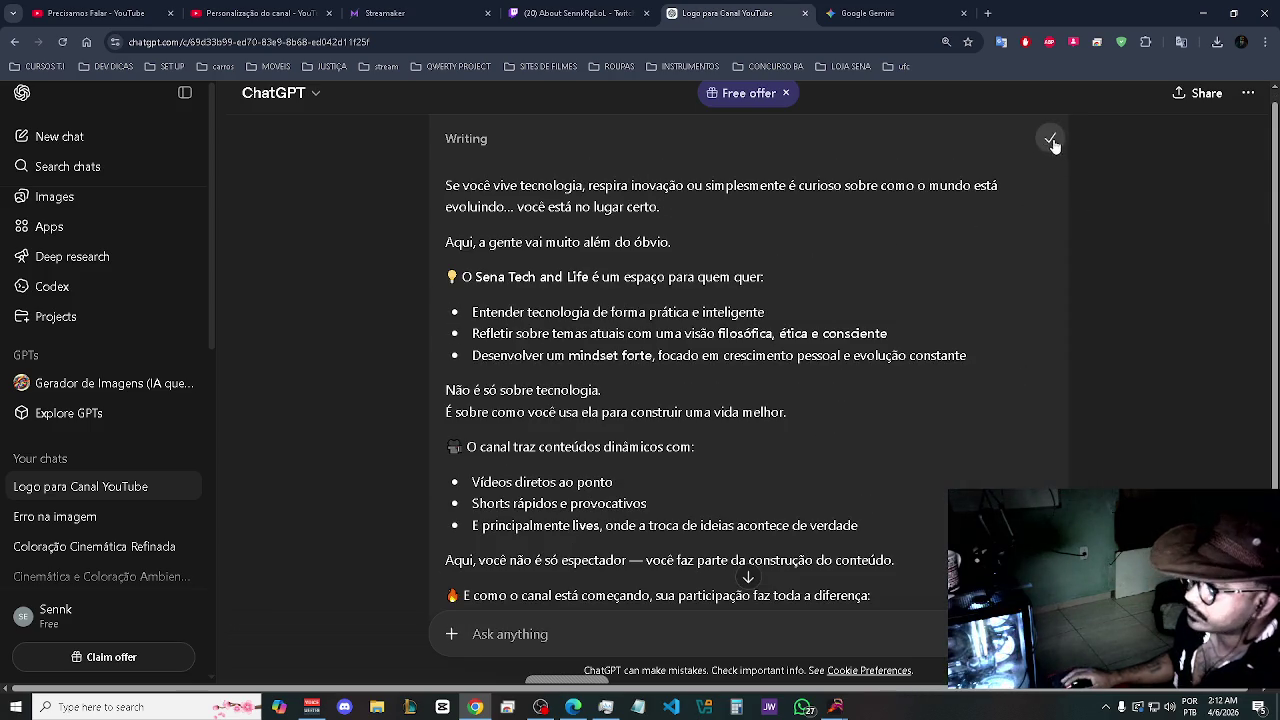
pyautogui.click(258, 13)
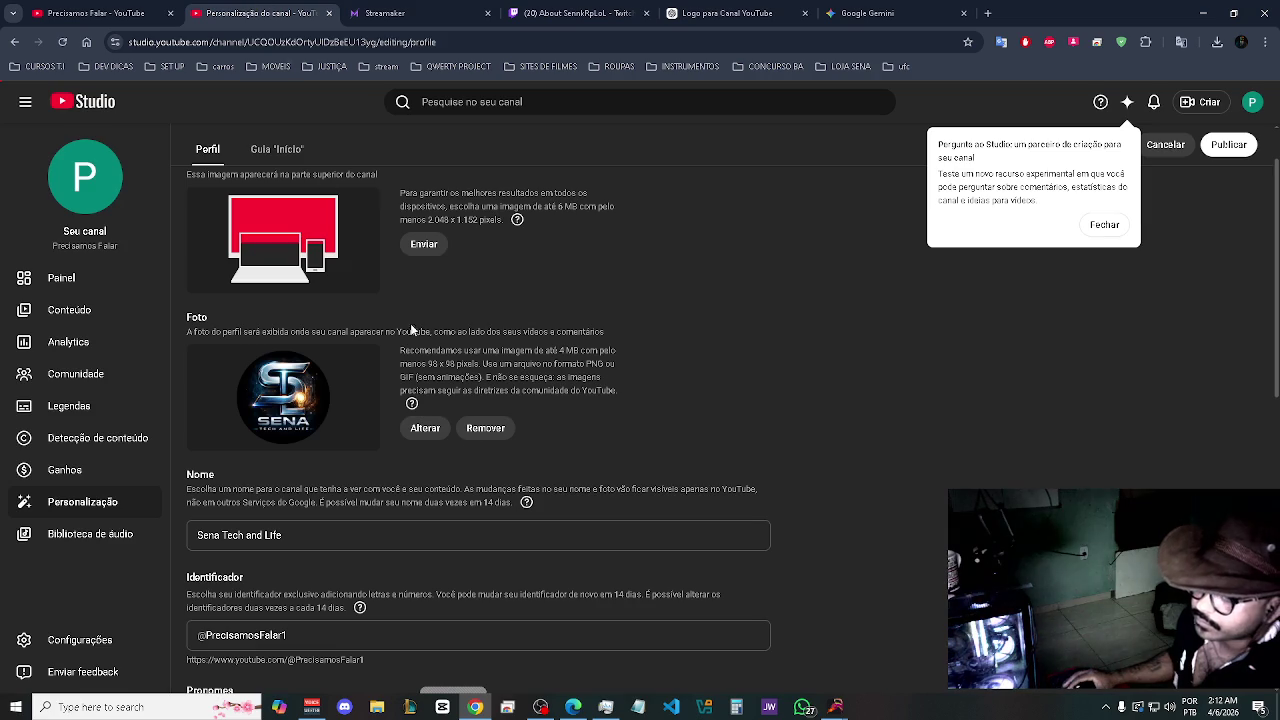
pyautogui.scroll(-1, 390, 524)
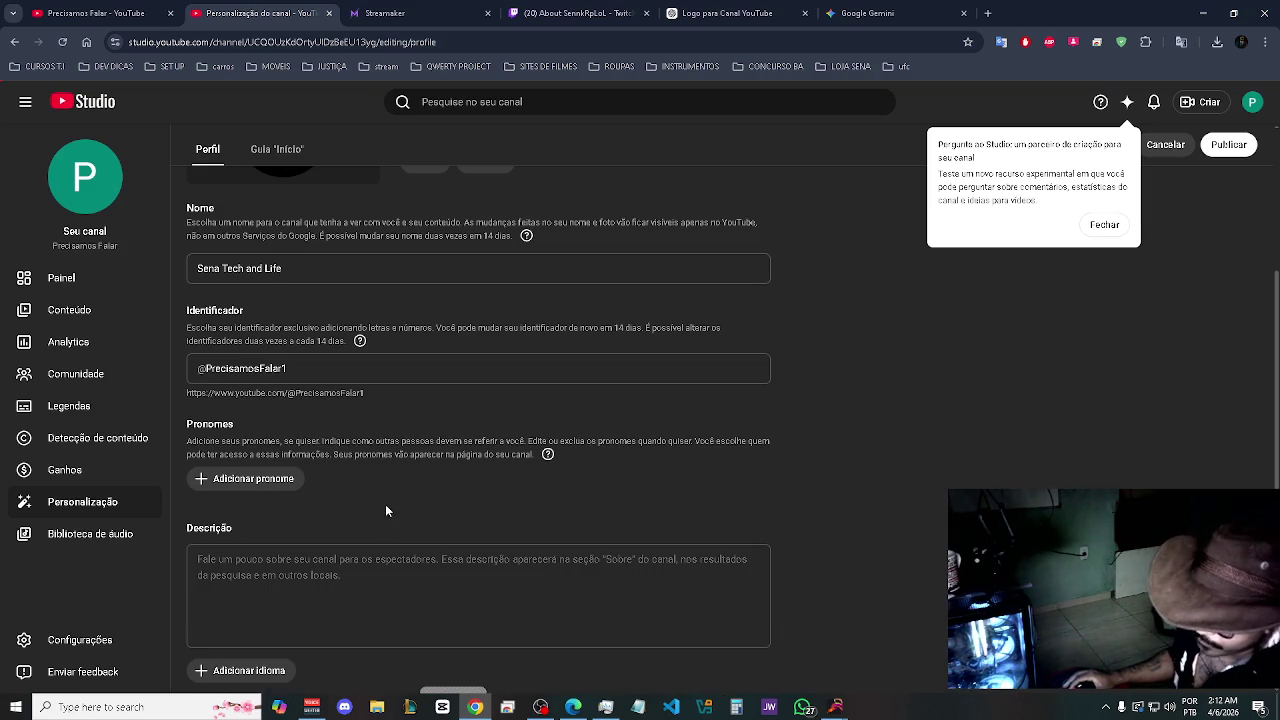
pyautogui.click(300, 367)
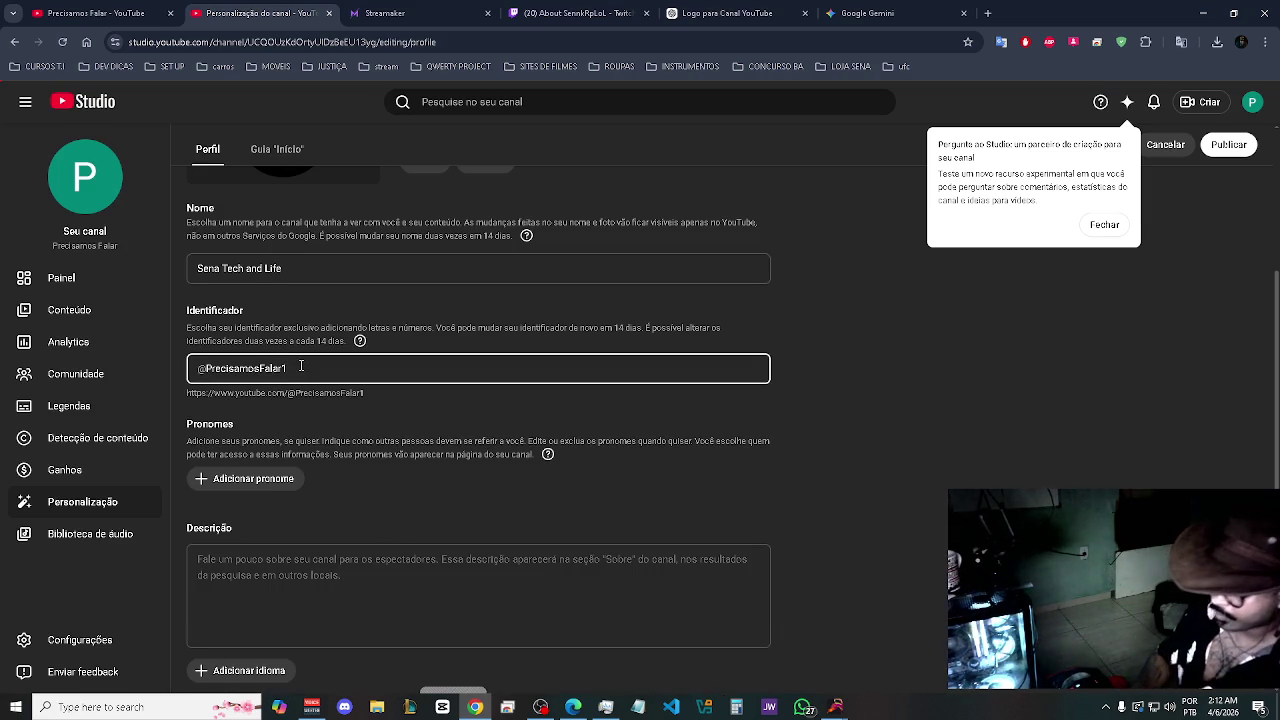
pyautogui.press('BackSpace')
pyautogui.press('BackSpace')
pyautogui.press('BackSpace')
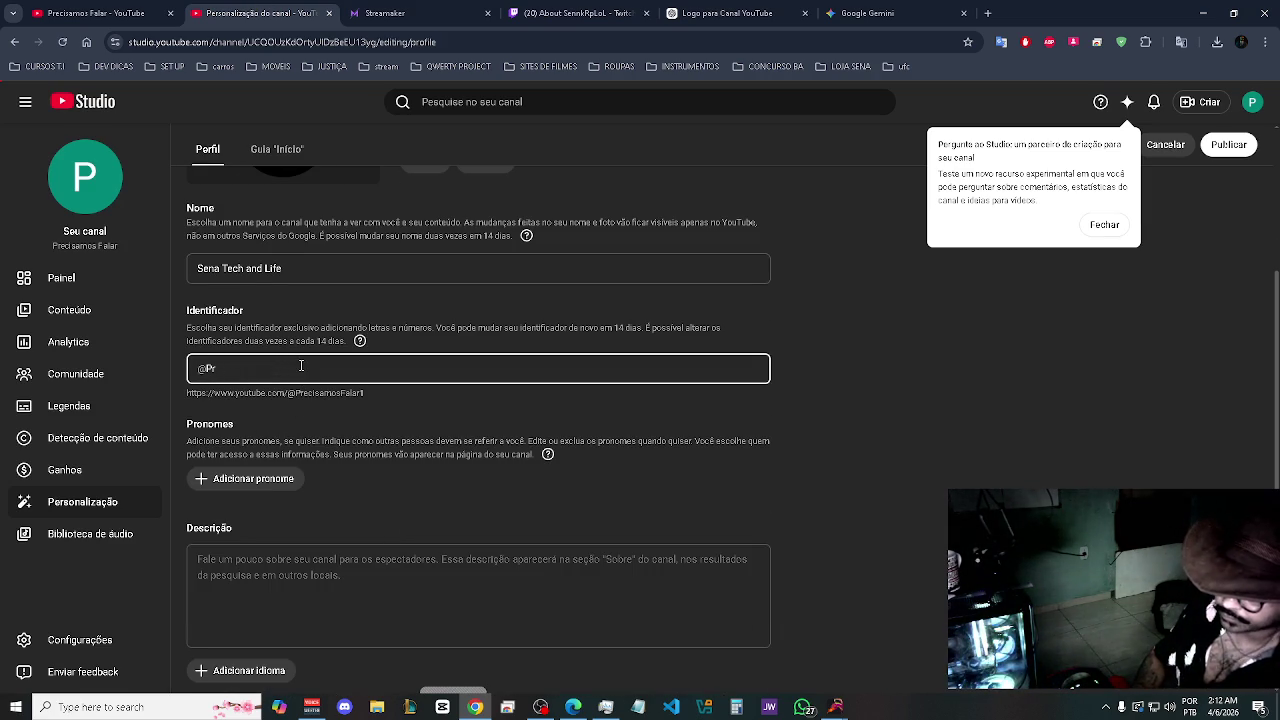
pyautogui.press('BackSpace')
pyautogui.press('BackSpace')
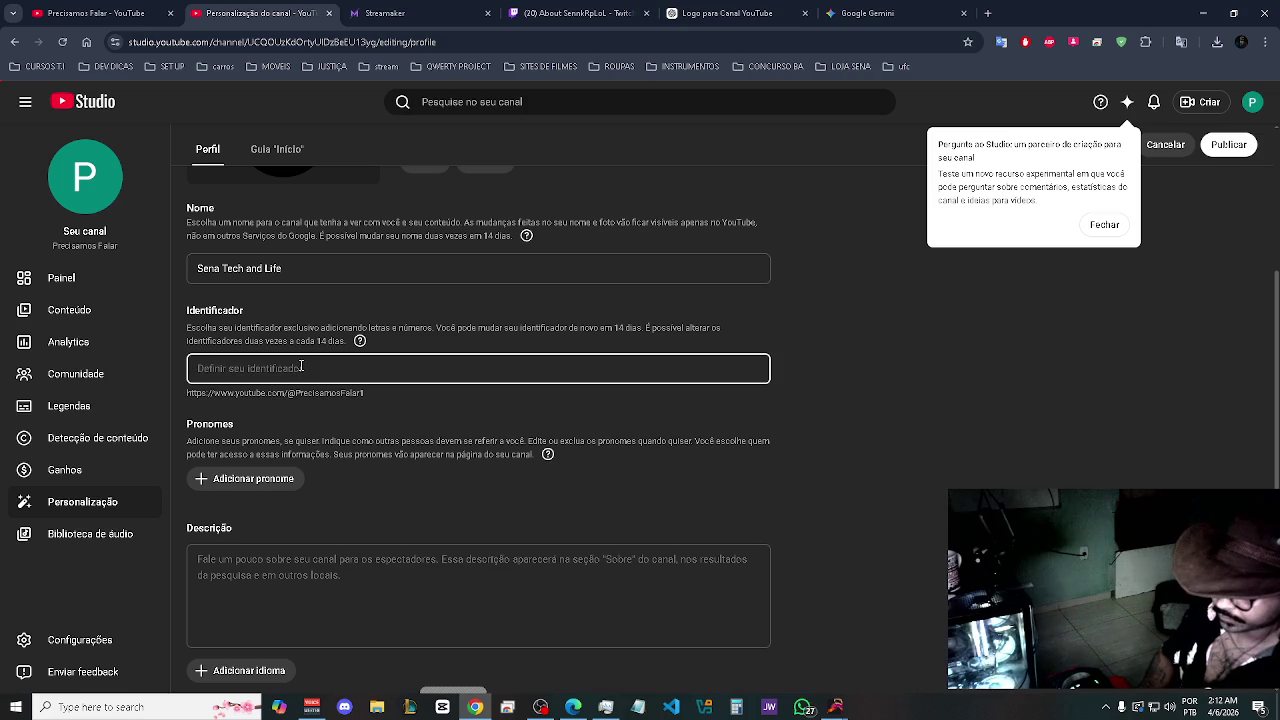
pyautogui.write('S')
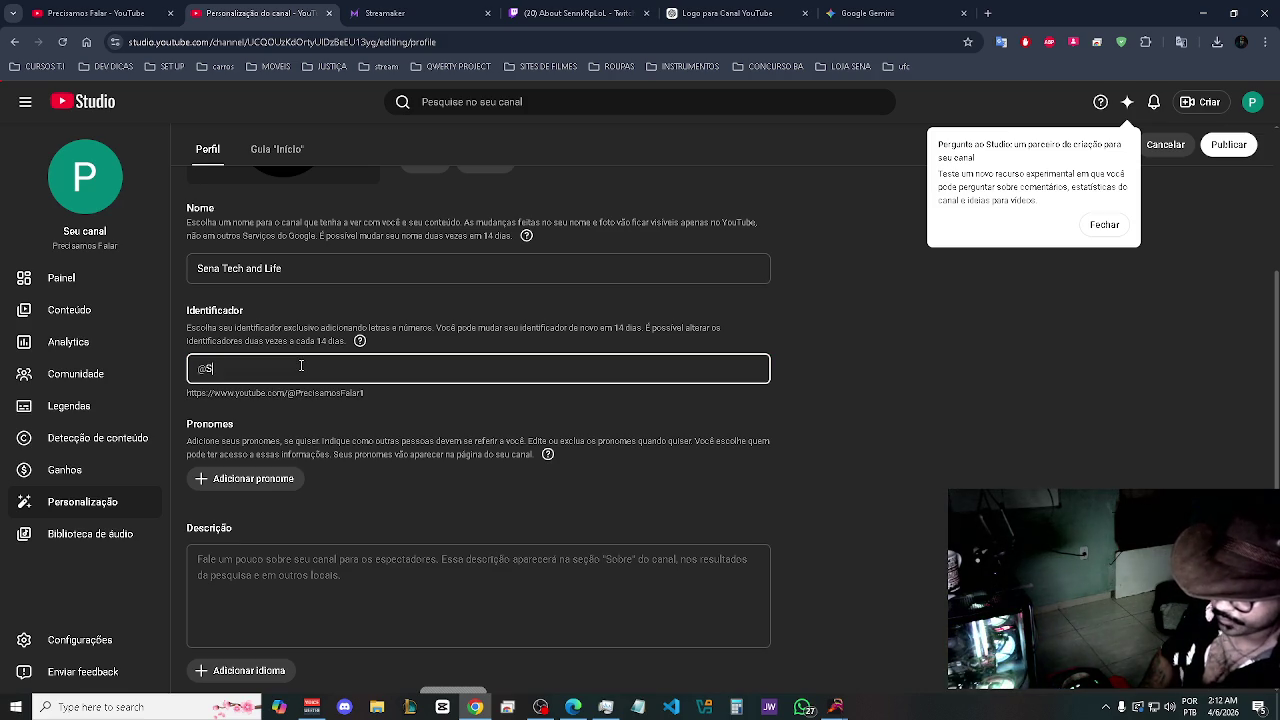
pyautogui.write('ena')
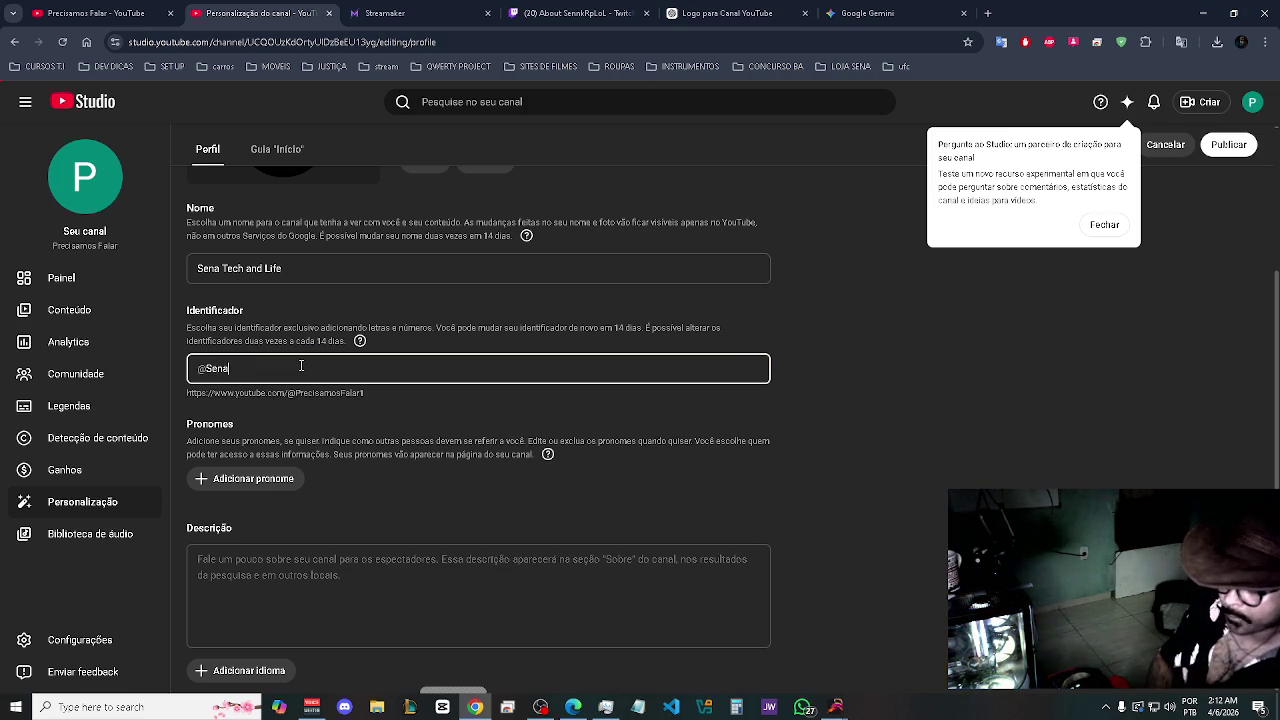
pyautogui.write('Tec')
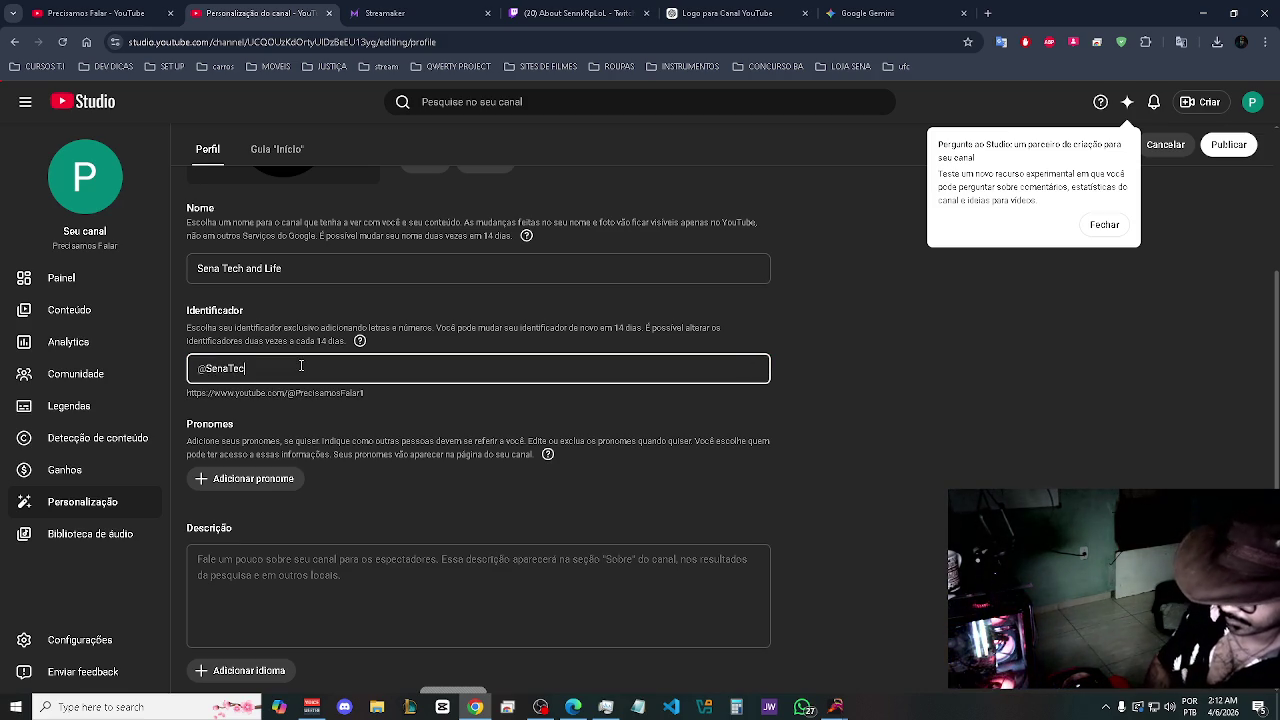
pyautogui.write('hA')
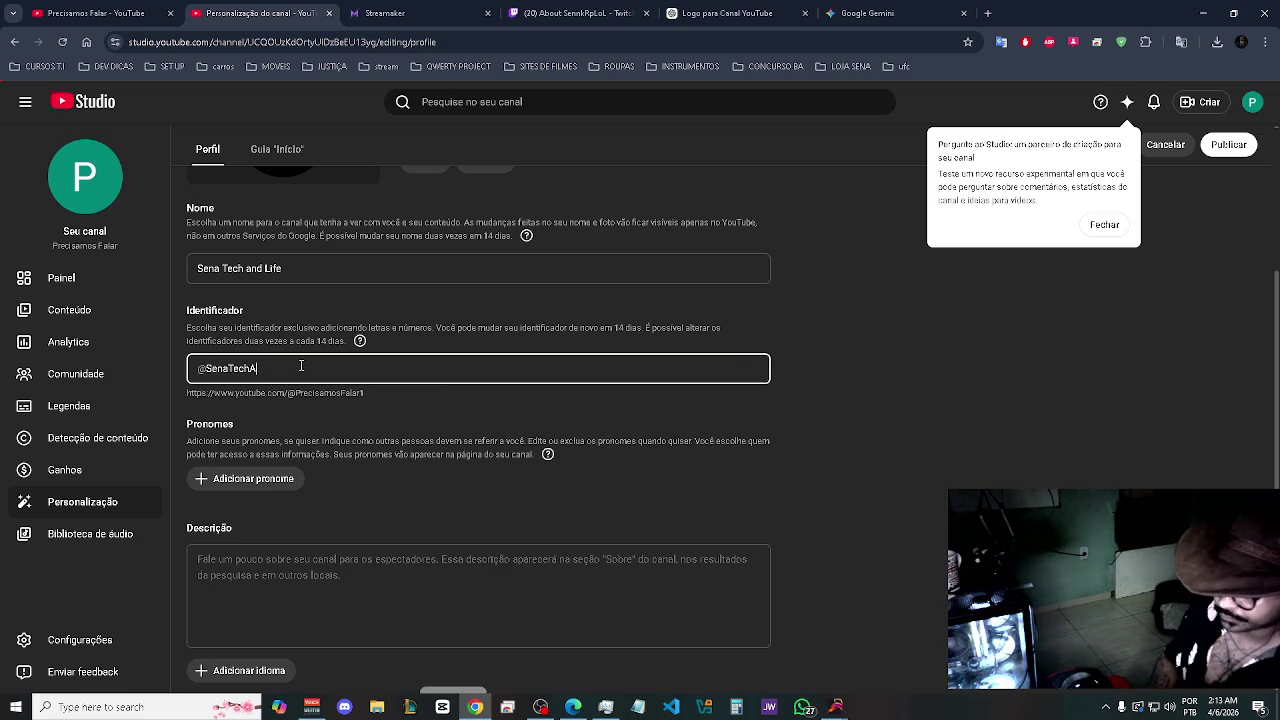
pyautogui.write('nd')
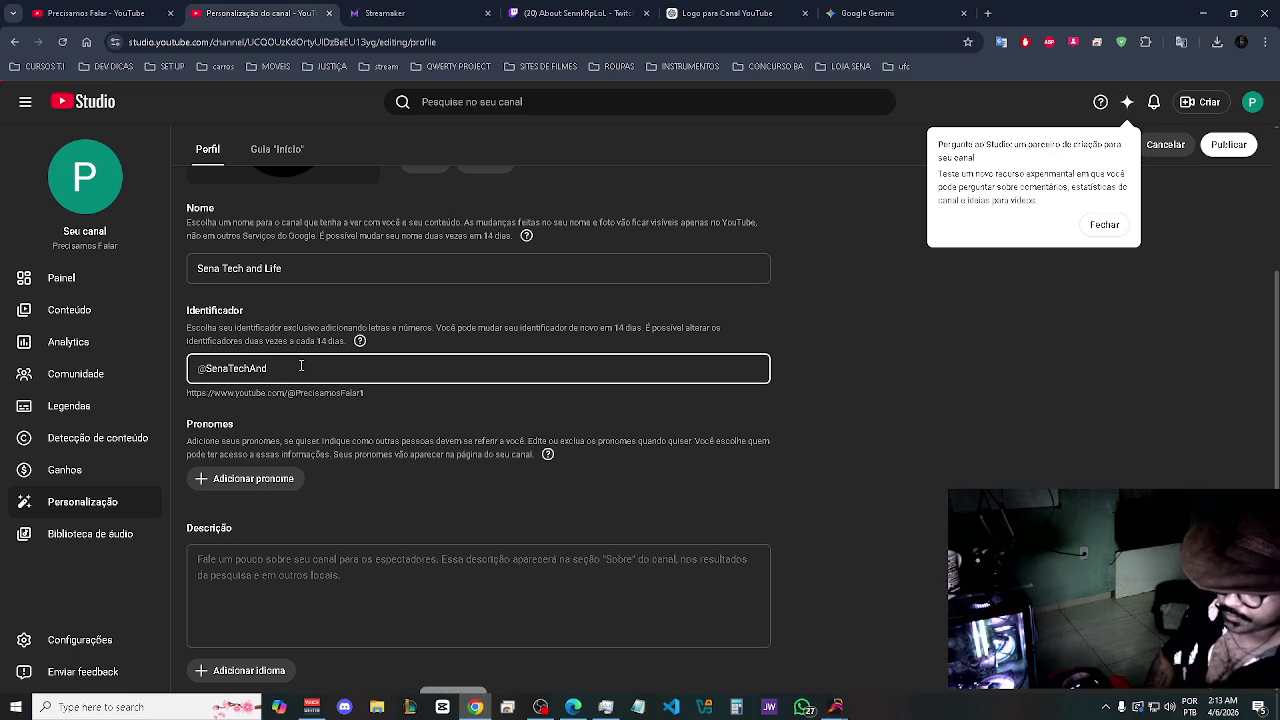
pyautogui.write('Life')
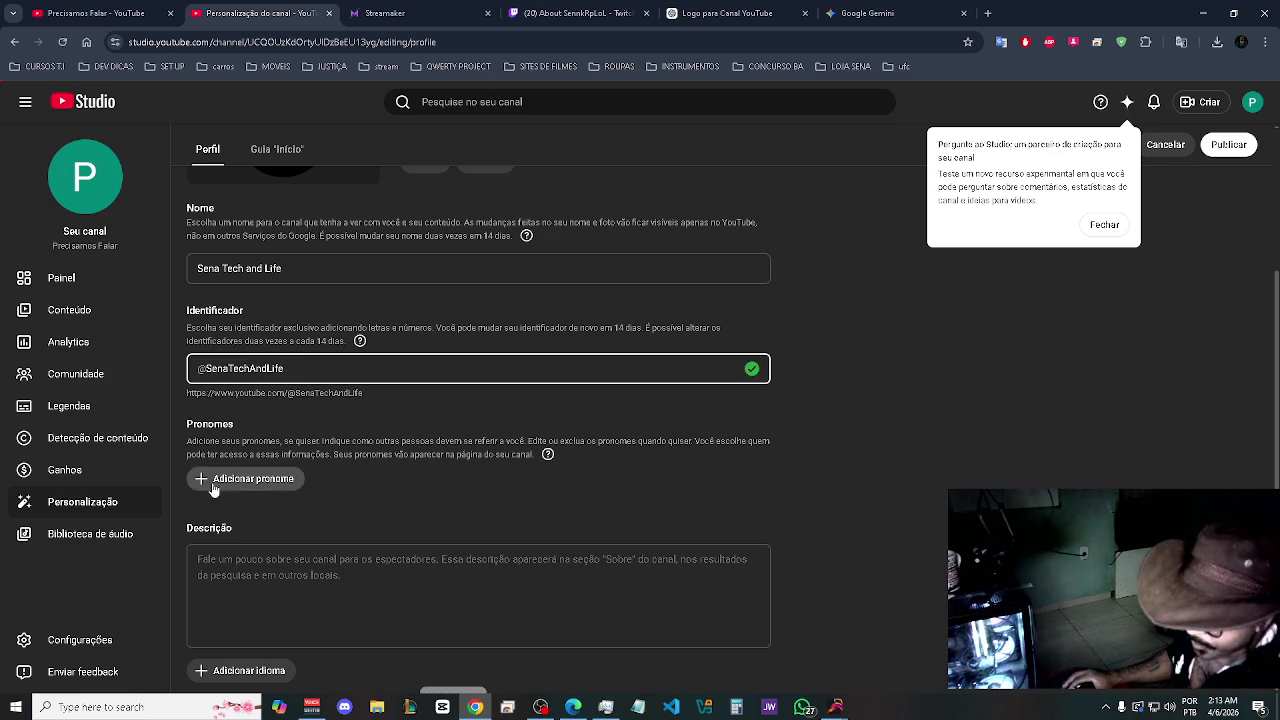
pyautogui.scroll(-1, 305, 486)
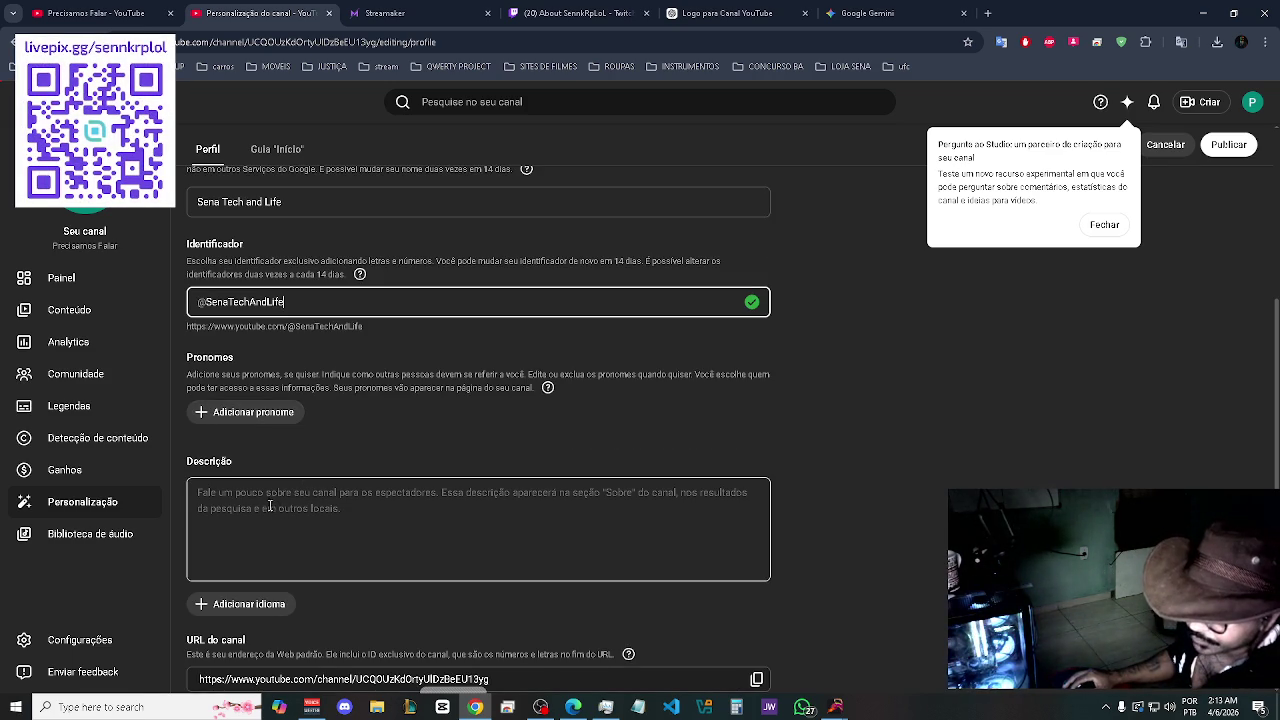
pyautogui.click(268, 505)
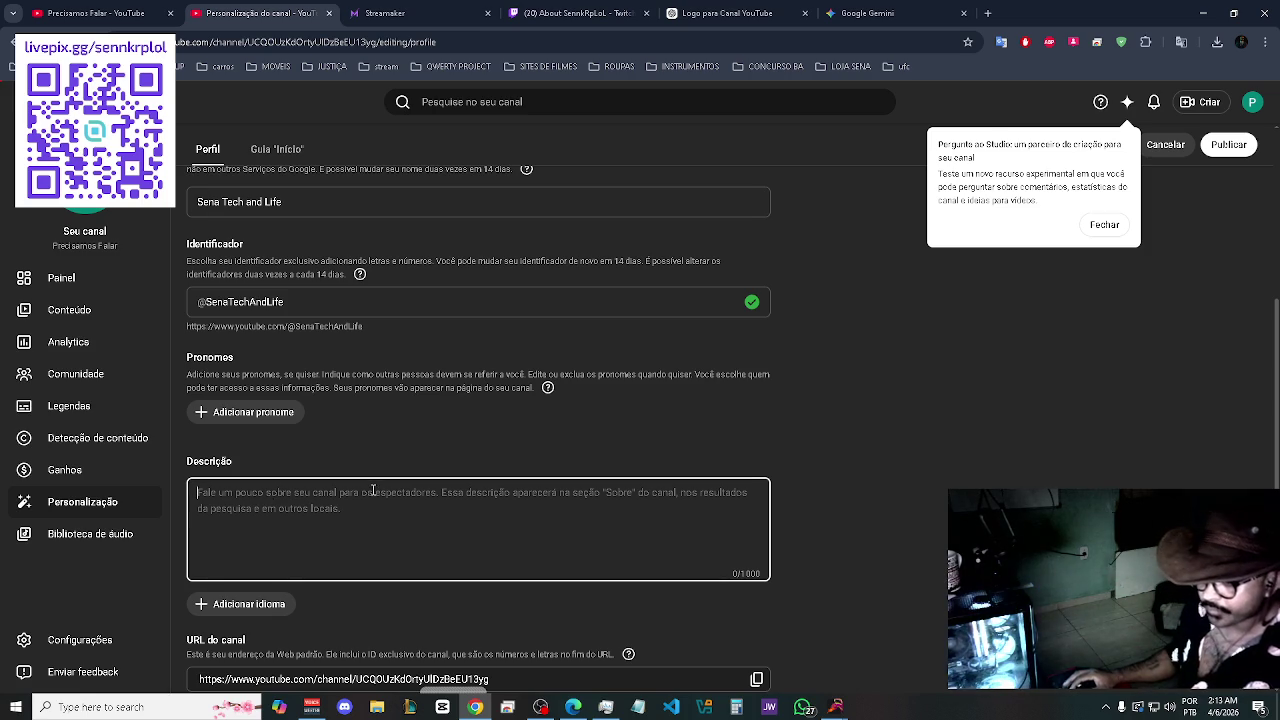
# - Paste the copied description, then clear it because it exceeds the limit at 1099/1000
pyautogui.hotkey('ctrl', 'v')
pyautogui.scroll(-3, 520, 415)
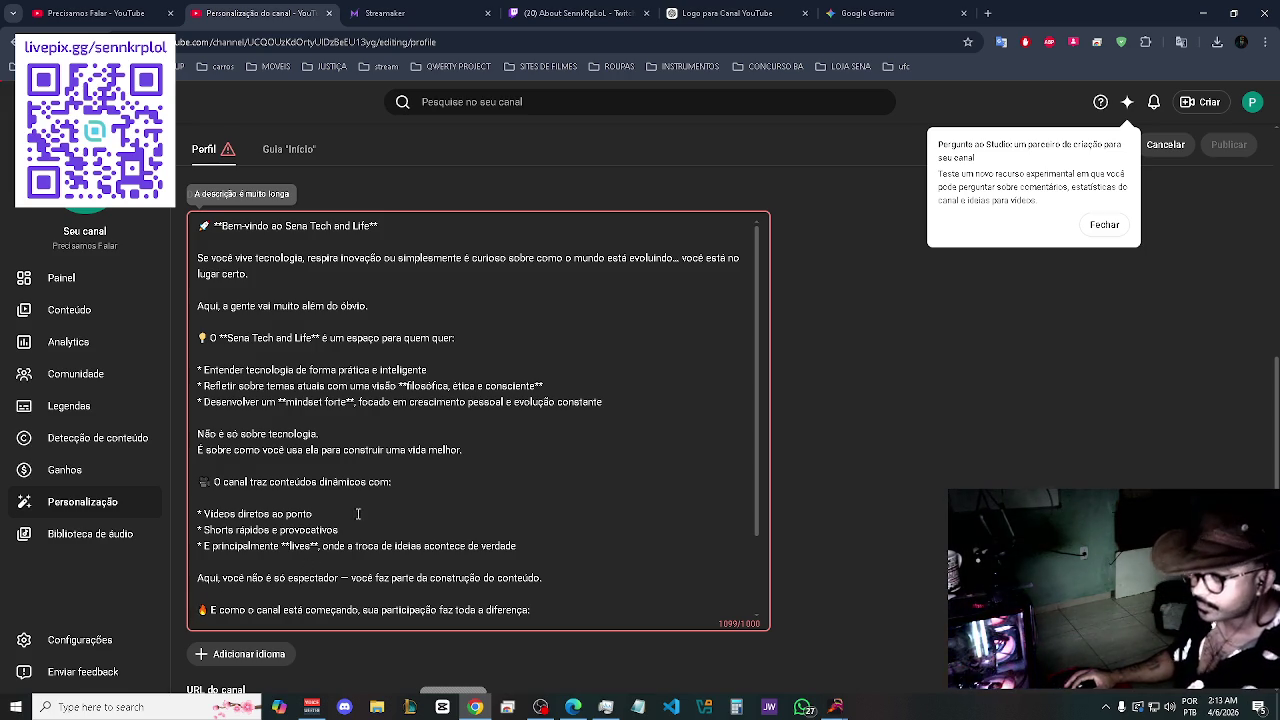
pyautogui.hotkey('ctrl', 'a')
pyautogui.press('BackSpace')
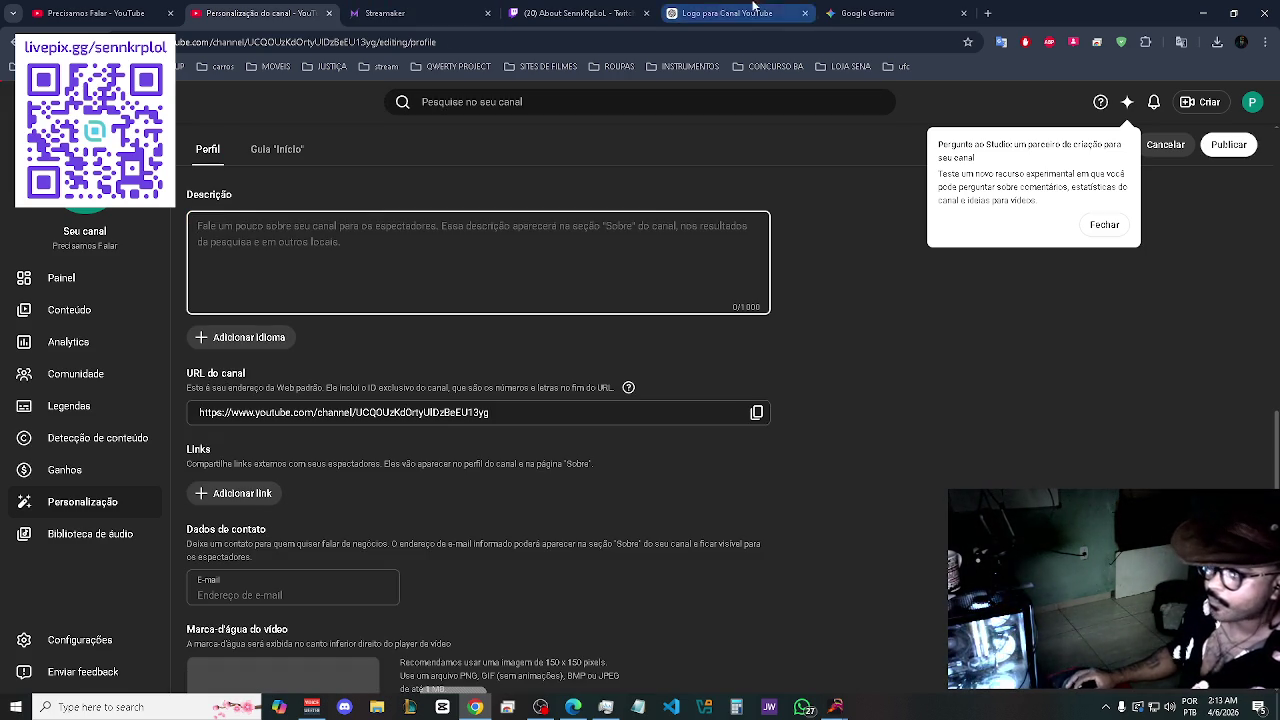
# - Paste the description once more, undo it, and go back to the Logo para Canal YouTube conversation
pyautogui.click(456, 415)
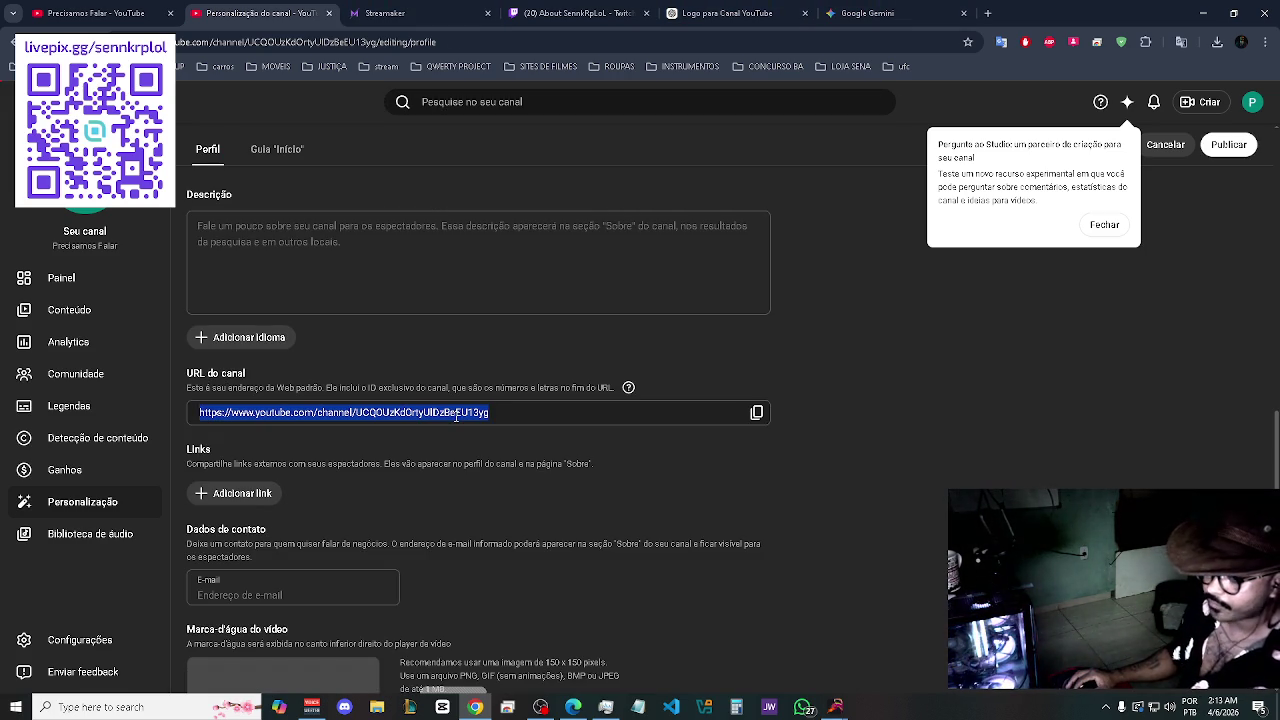
pyautogui.click(368, 231)
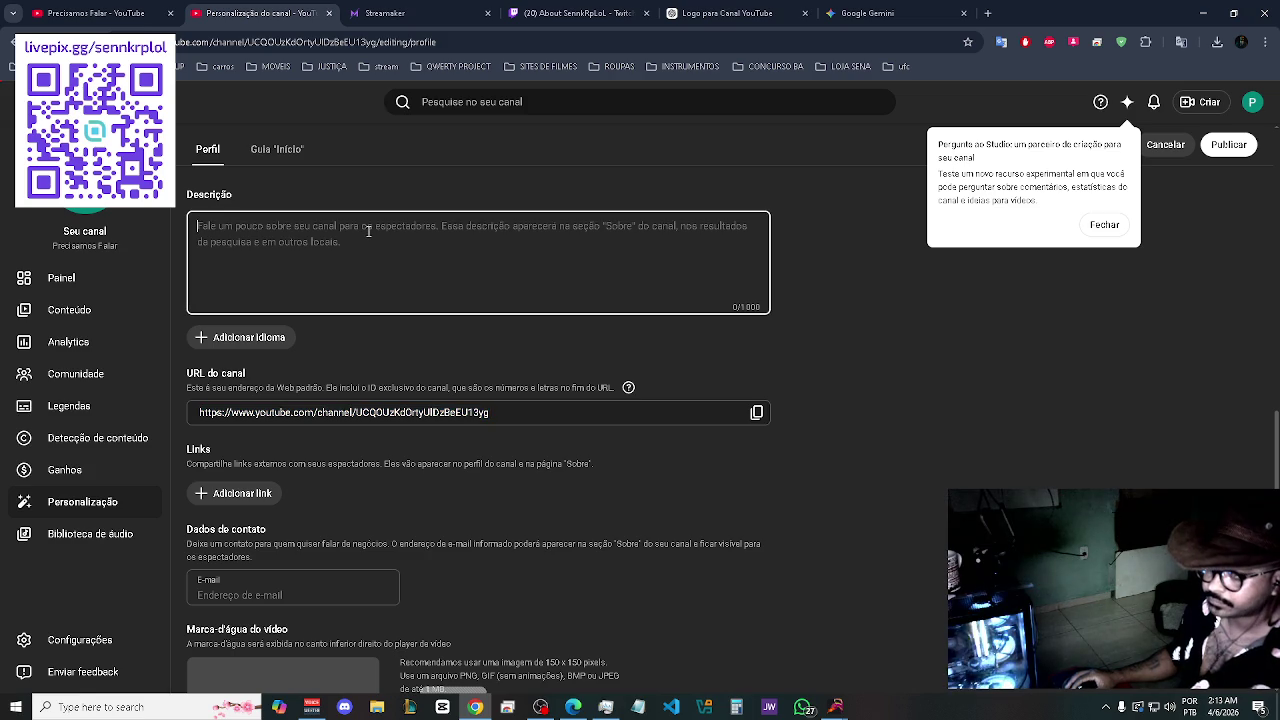
pyautogui.hotkey('ctrl', 'v')
pyautogui.hotkey('ctrl', 'z')
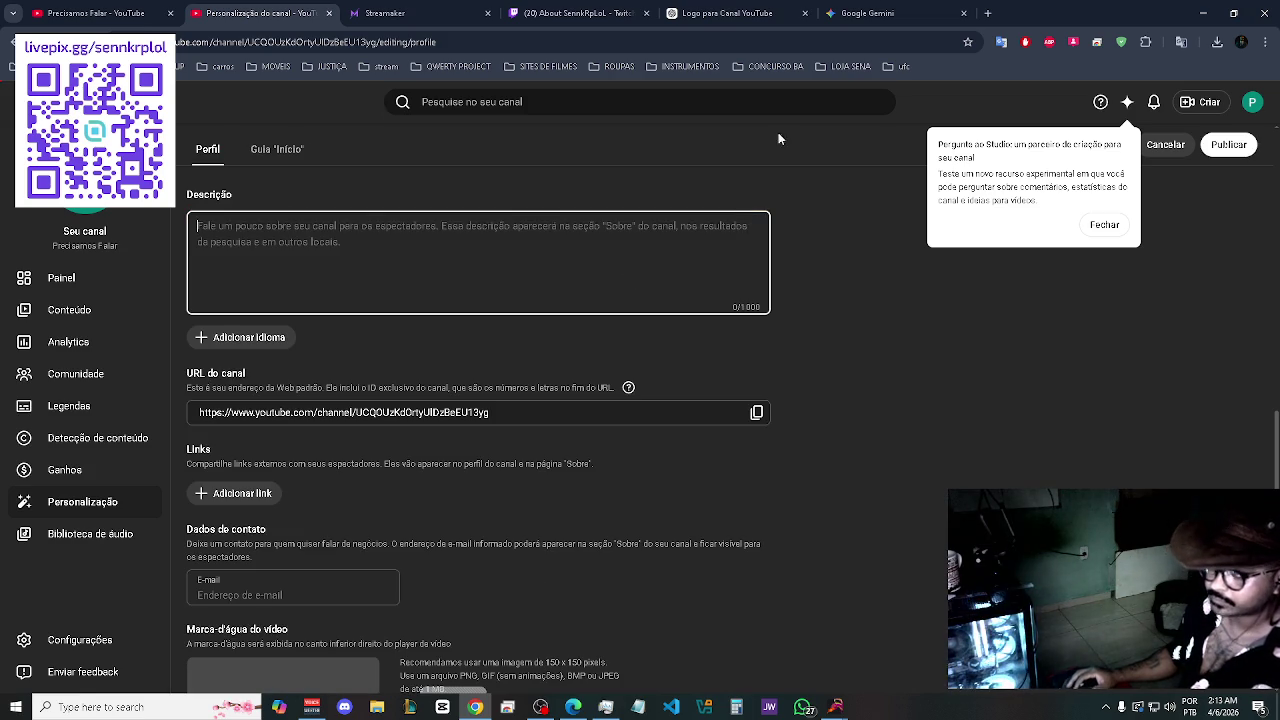
pyautogui.click(900, 13)
pyautogui.click(724, 13)
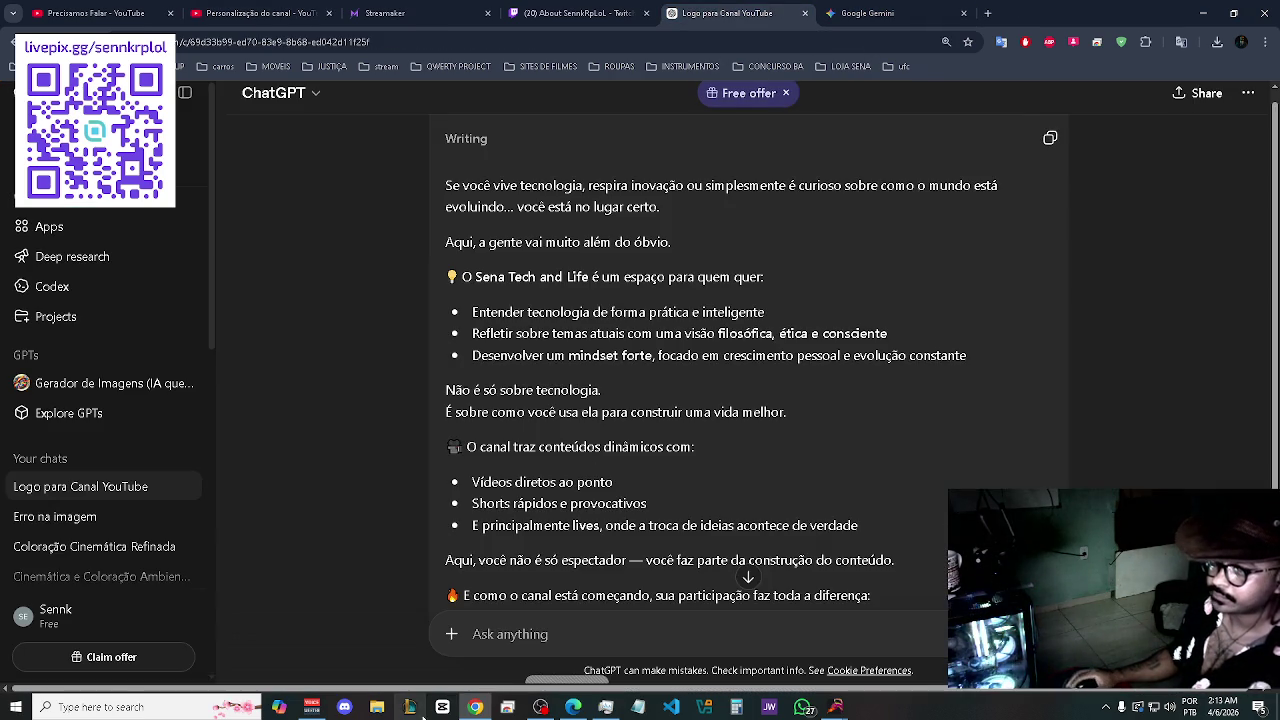
# - Draft the follow-up 'está excelente' in ChatGPT and return to the YouTube Studio profile
pyautogui.click(540, 626)
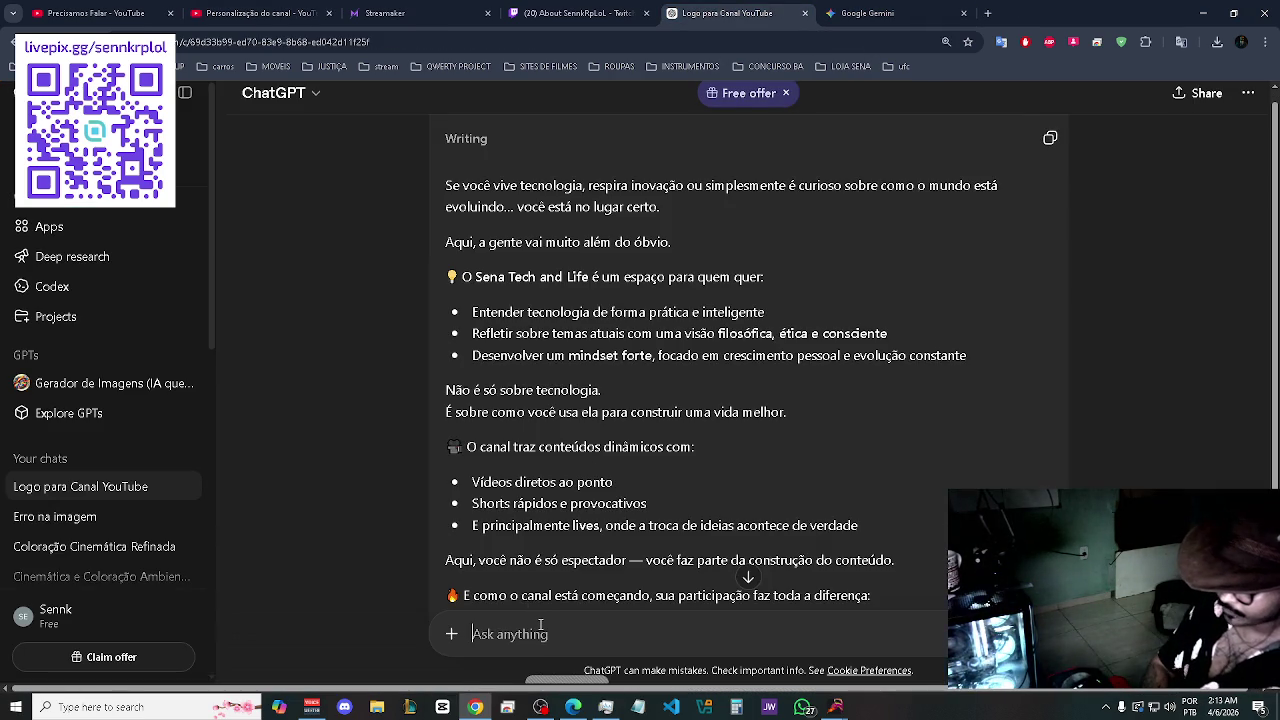
pyautogui.write('redu')
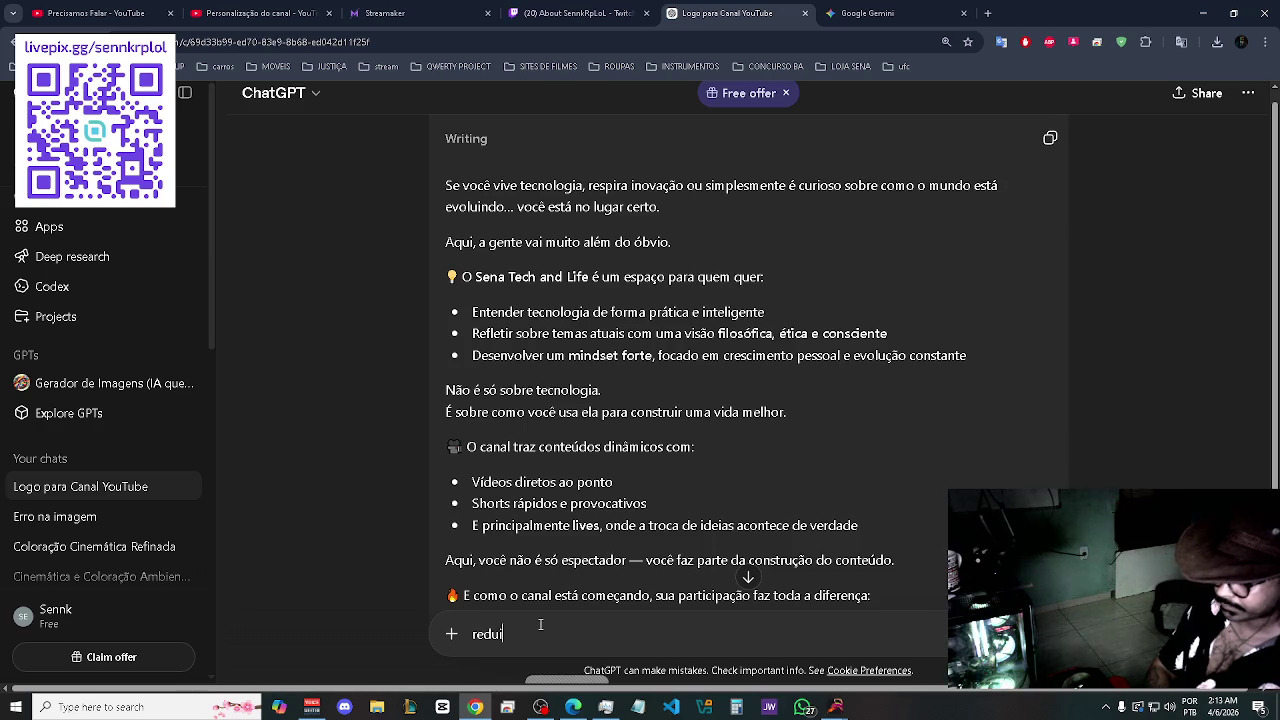
pyautogui.write('za')
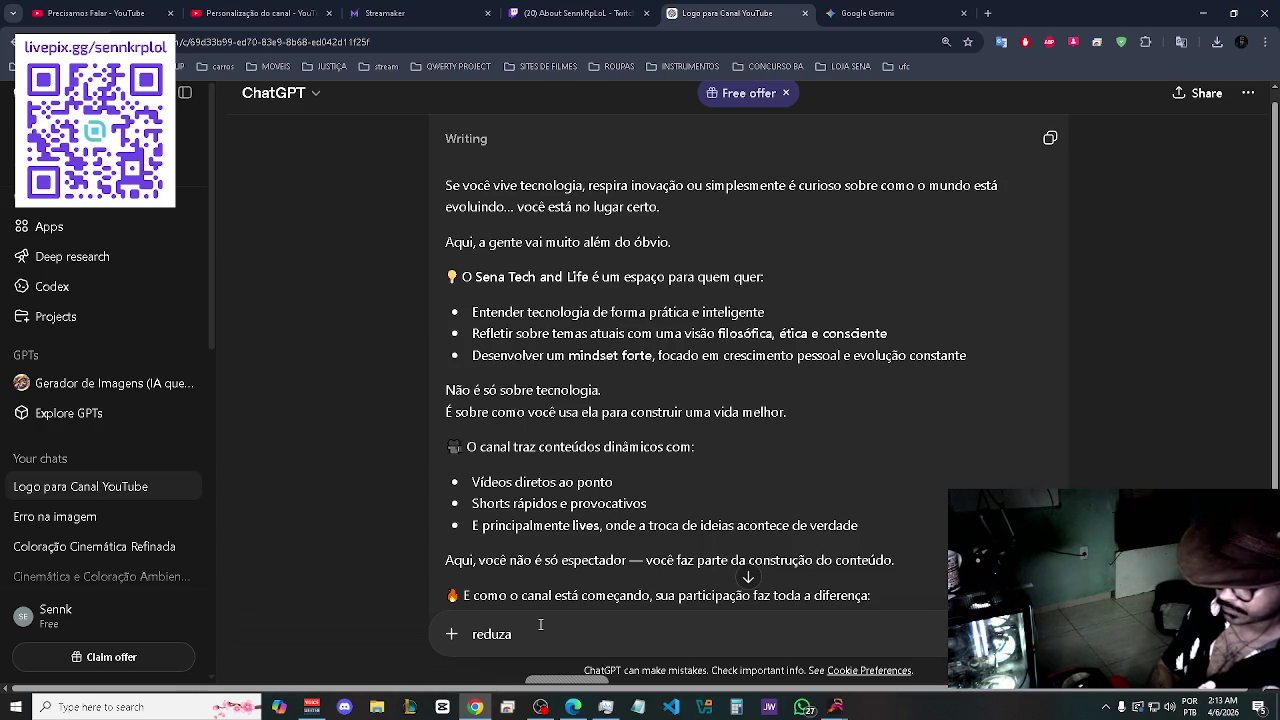
pyautogui.press('BackSpace')
pyautogui.press('BackSpace')
pyautogui.press('BackSpace')
pyautogui.write('está excelente,')
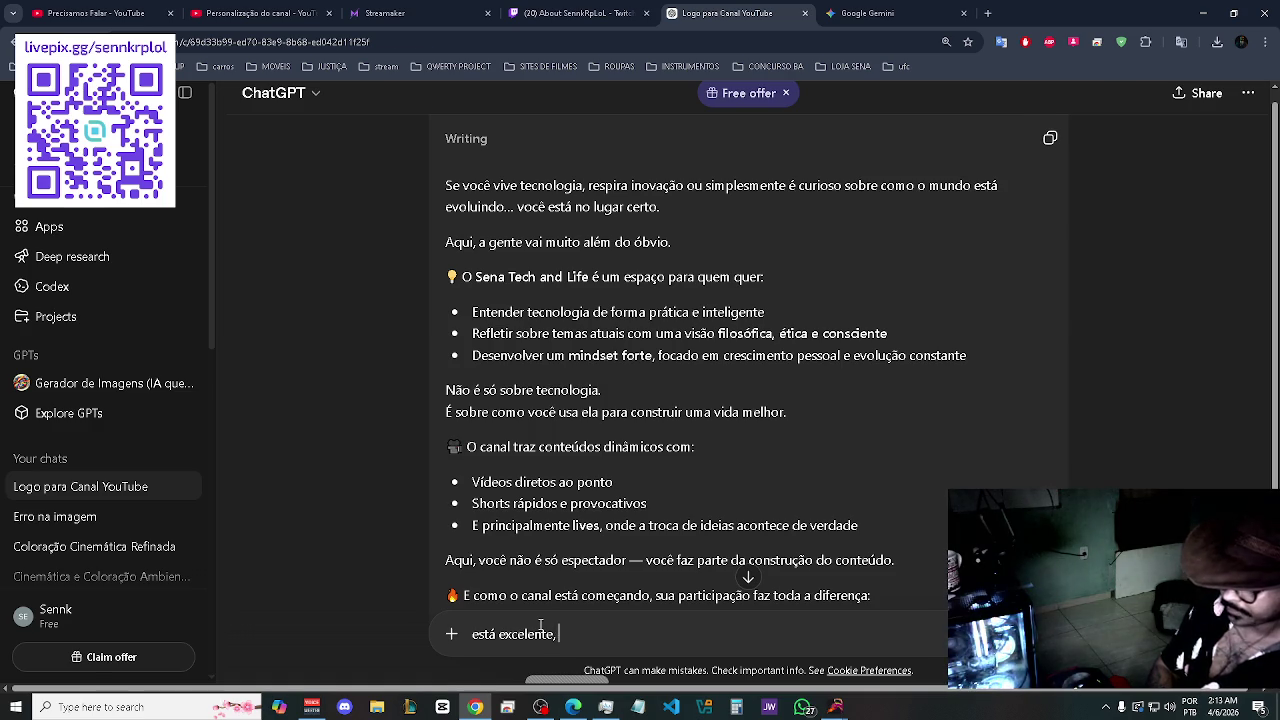
pyautogui.hotkey('ctrl', '2')
pyautogui.scroll(-5, 375, 465)
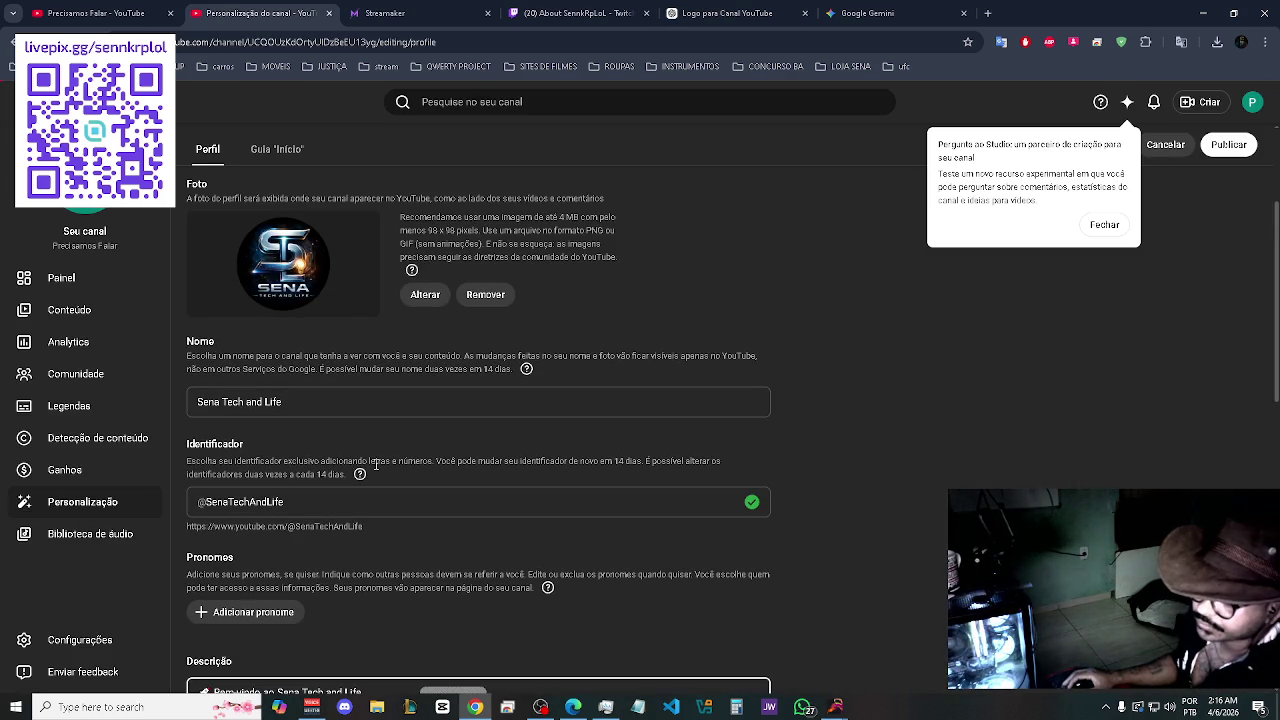
# - Fill the contact e-mail field with a saved address from the autofill suggestions
pyautogui.scroll(-3, 376, 464)
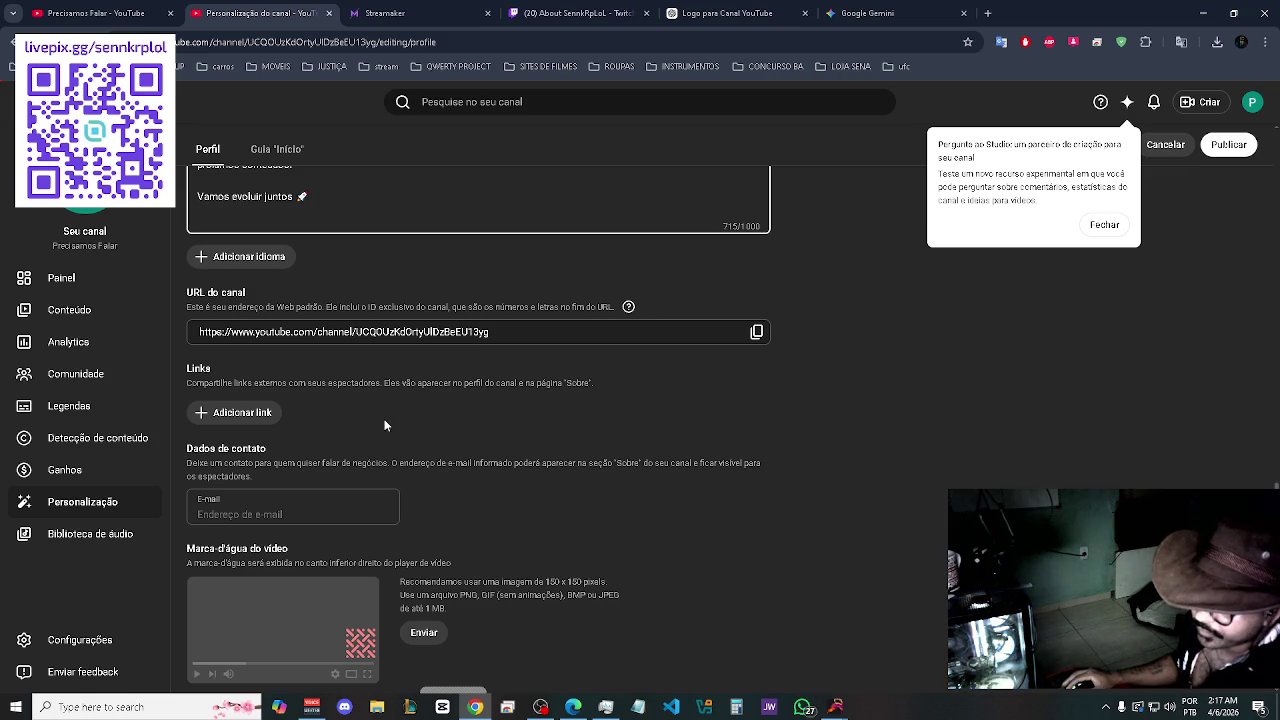
pyautogui.click(272, 510)
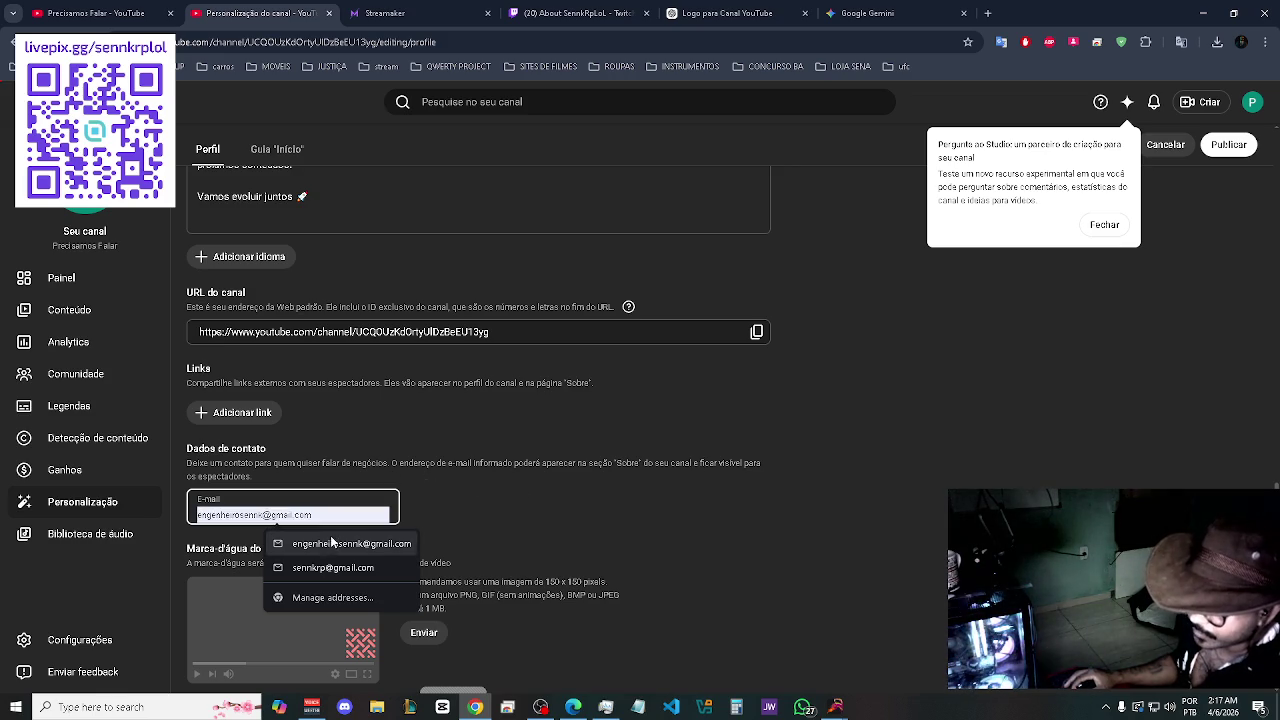
pyautogui.click(321, 543)
pyautogui.click(548, 492)
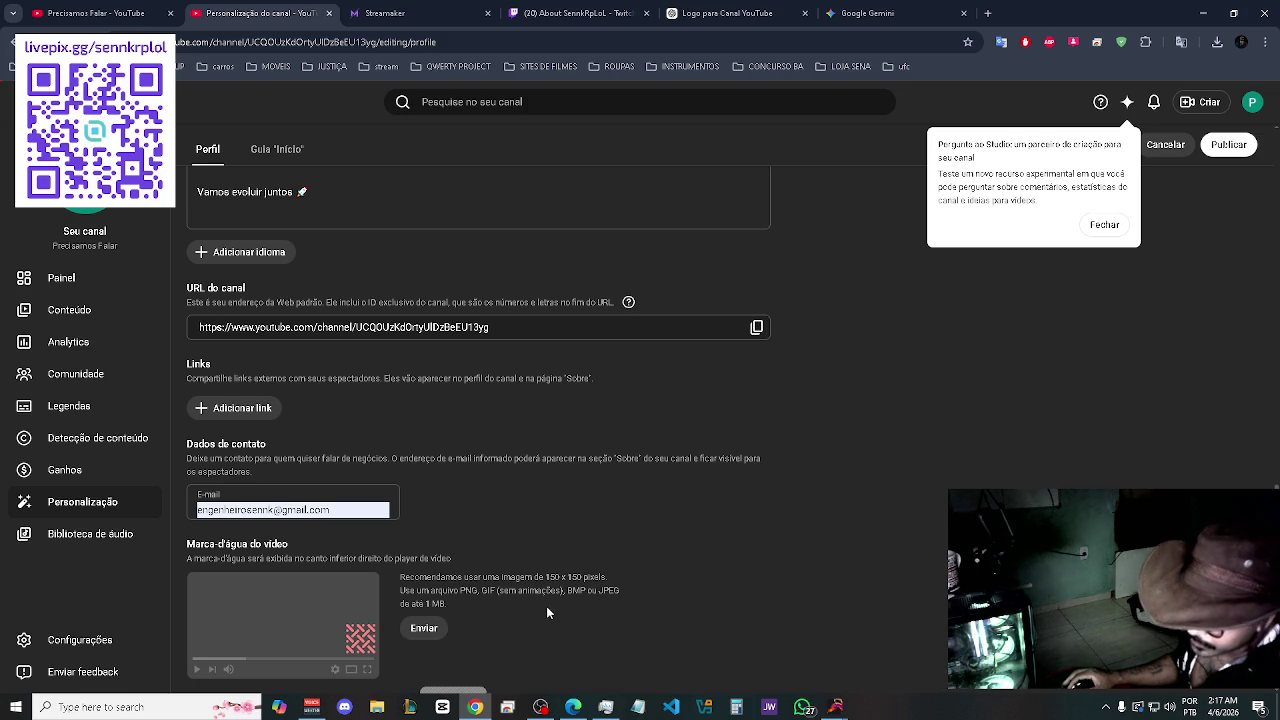
pyautogui.click(423, 628)
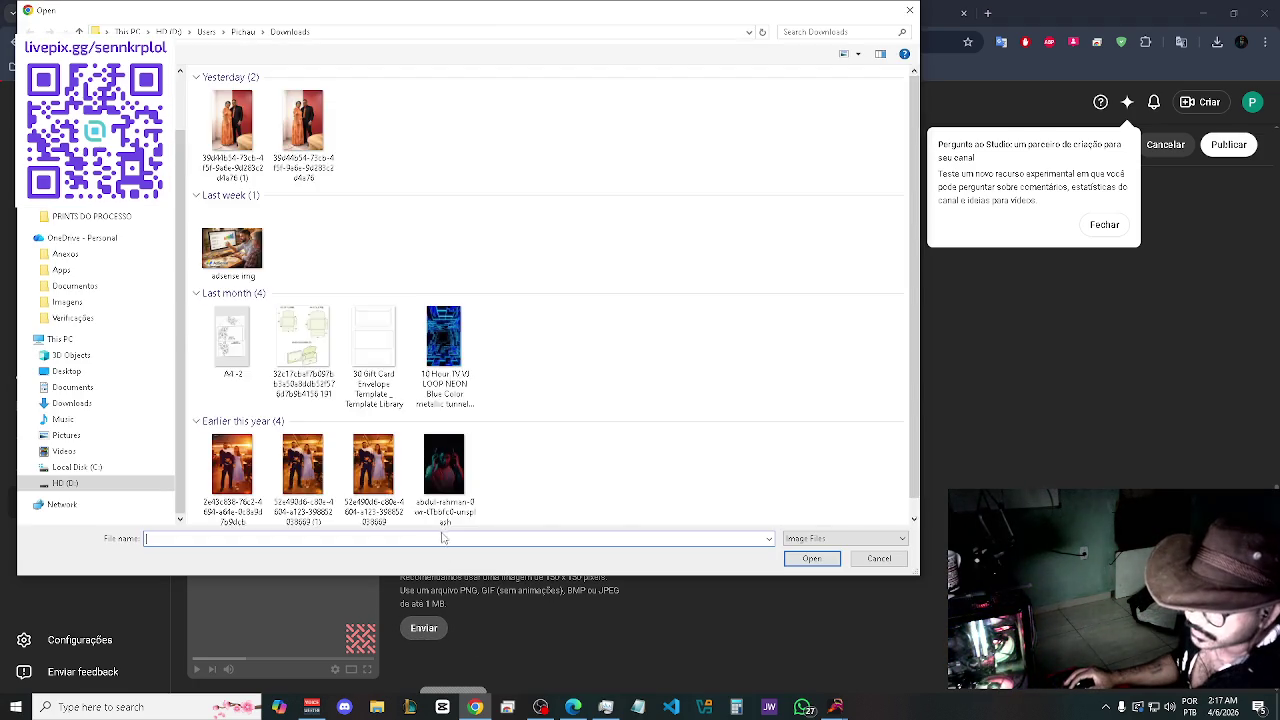
# - Set the STL logo from Downloads as the video watermark and dismiss the assistant tip
pyautogui.click(256, 158)
pyautogui.click(304, 125)
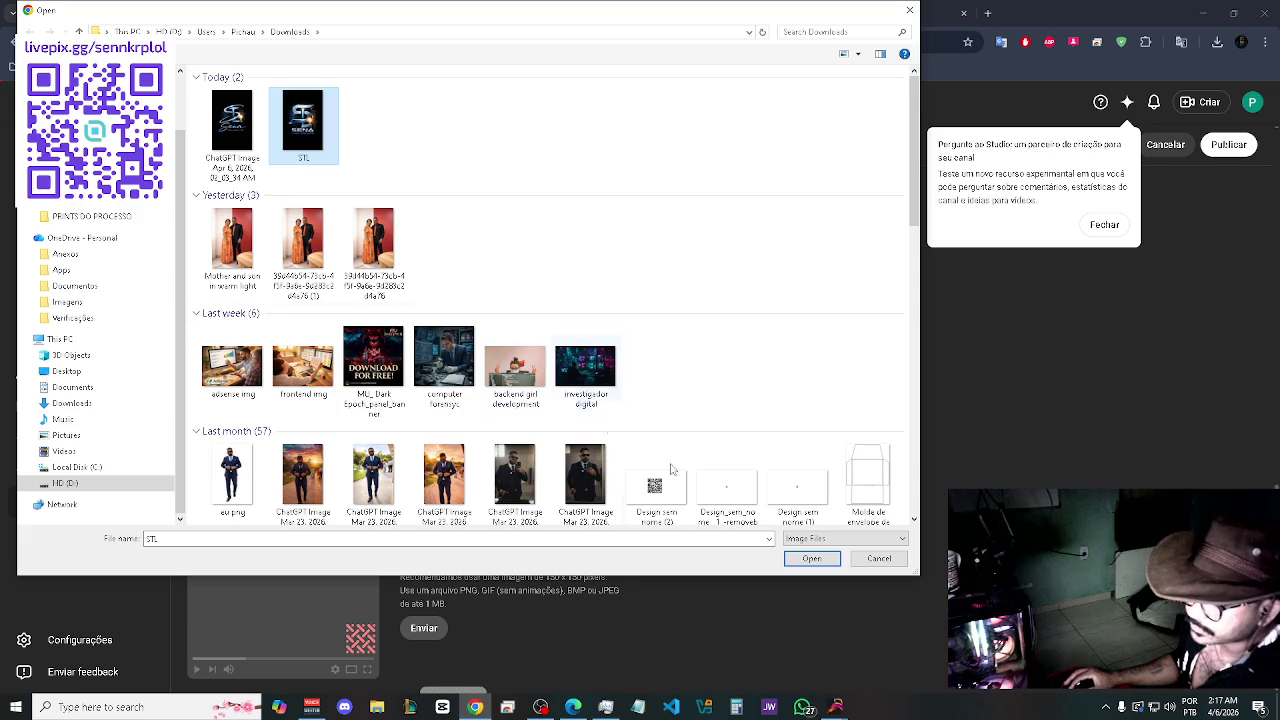
pyautogui.click(811, 559)
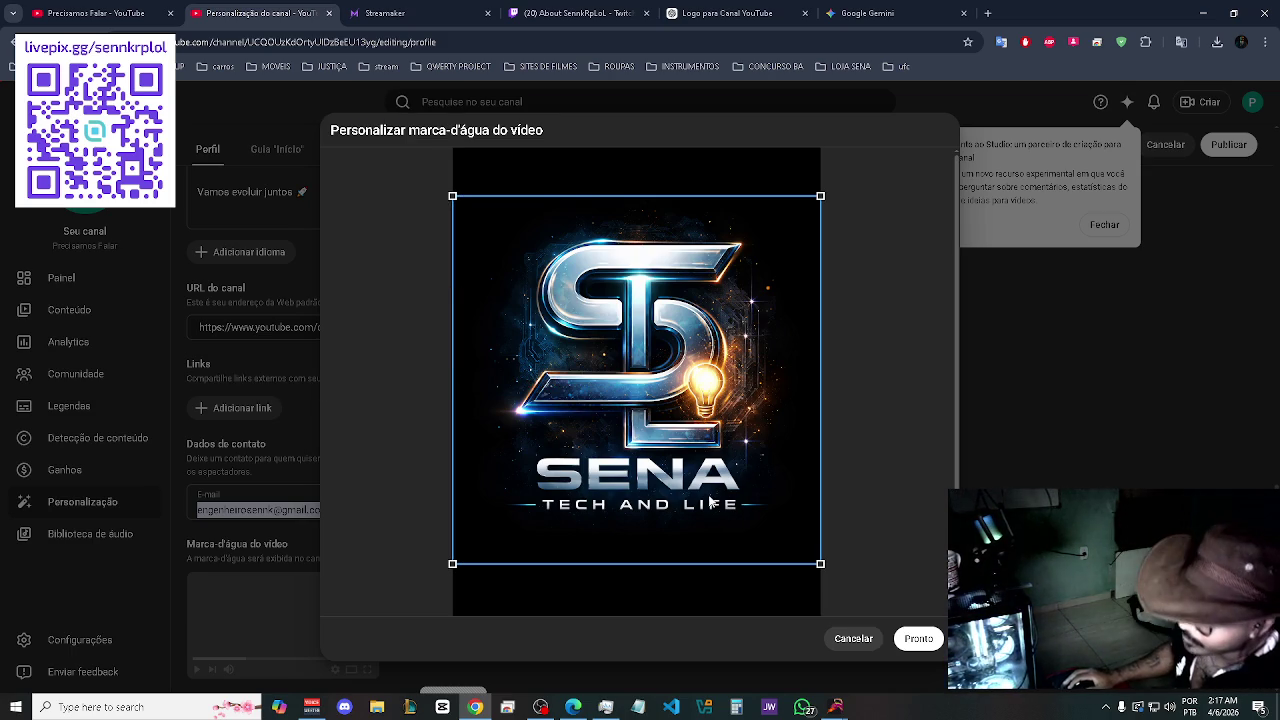
pyautogui.click(916, 639)
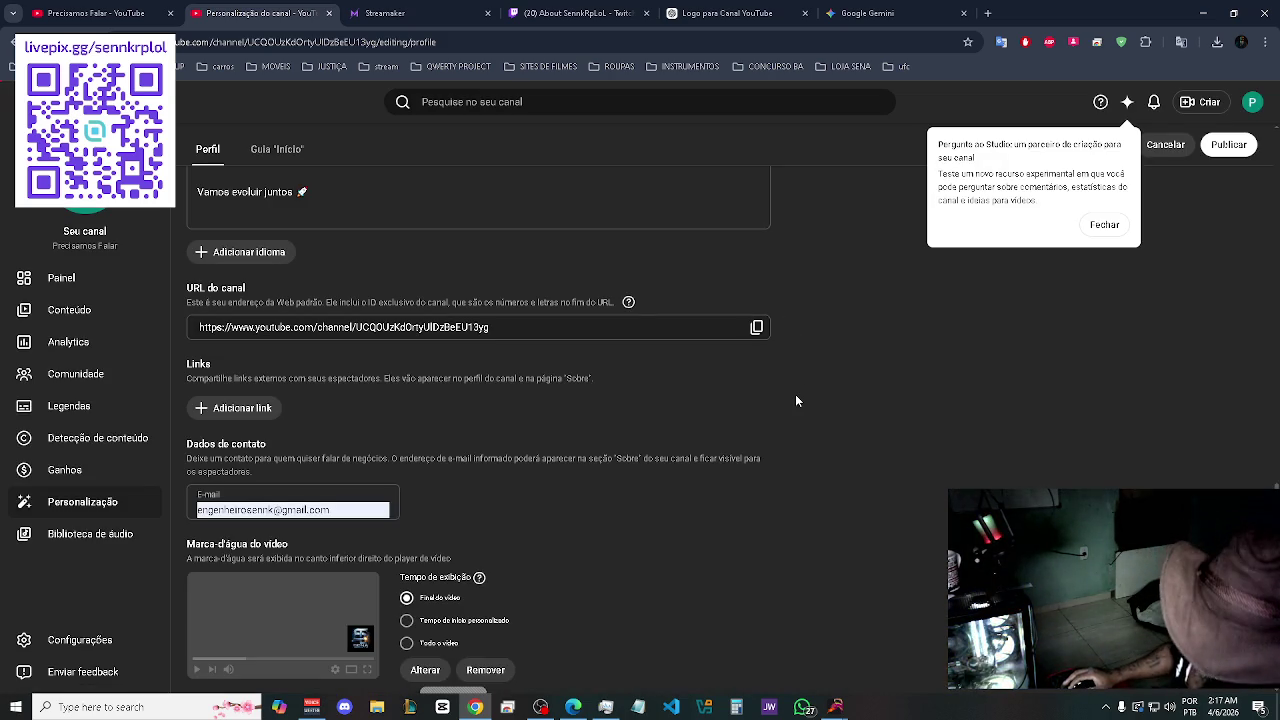
pyautogui.click(1104, 225)
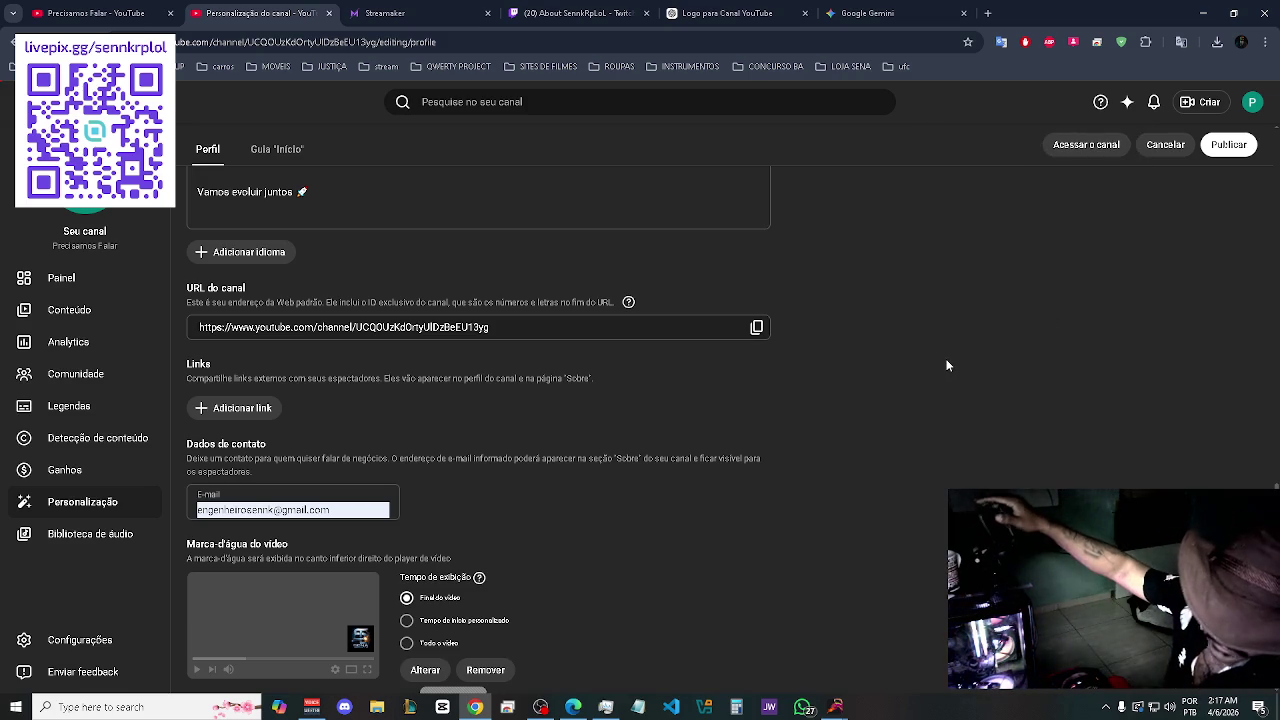
# - Show the watermark for the entire video and copy the banner size 2.048 x 1.152 pixels
pyautogui.scroll(-1, 781, 377)
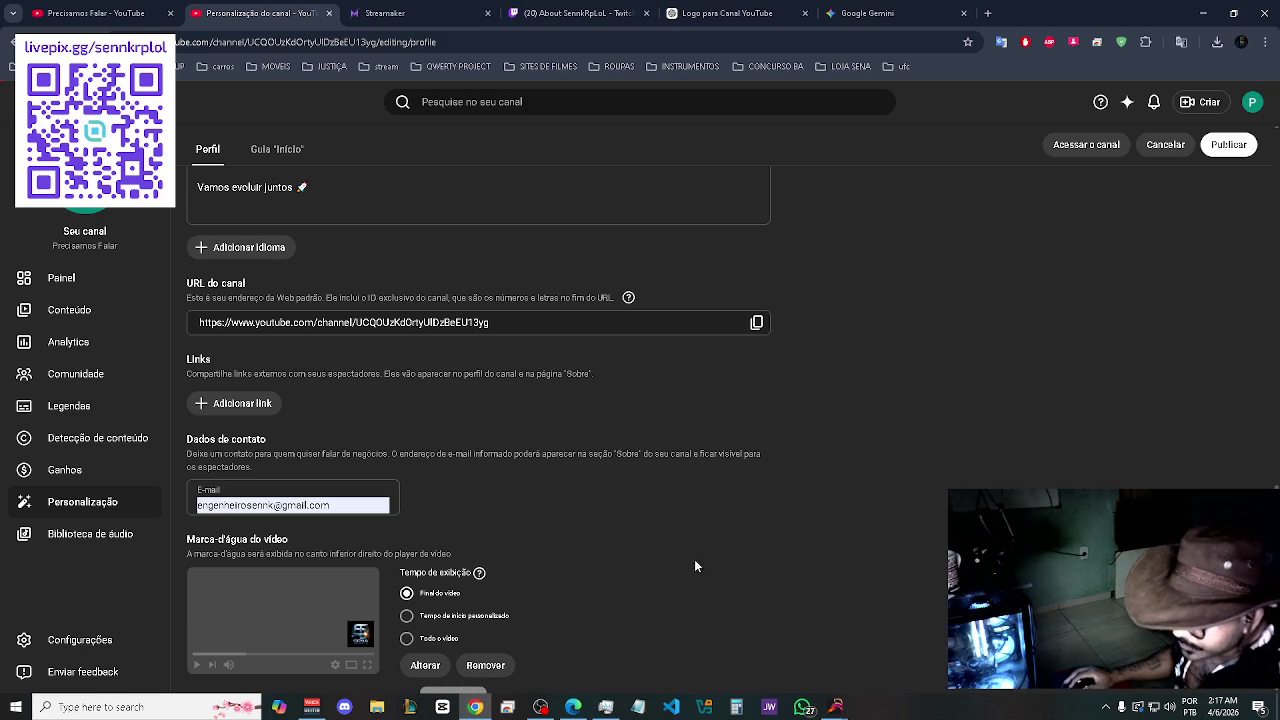
pyautogui.click(407, 638)
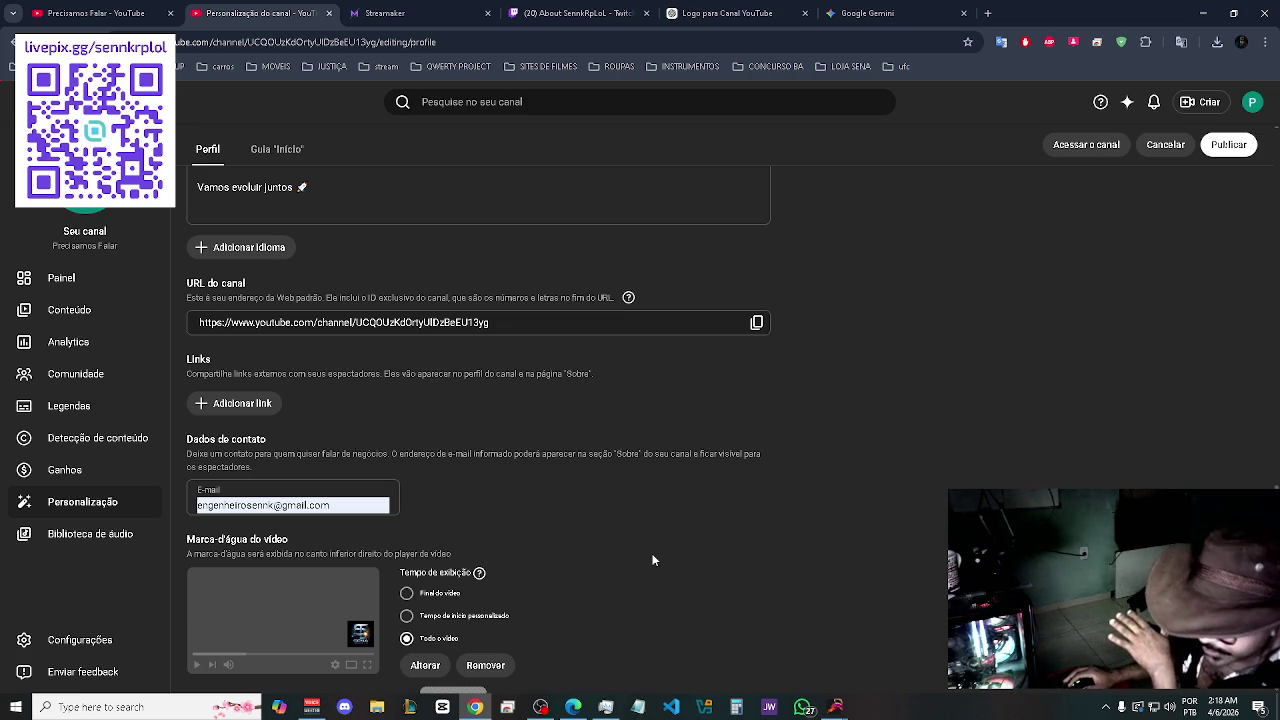
pyautogui.scroll(6, 692, 533)
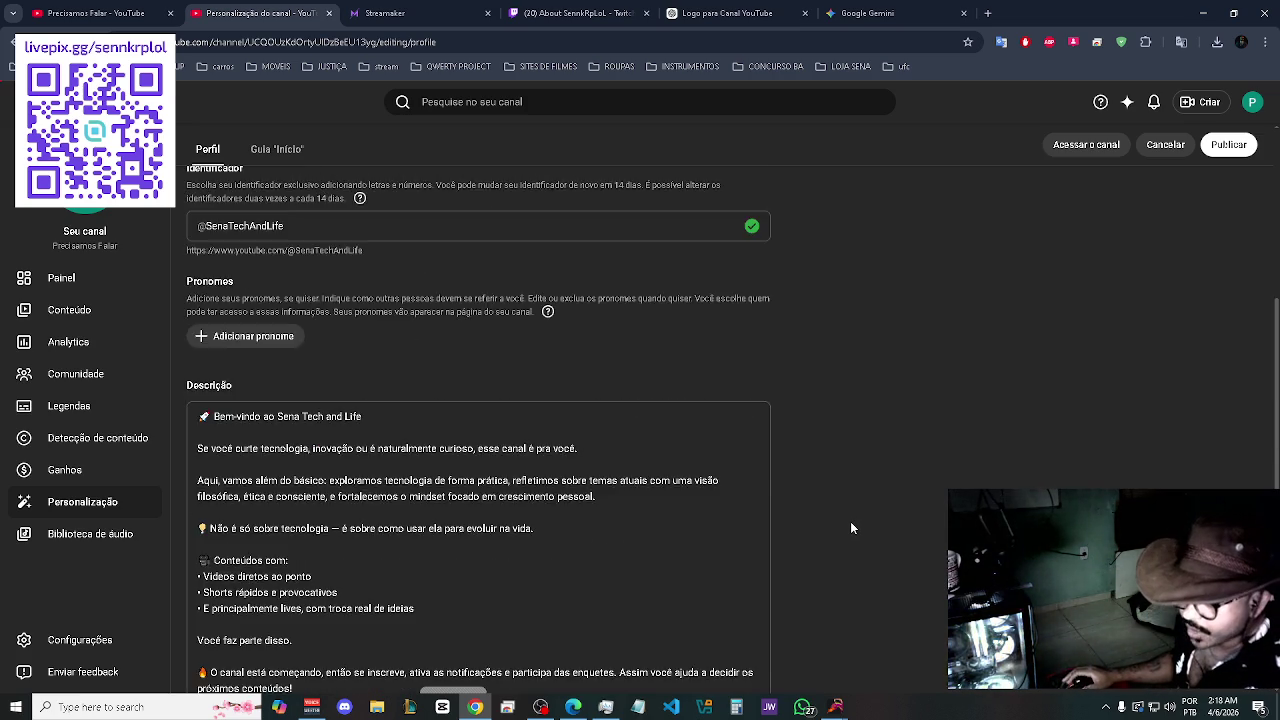
pyautogui.scroll(5, 851, 528)
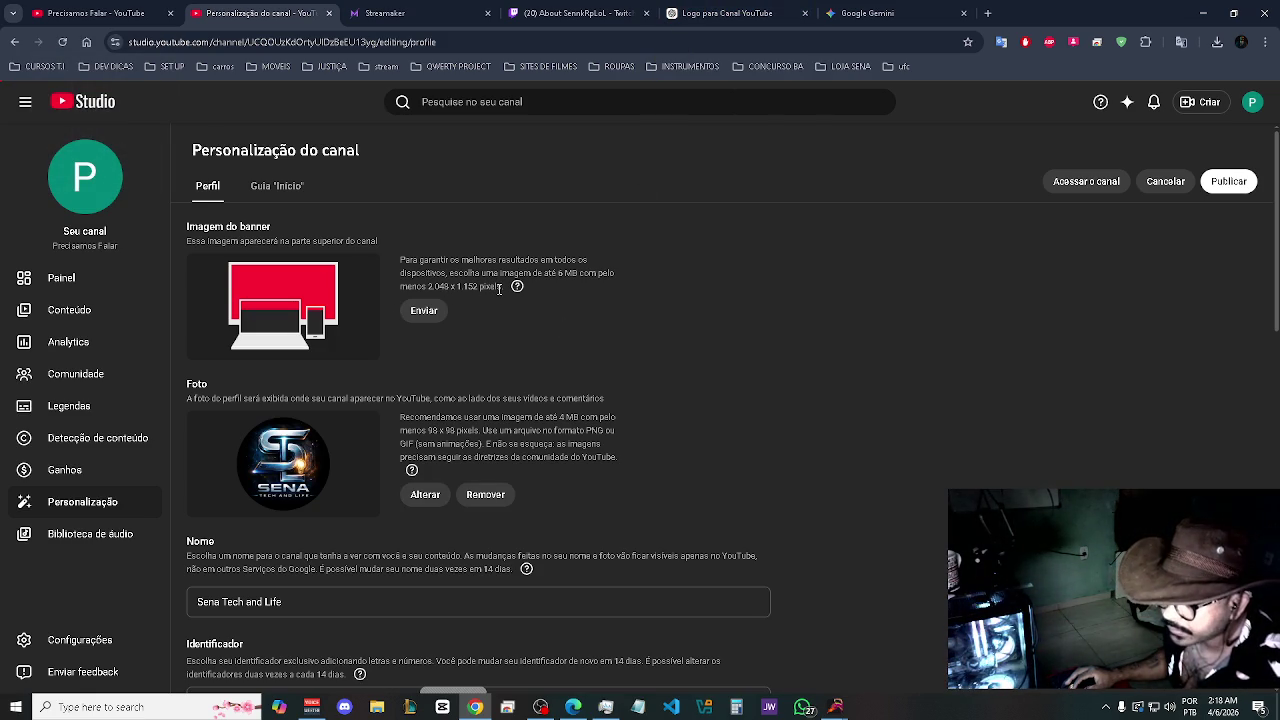
pyautogui.moveTo(501, 289); pyautogui.dragTo(422, 290)
pyautogui.hotkey('ctrl', 'c')
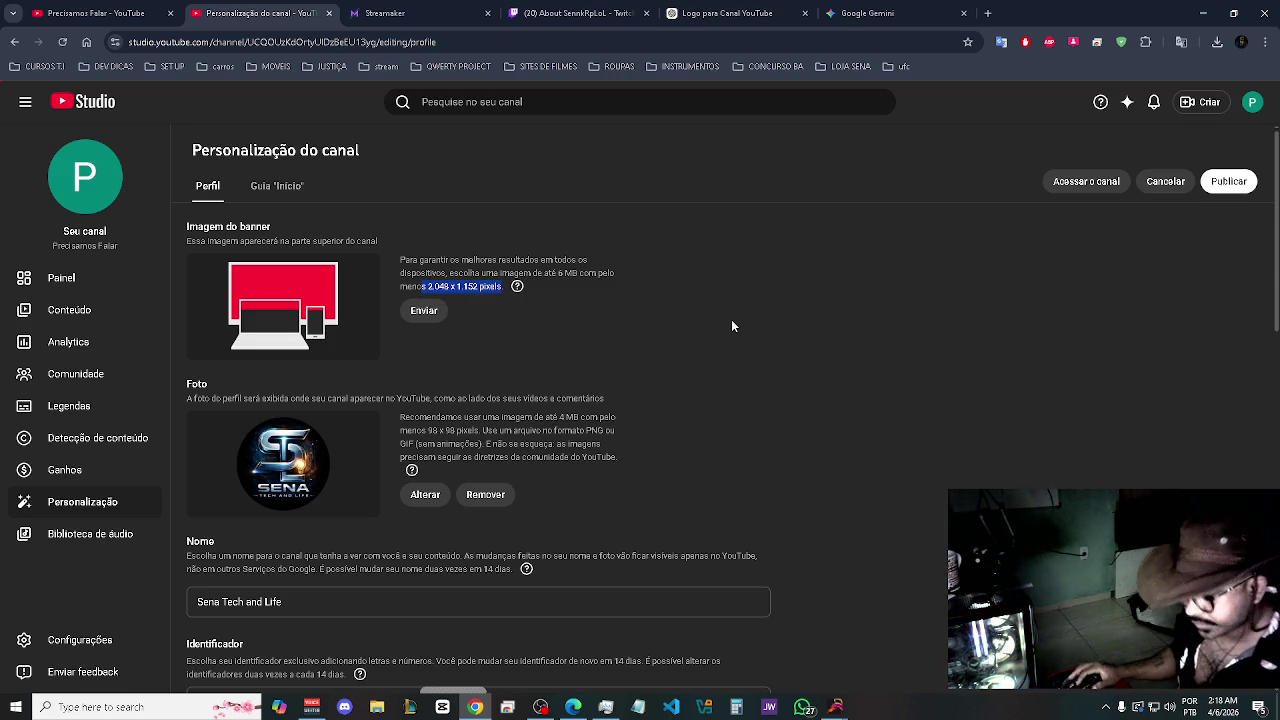
# - Switch the Logo para Canal YouTube chat to image creation mode
pyautogui.click(709, 10)
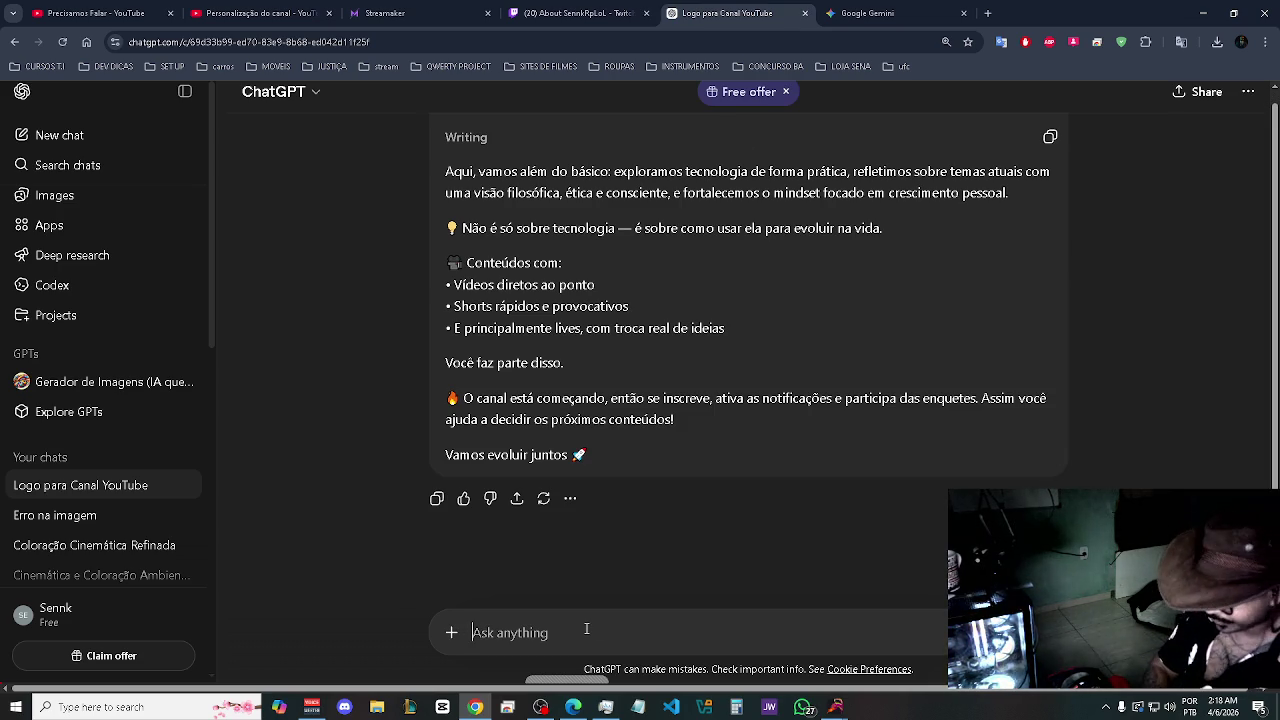
pyautogui.click(450, 634)
pyautogui.press('Return')
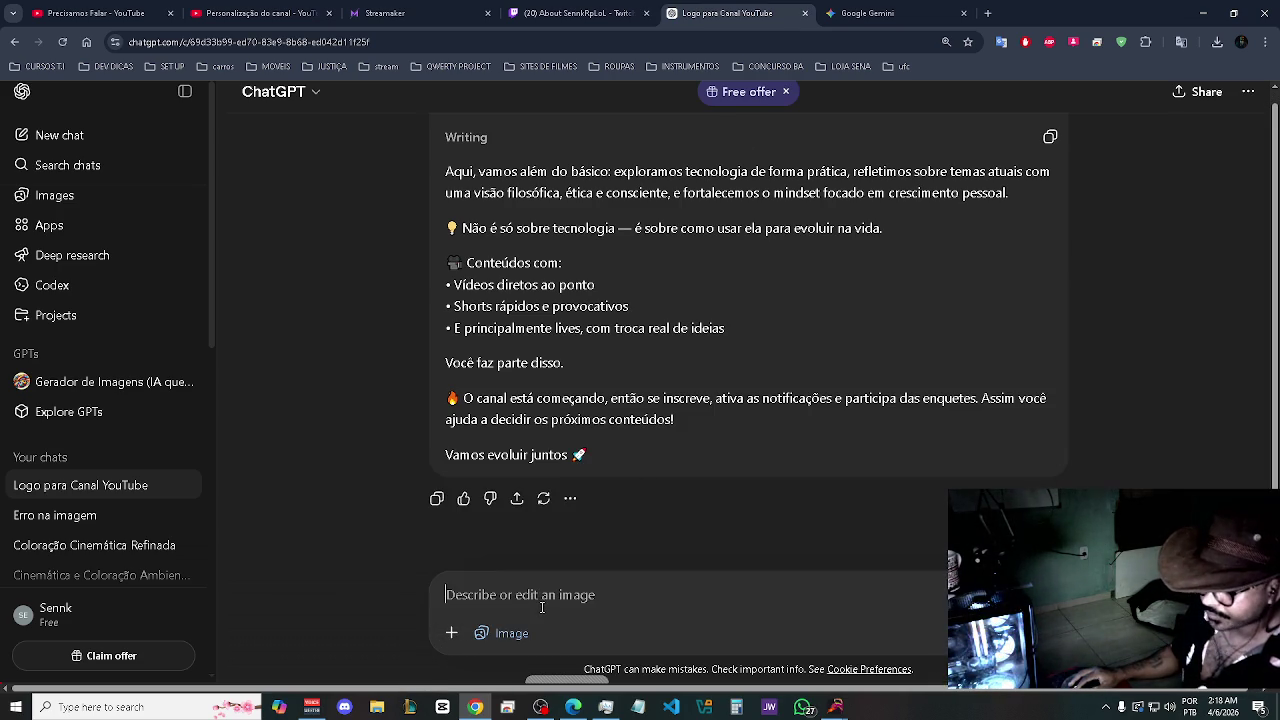
# - Draft the prompt 'agora crie uma capa com 2.048 x 1.152 pixels e que nao passe de 6MB'
pyautogui.write('ag')
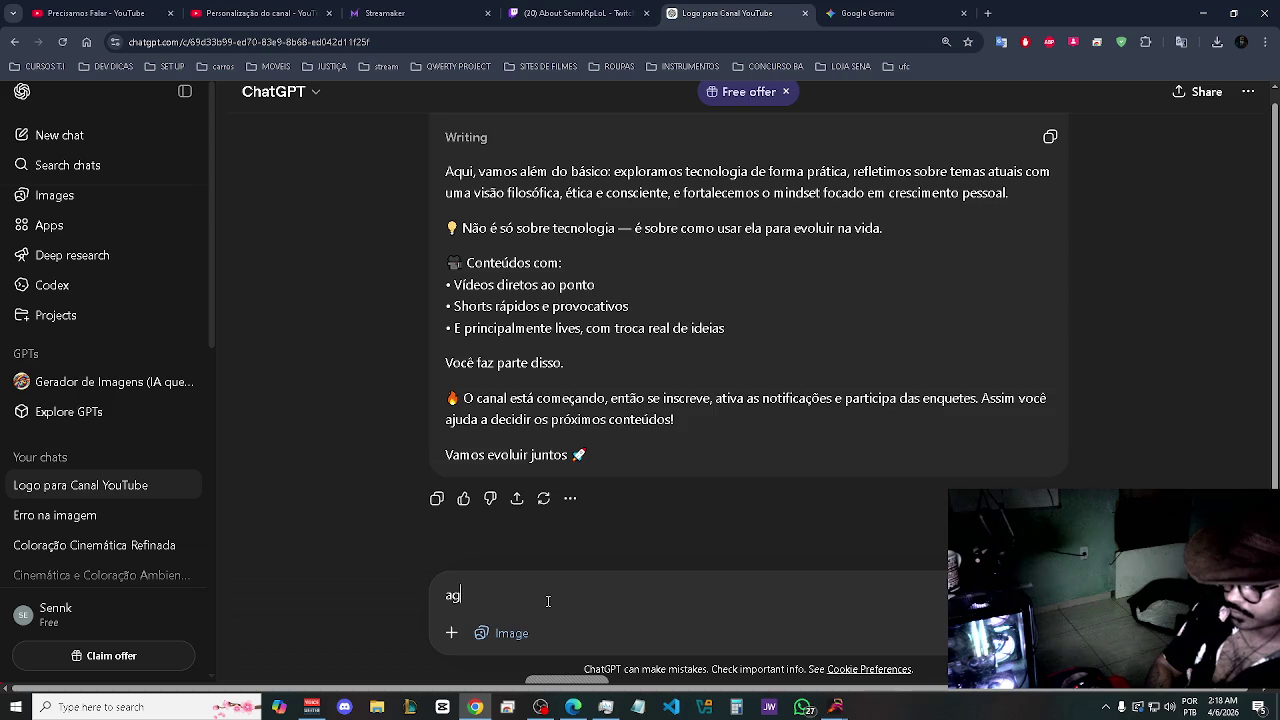
pyautogui.write('ora drie ')
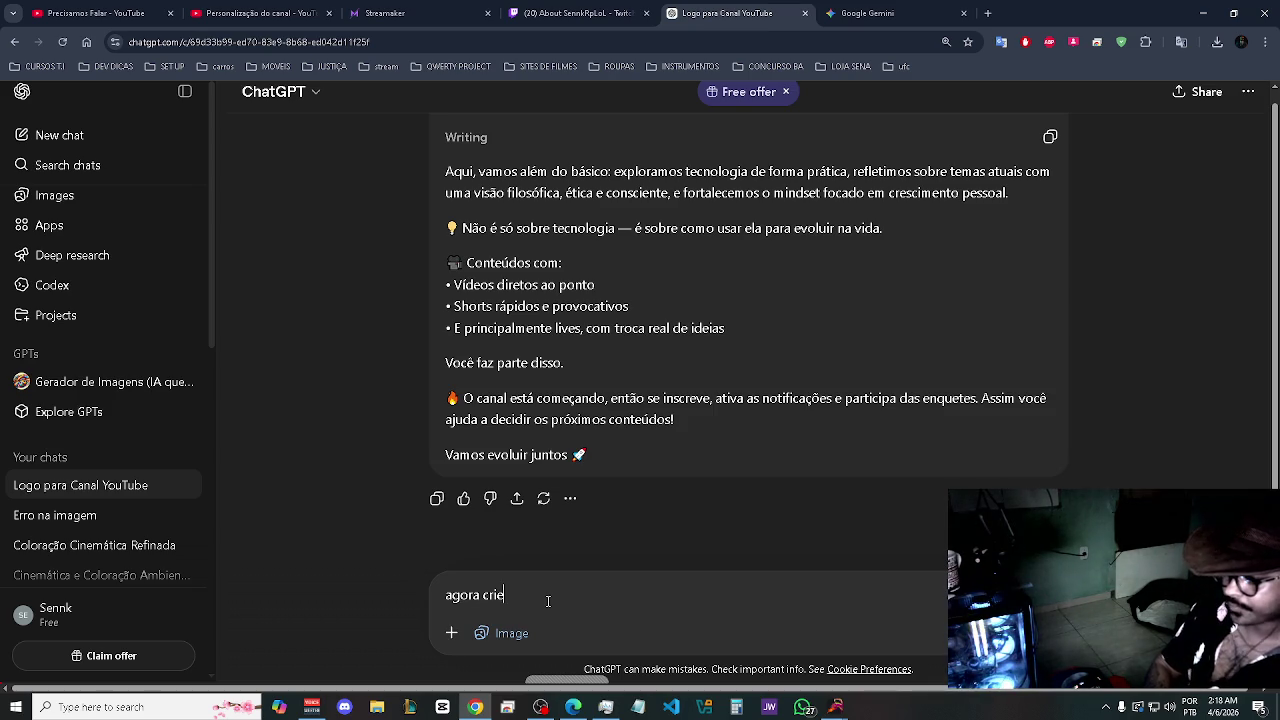
pyautogui.write('uma d')
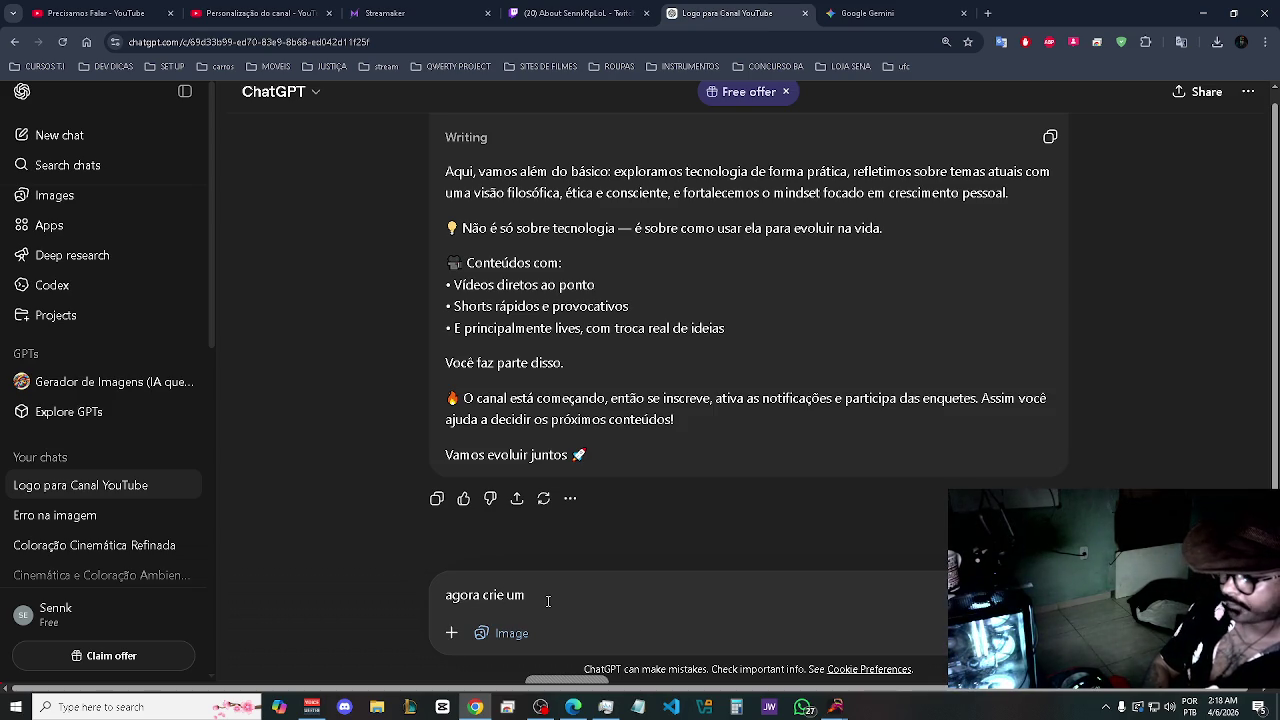
pyautogui.press('BackSpace')
pyautogui.write('capa ')
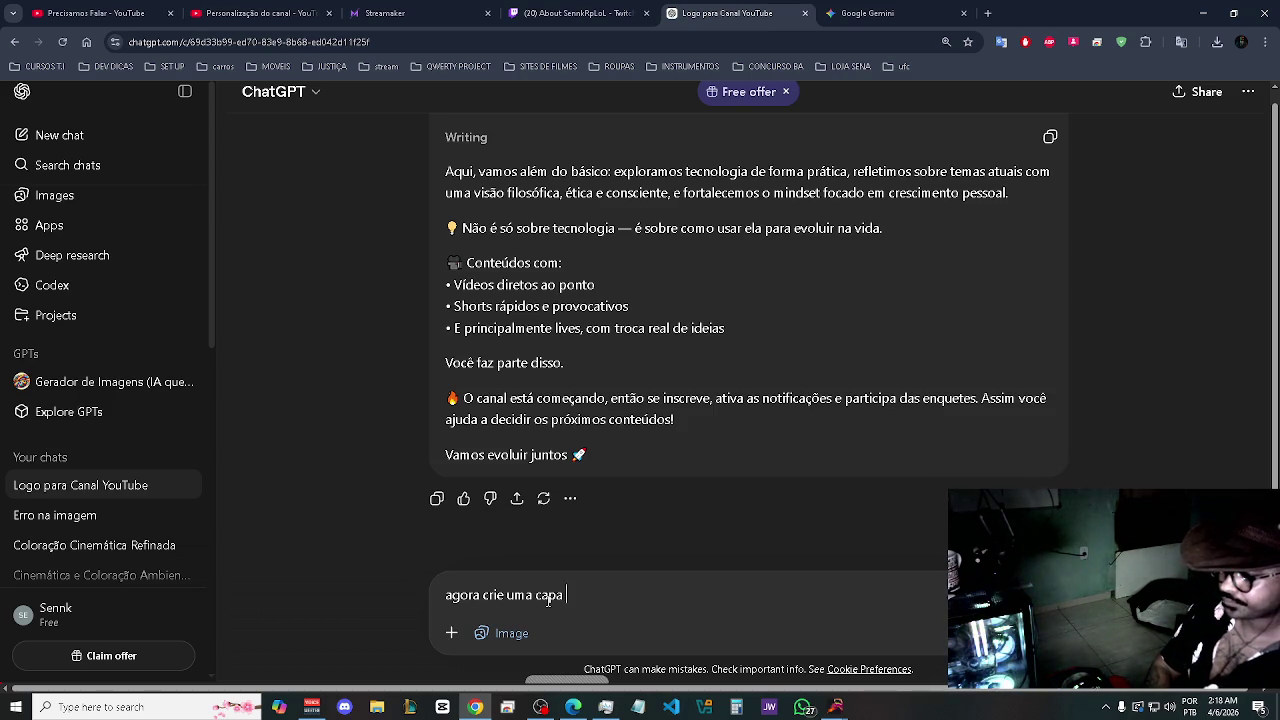
pyautogui.write('com ')
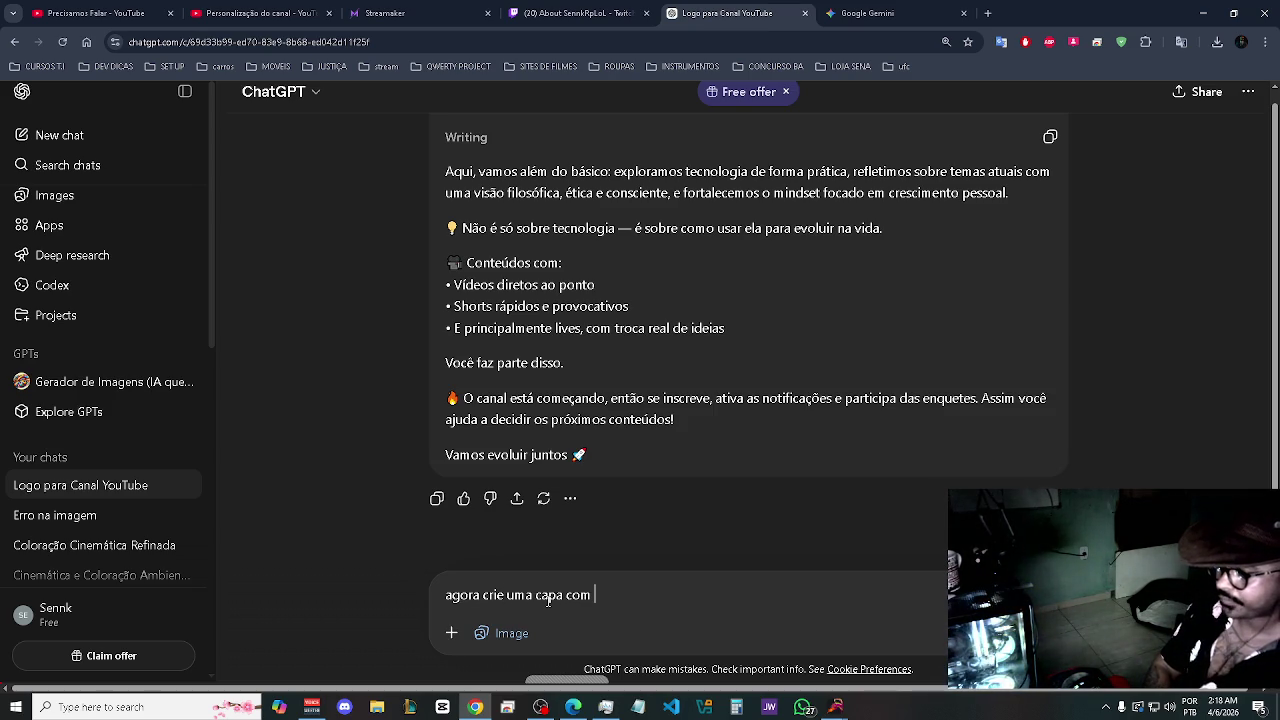
pyautogui.write('s')
pyautogui.hotkey('ctrl', 'v')
pyautogui.hotkey('ctrl', 'Left')
pyautogui.hotkey('ctrl', 'Left')
pyautogui.hotkey('ctrl', 'Left')
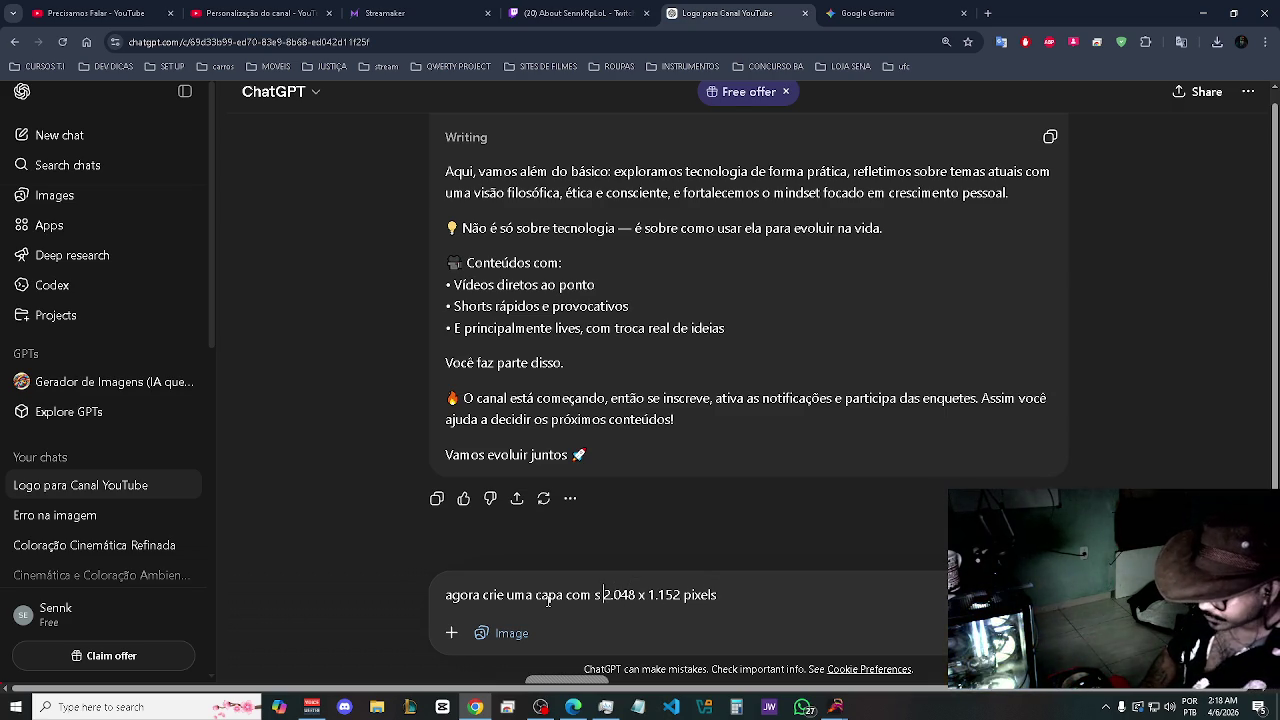
pyautogui.press('BackSpace')
pyautogui.press('BackSpace')
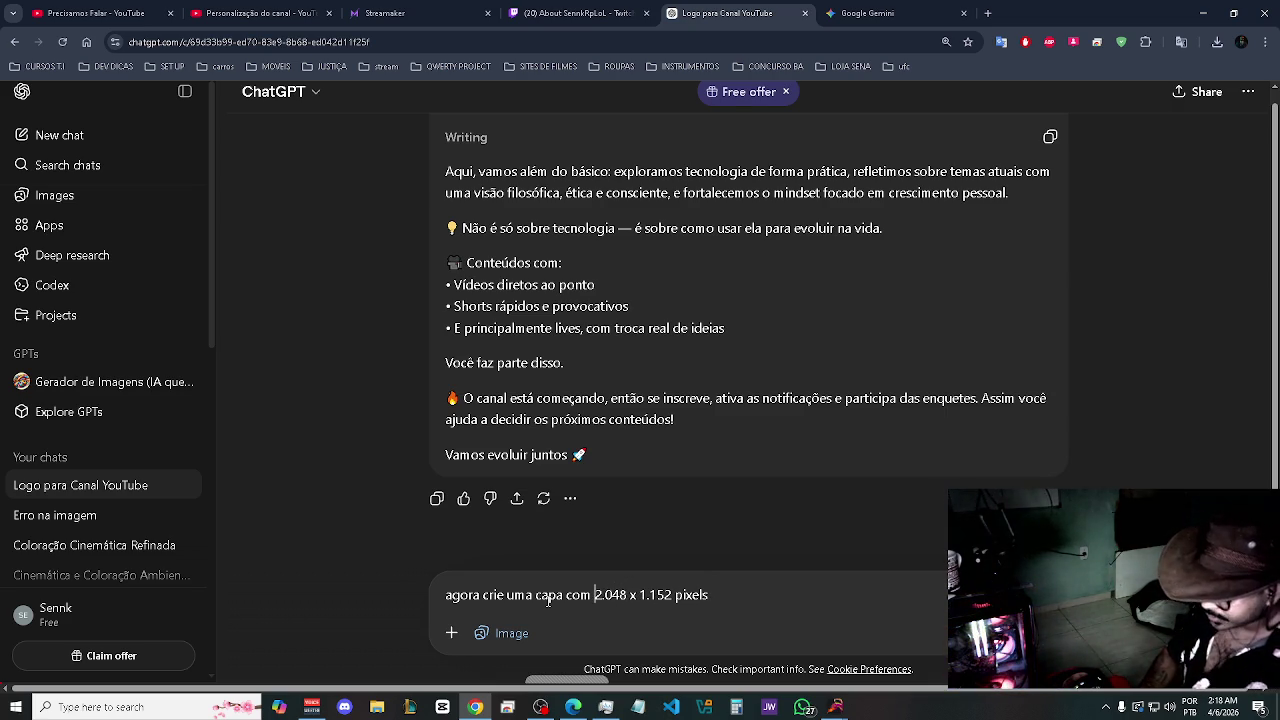
pyautogui.press('Right')
pyautogui.press('End')
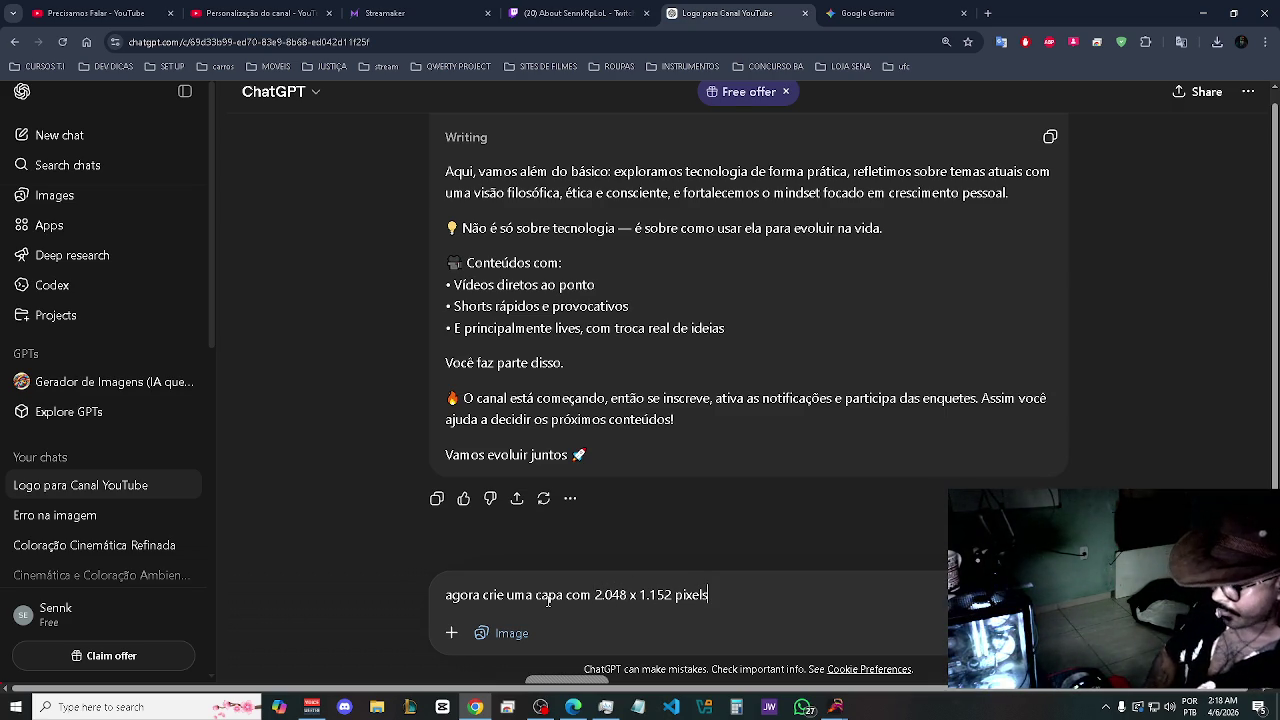
pyautogui.write('e que nao passe')
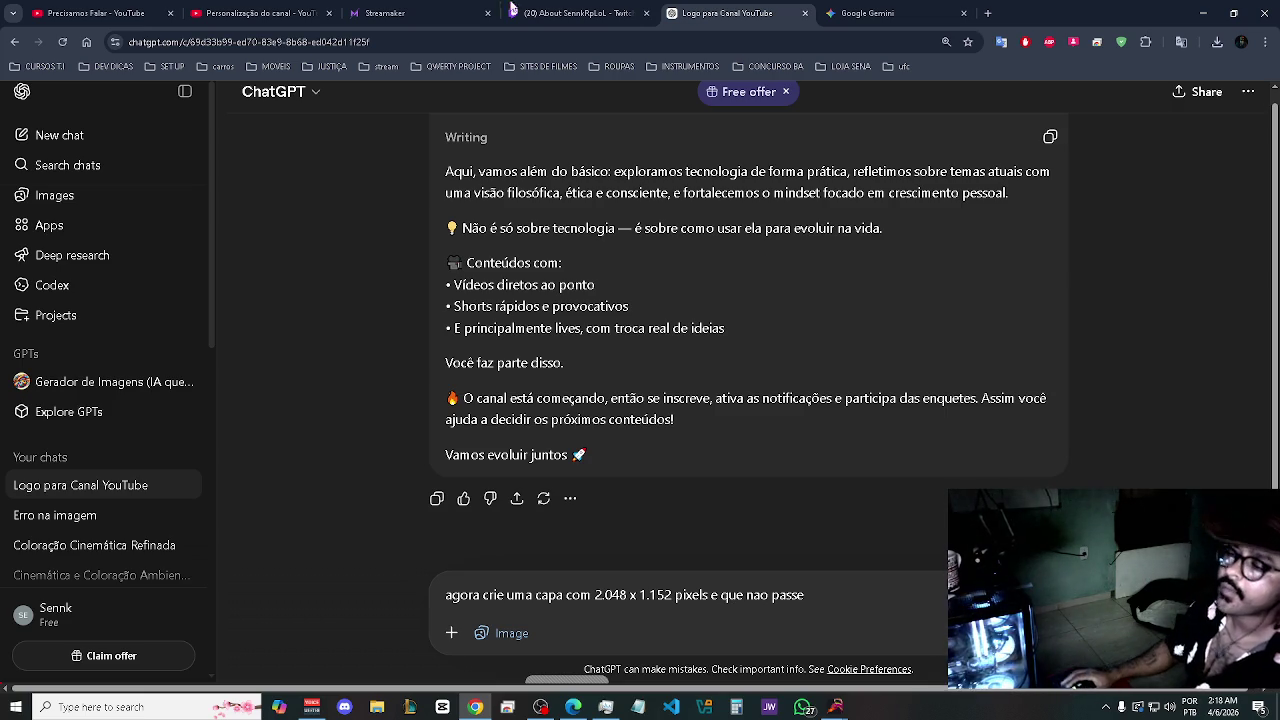
pyautogui.click(240, 13)
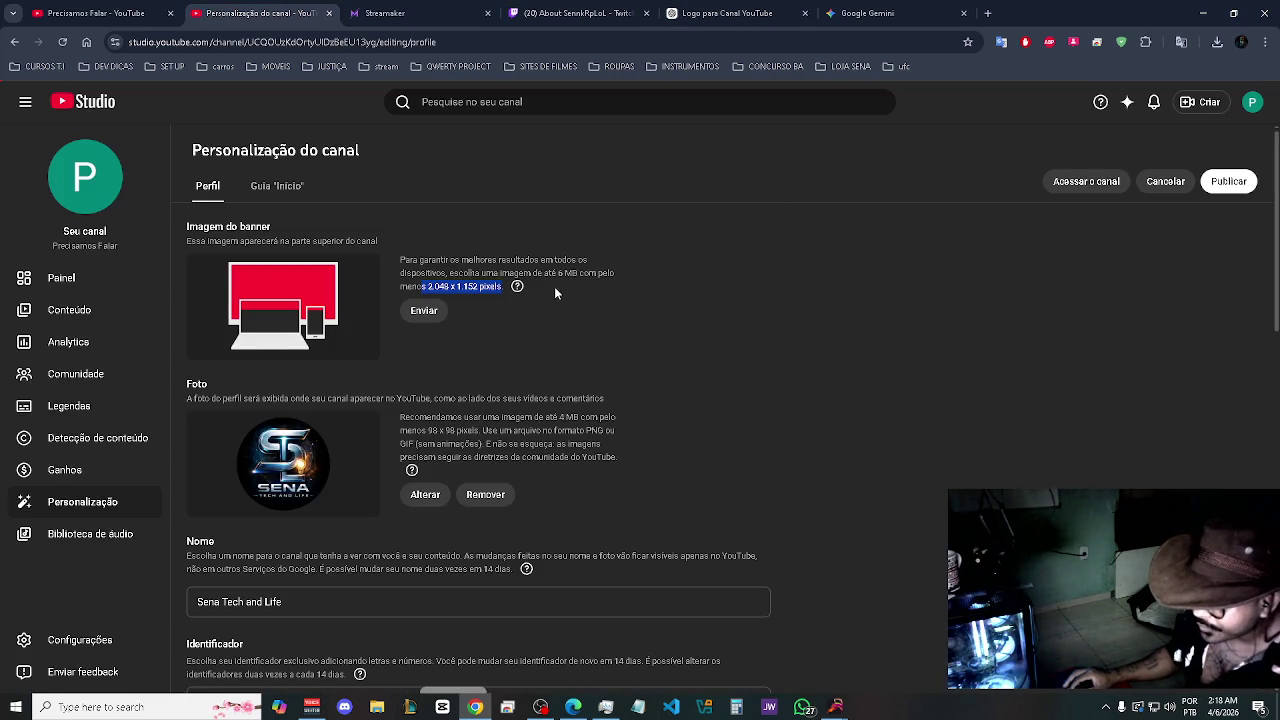
pyautogui.click(766, 8)
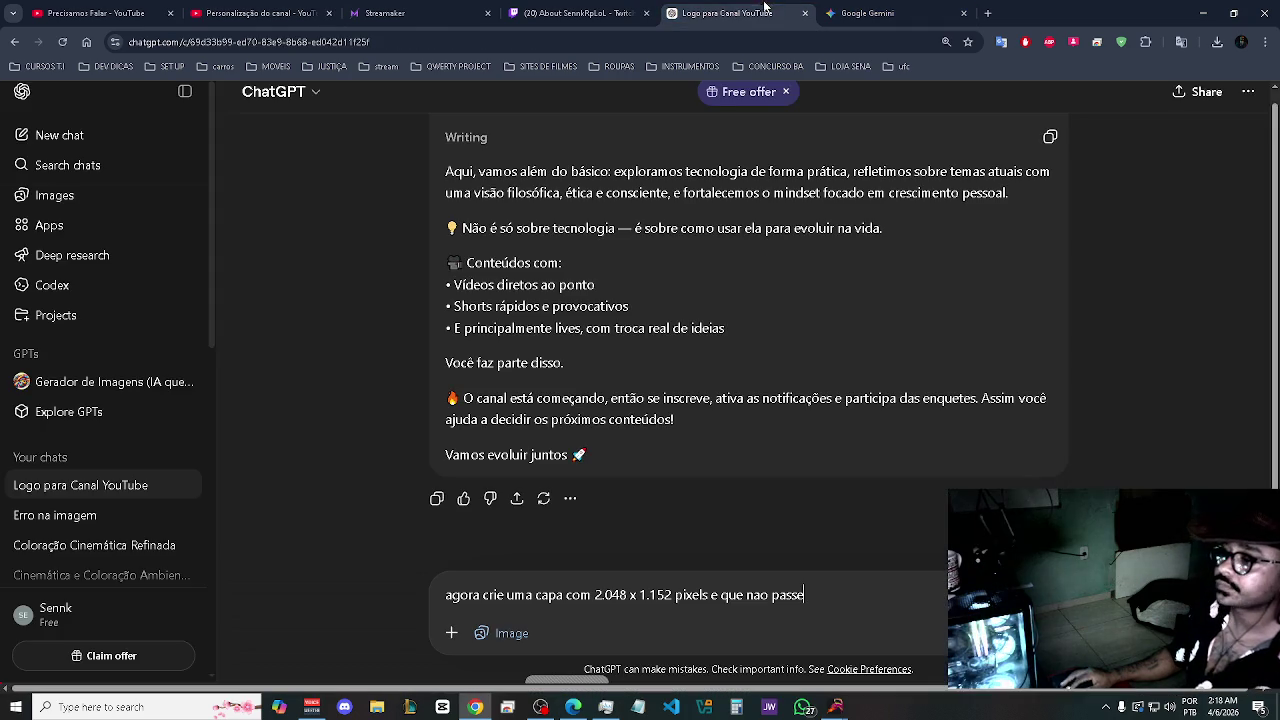
pyautogui.write('de 6MB')
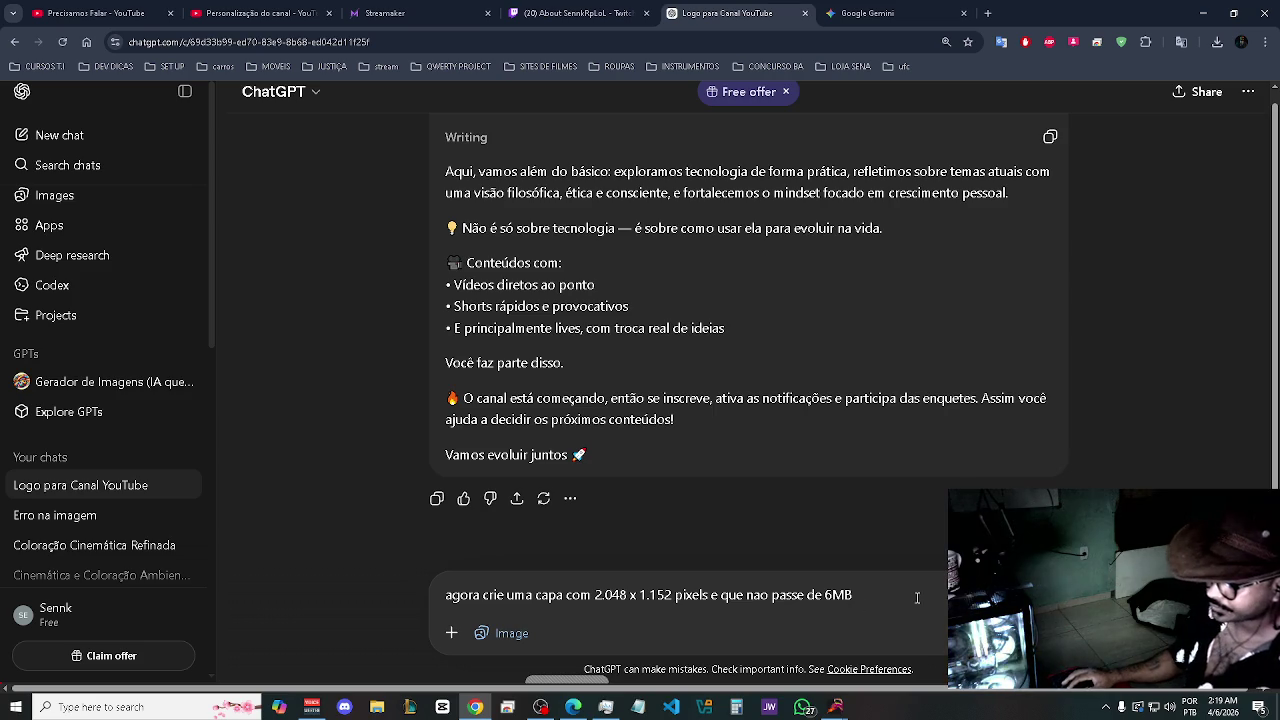
# - Expand the banner prompt to blend tech, philosophy and personal development with the channel identity, then send it
pyautogui.click(563, 594)
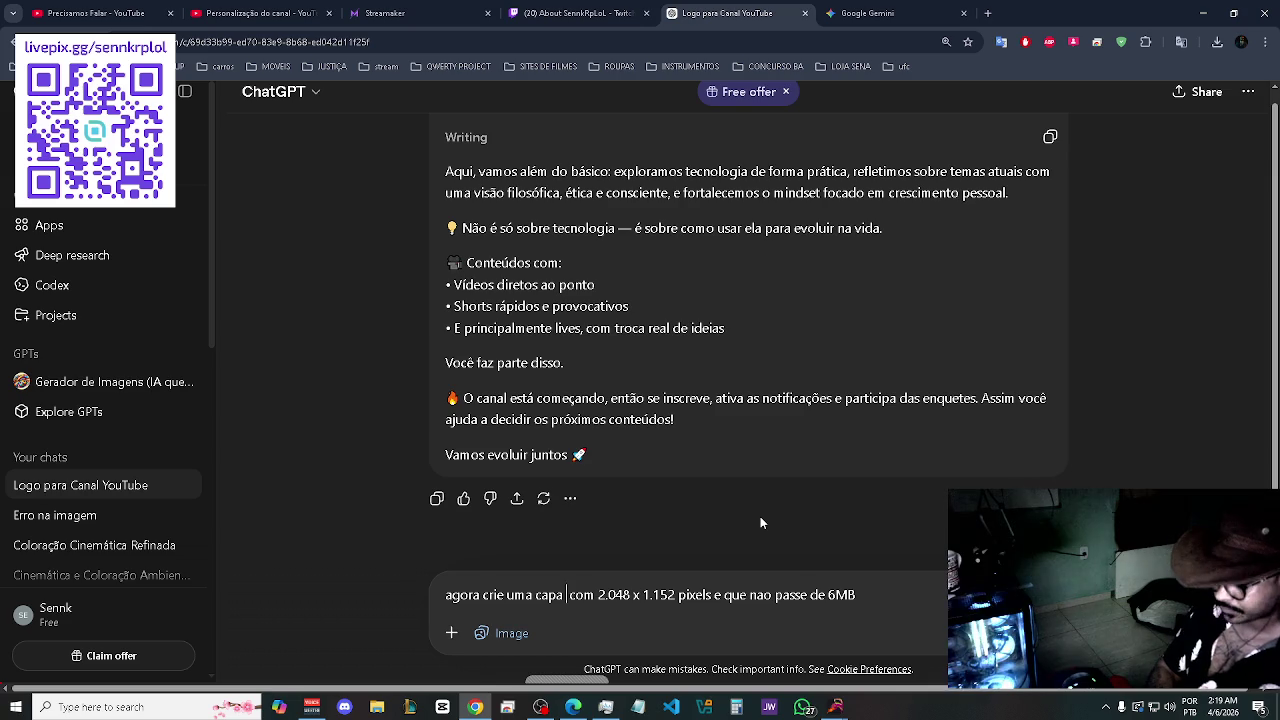
pyautogui.write('para o canal')
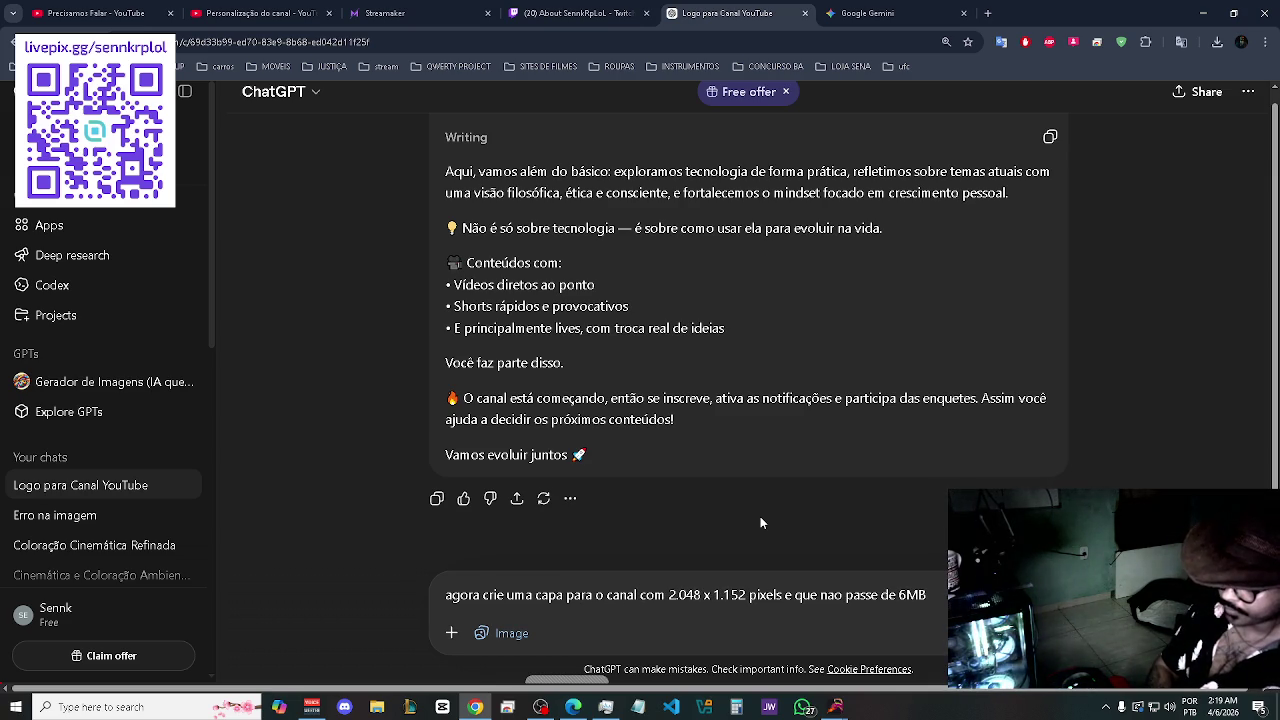
pyautogui.write(' reforan')
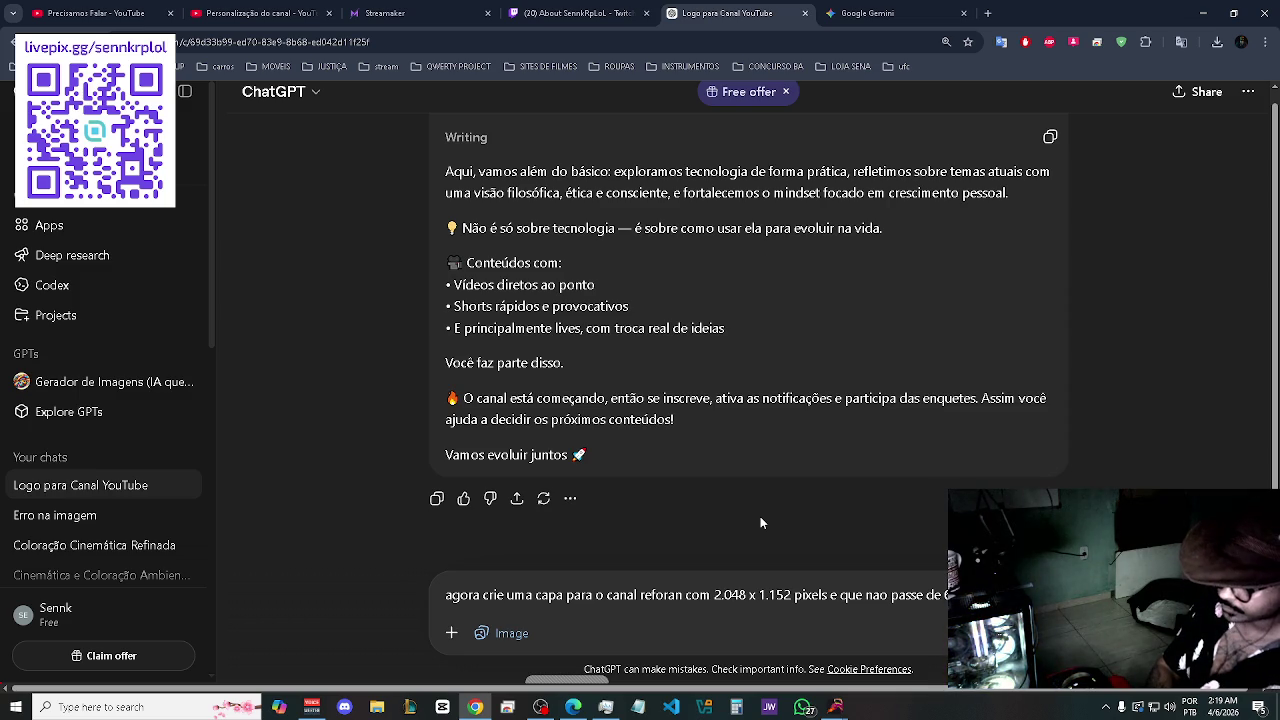
pyautogui.press('BackSpace')
pyautogui.press('BackSpace')
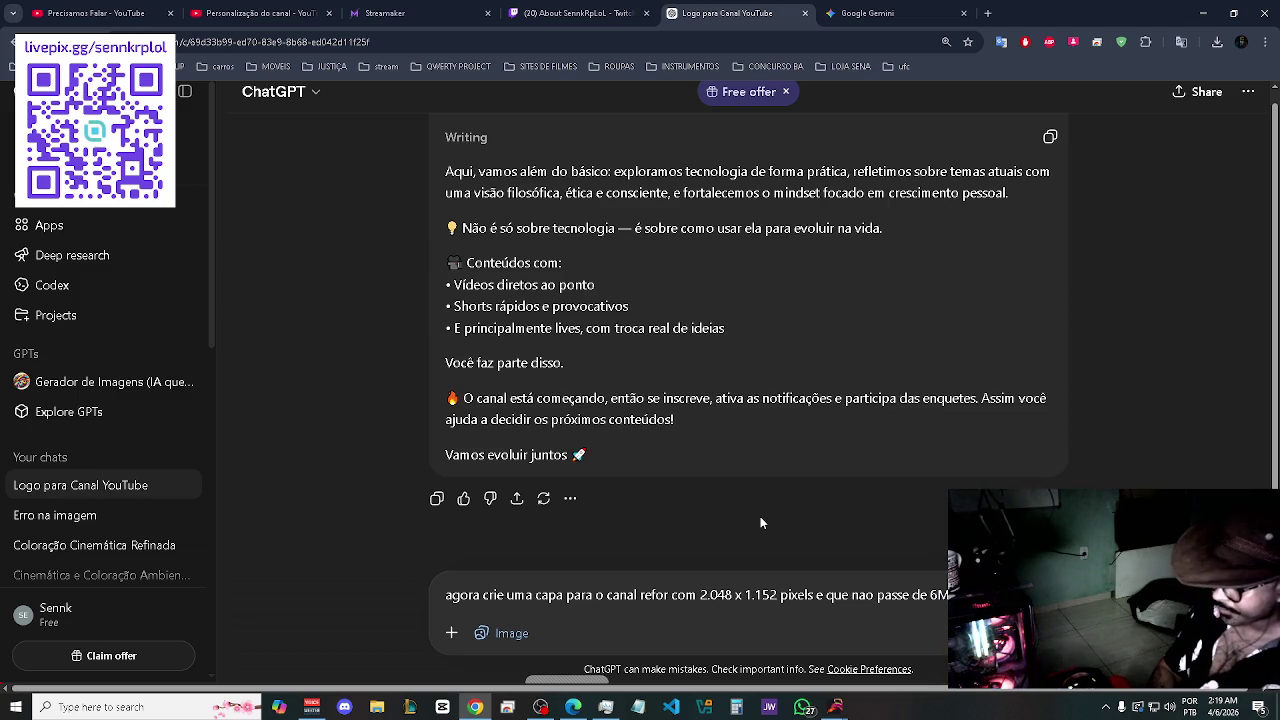
pyautogui.write('çand')
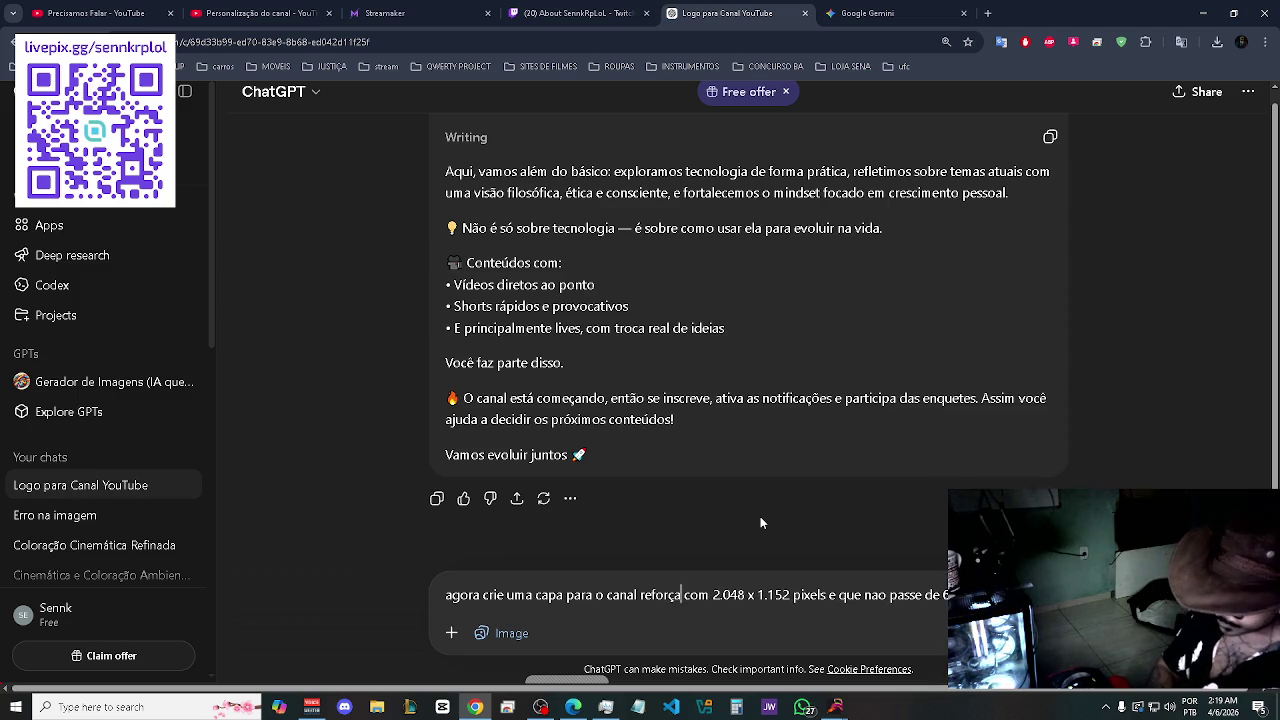
pyautogui.write('o ')
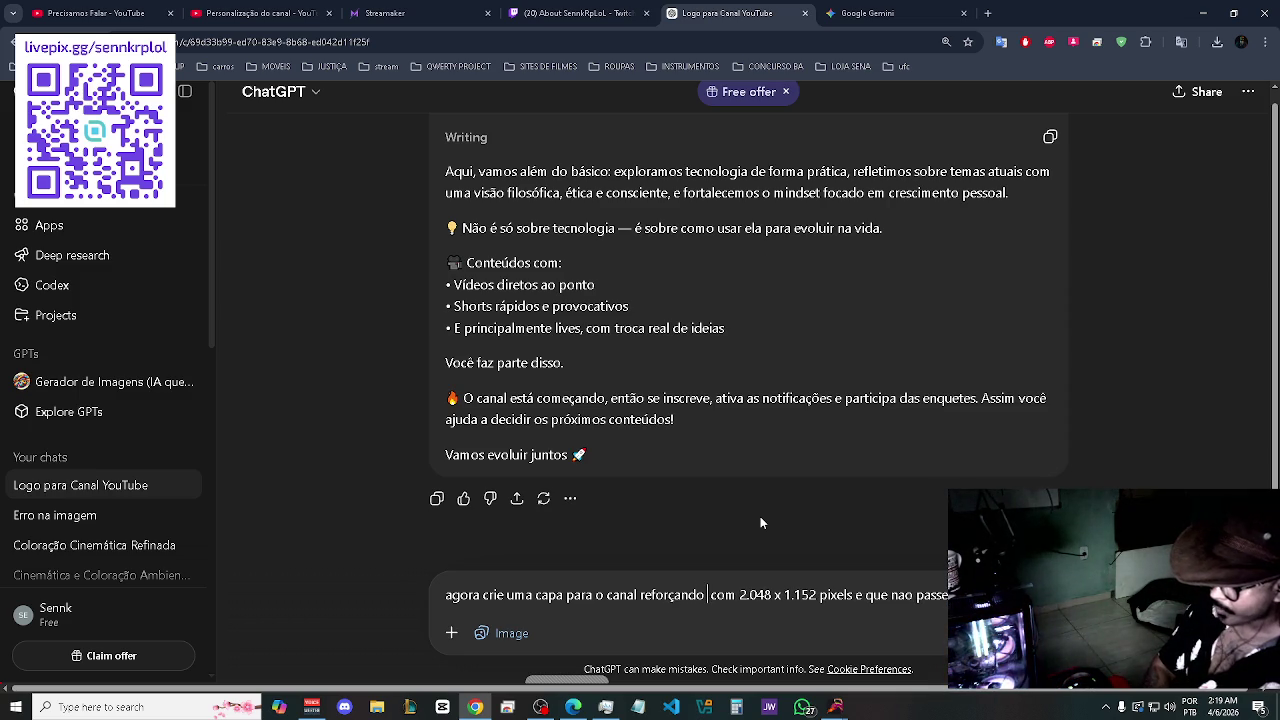
pyautogui.write('o mix')
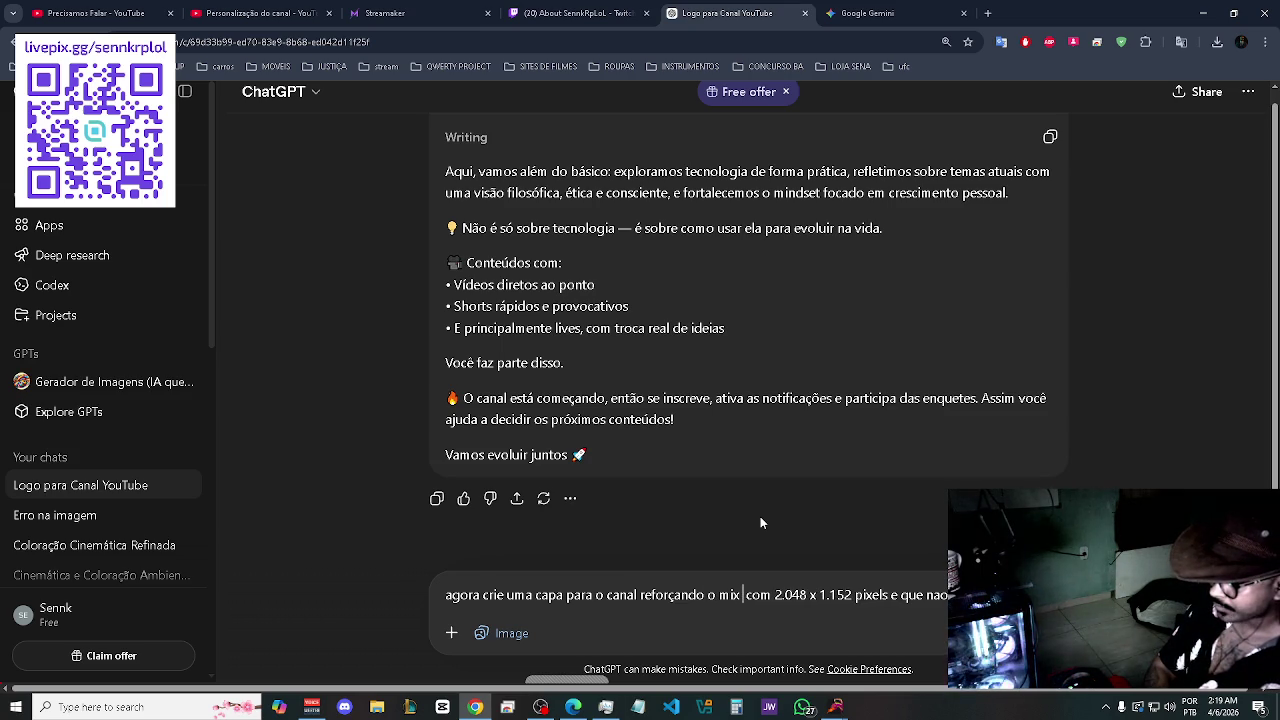
pyautogui.write(' de tech')
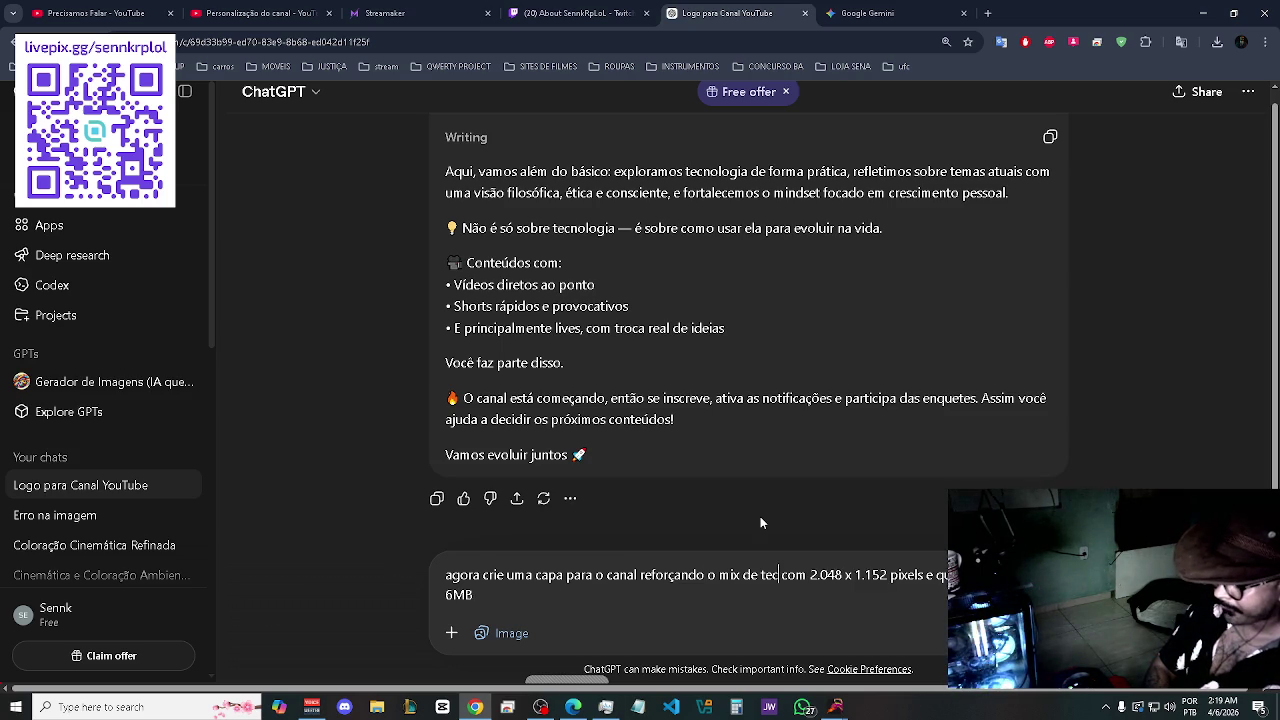
pyautogui.write(' e filoso')
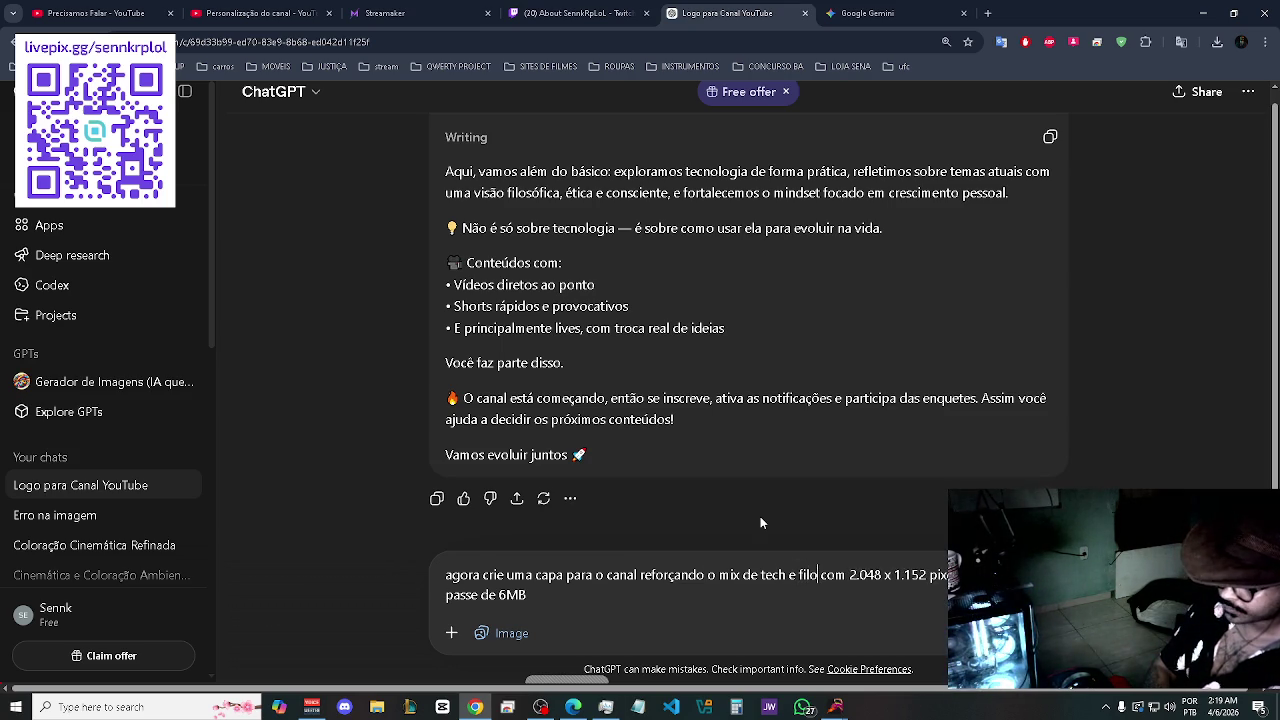
pyautogui.write('fia')
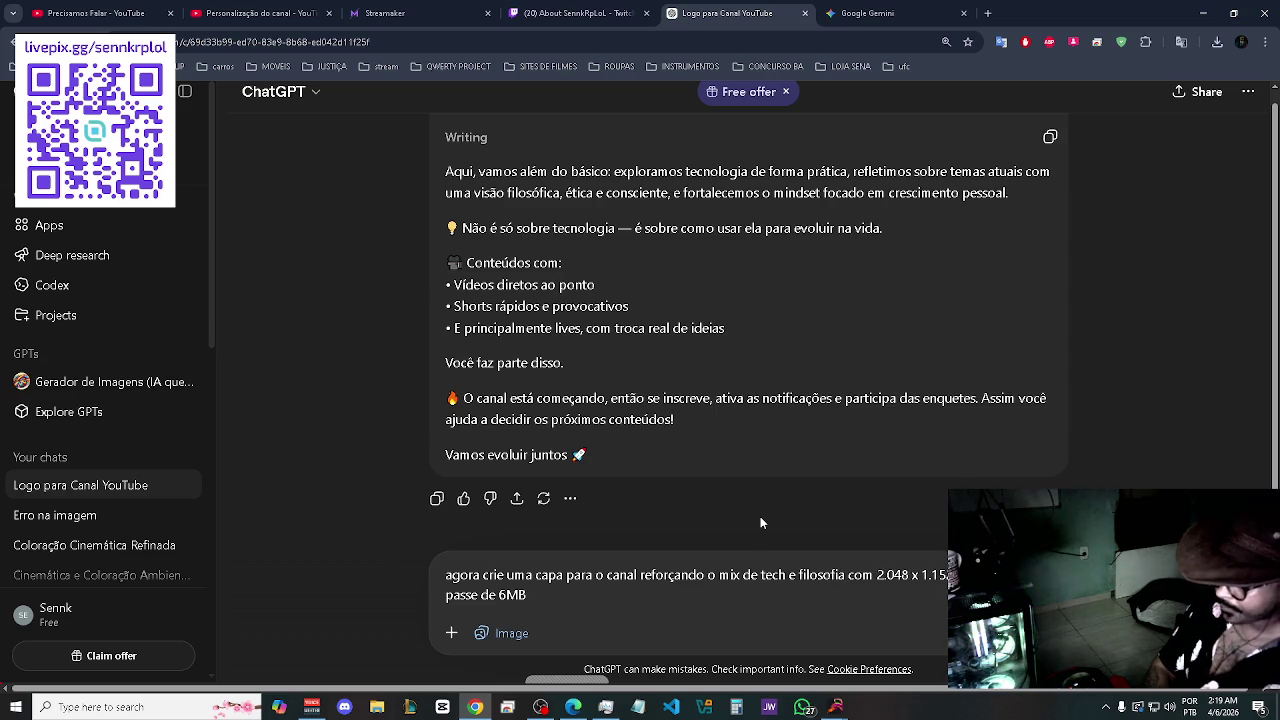
pyautogui.write(',dese')
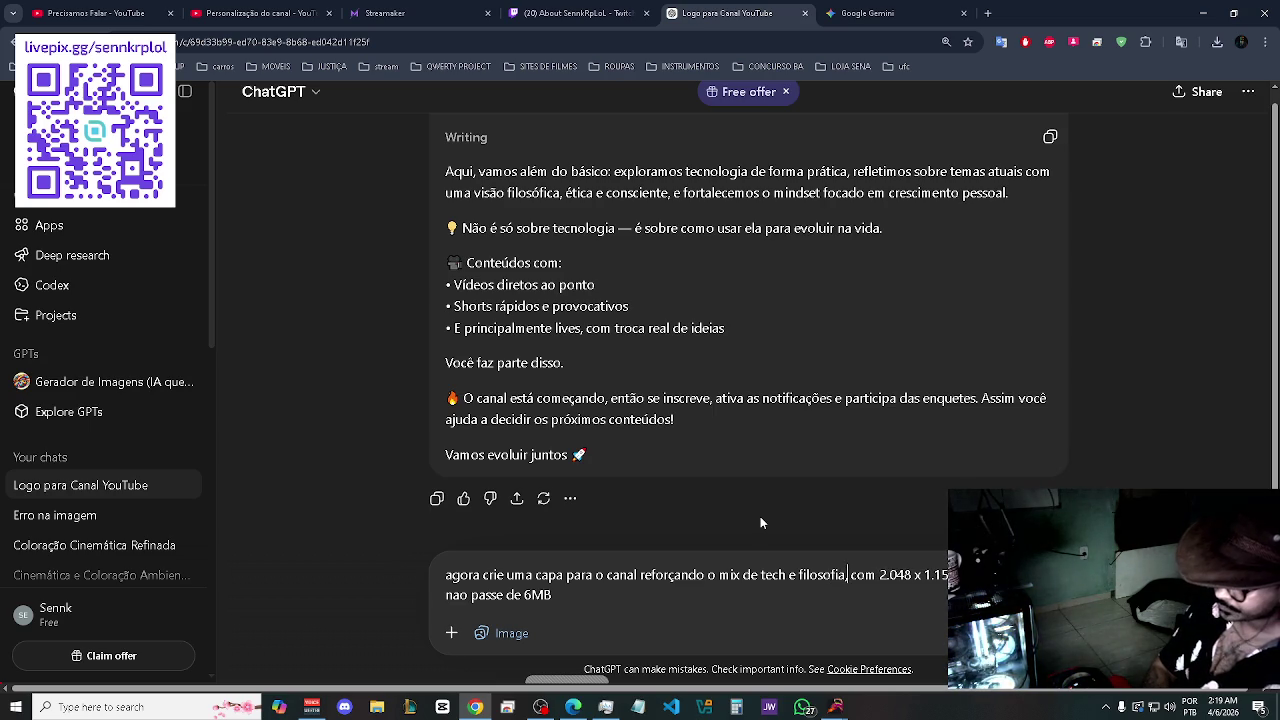
pyautogui.write('nvool')
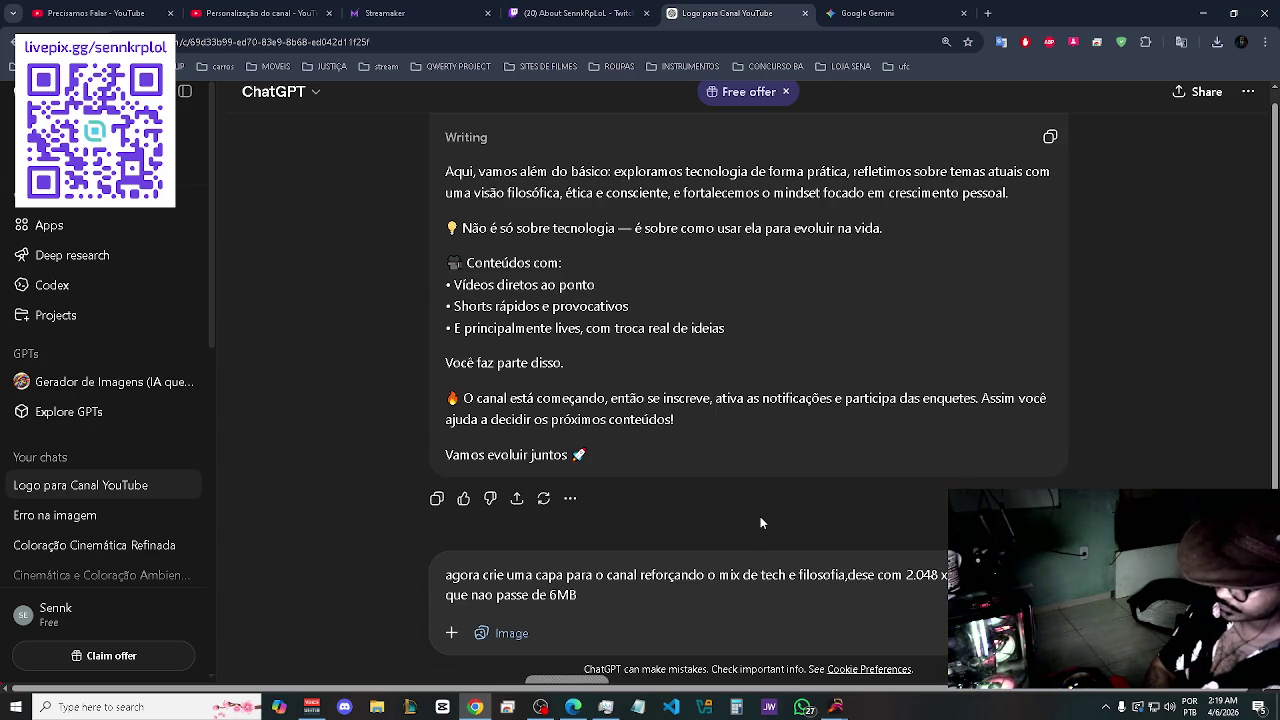
pyautogui.press('BackSpace')
pyautogui.press('BackSpace')
pyautogui.write('lvim')
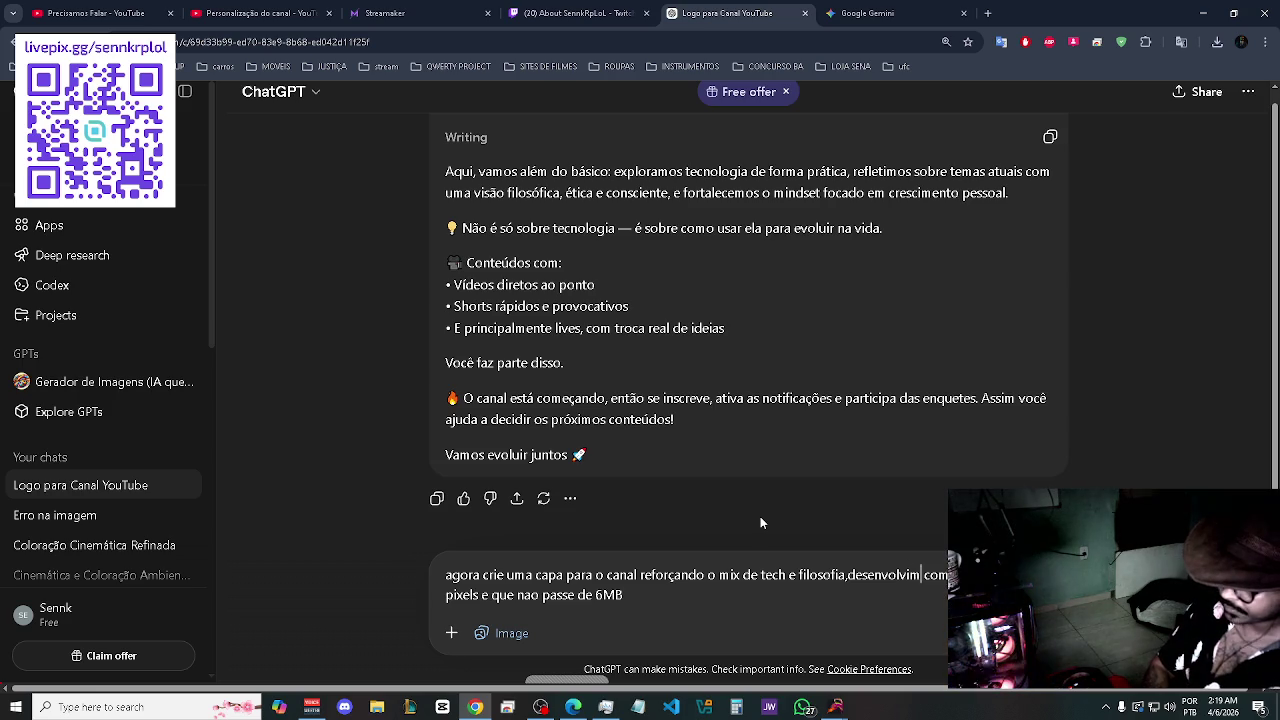
pyautogui.write('ento')
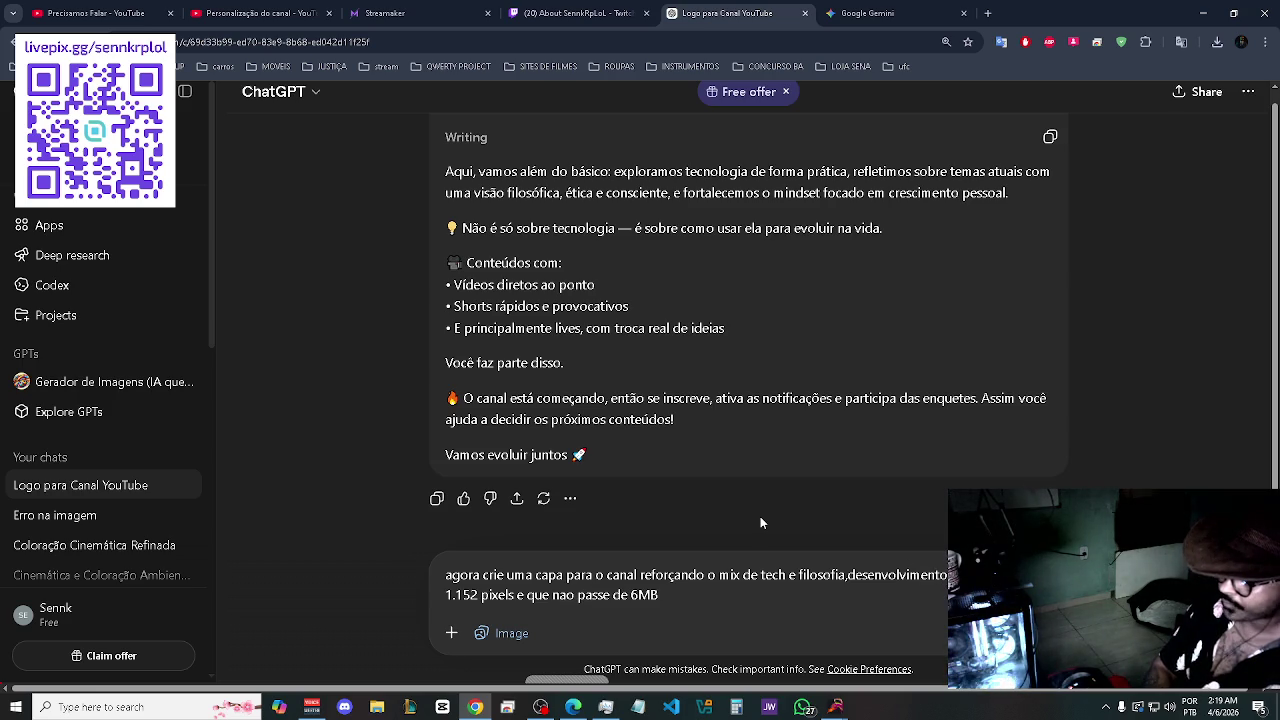
pyautogui.write(' pes')
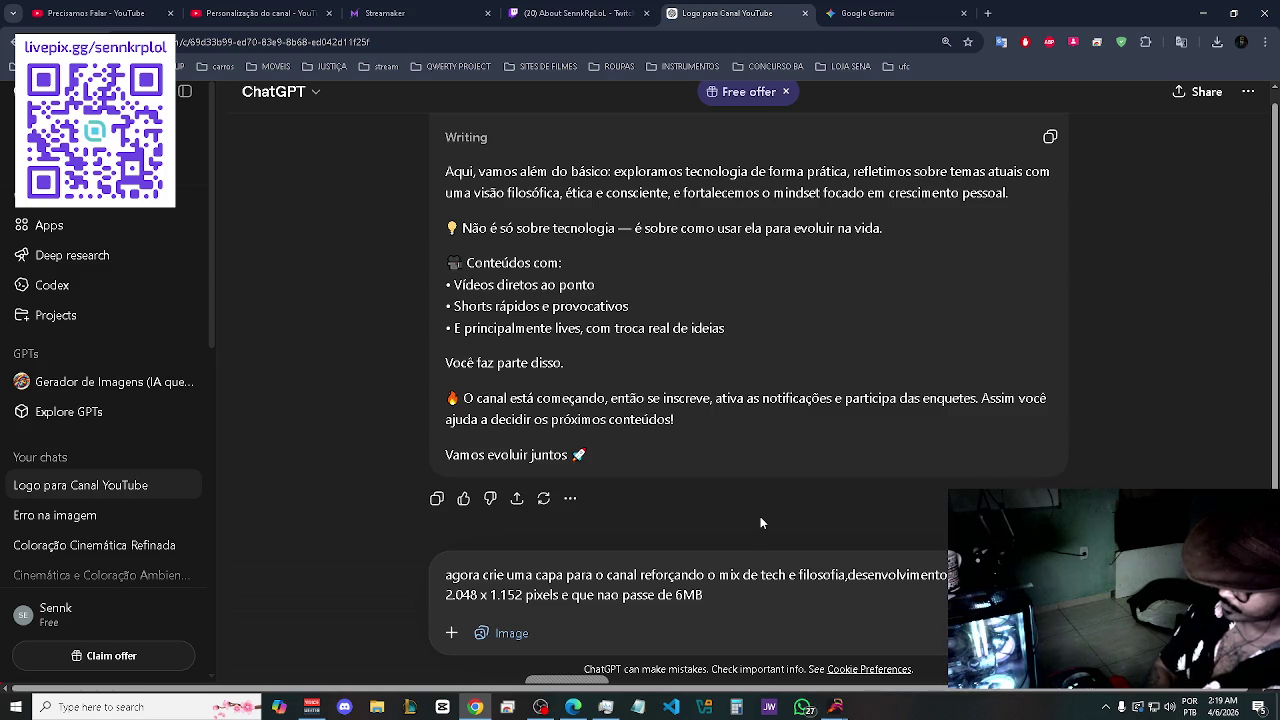
pyautogui.write('com')
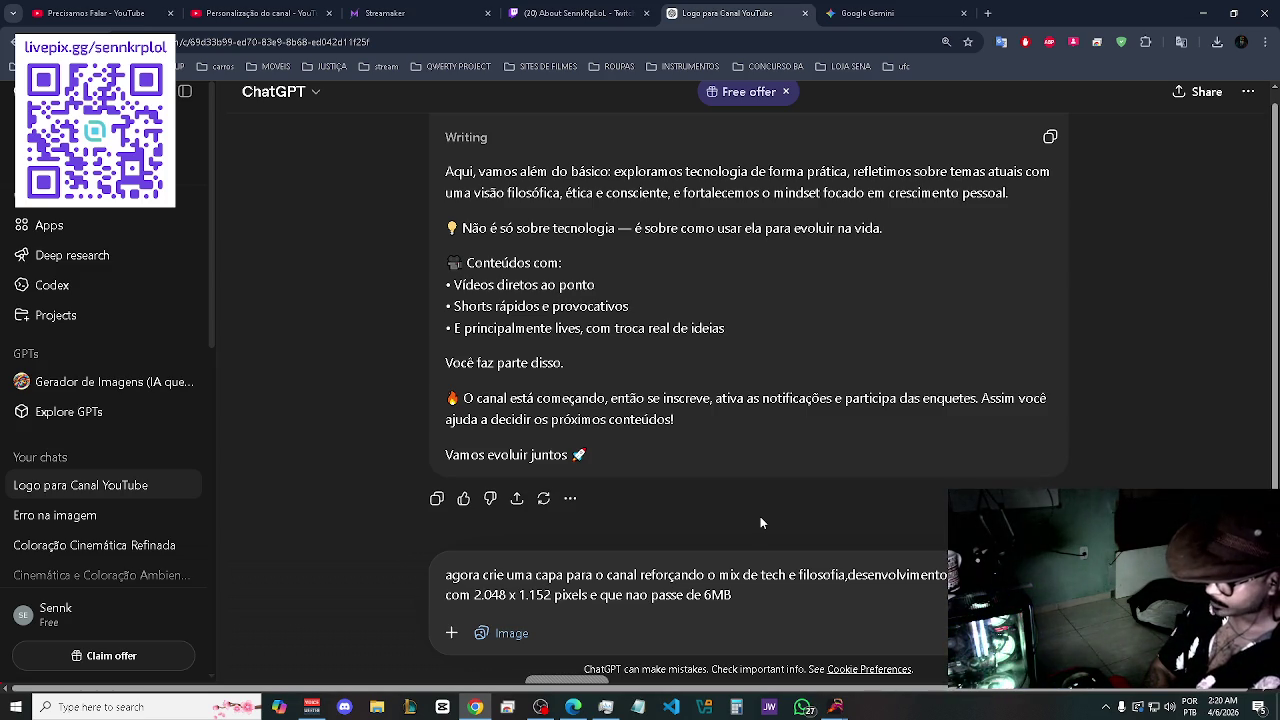
pyautogui.write('a')
pyautogui.write('tidade')
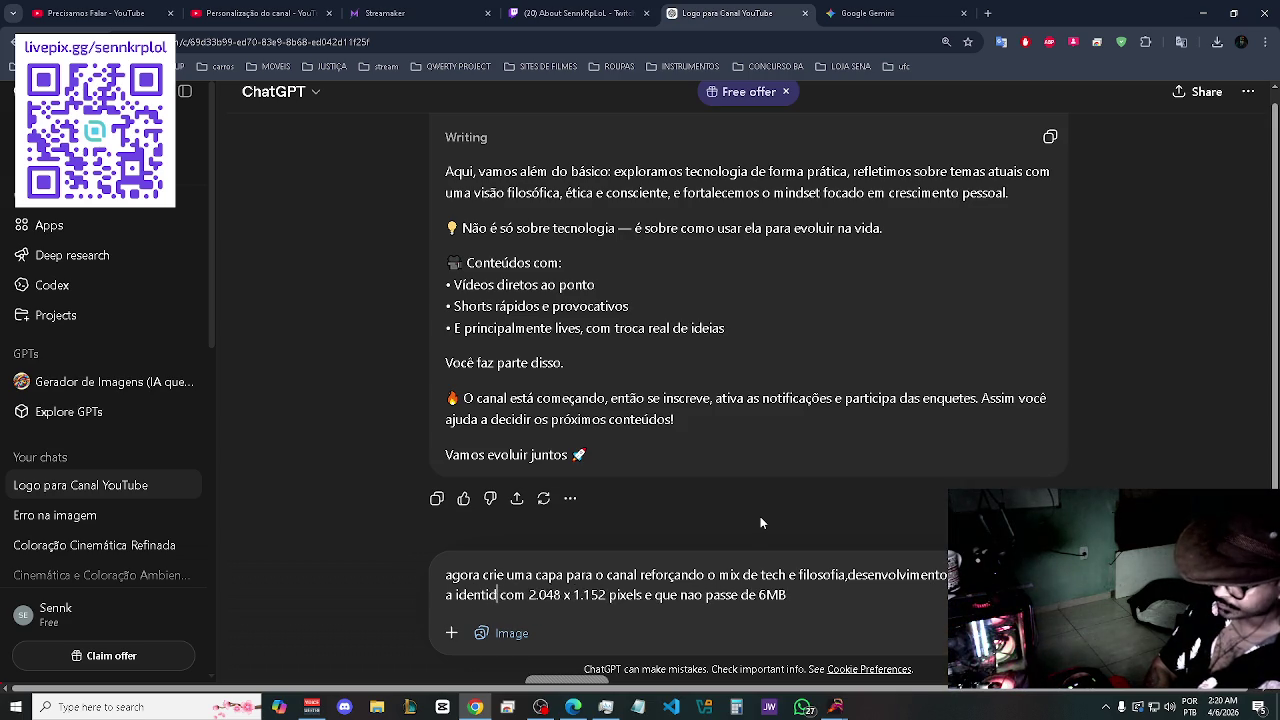
pyautogui.write(' visual')
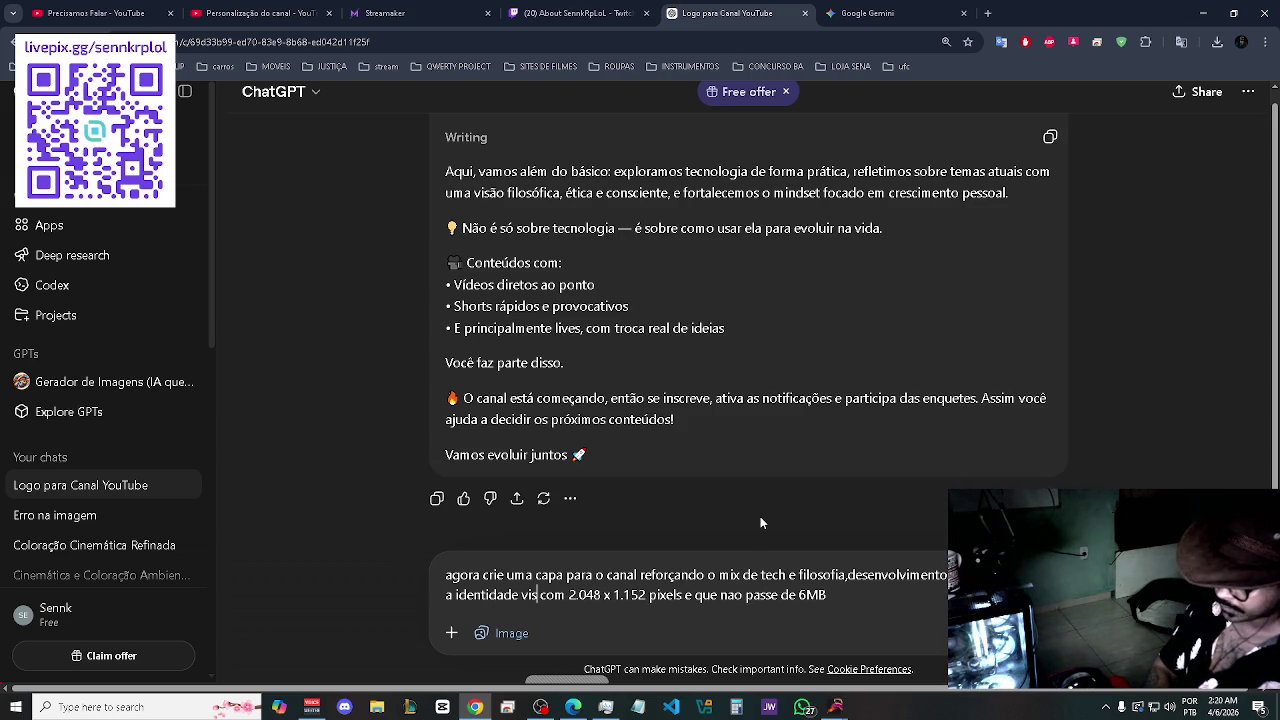
pyautogui.write(' do canal')
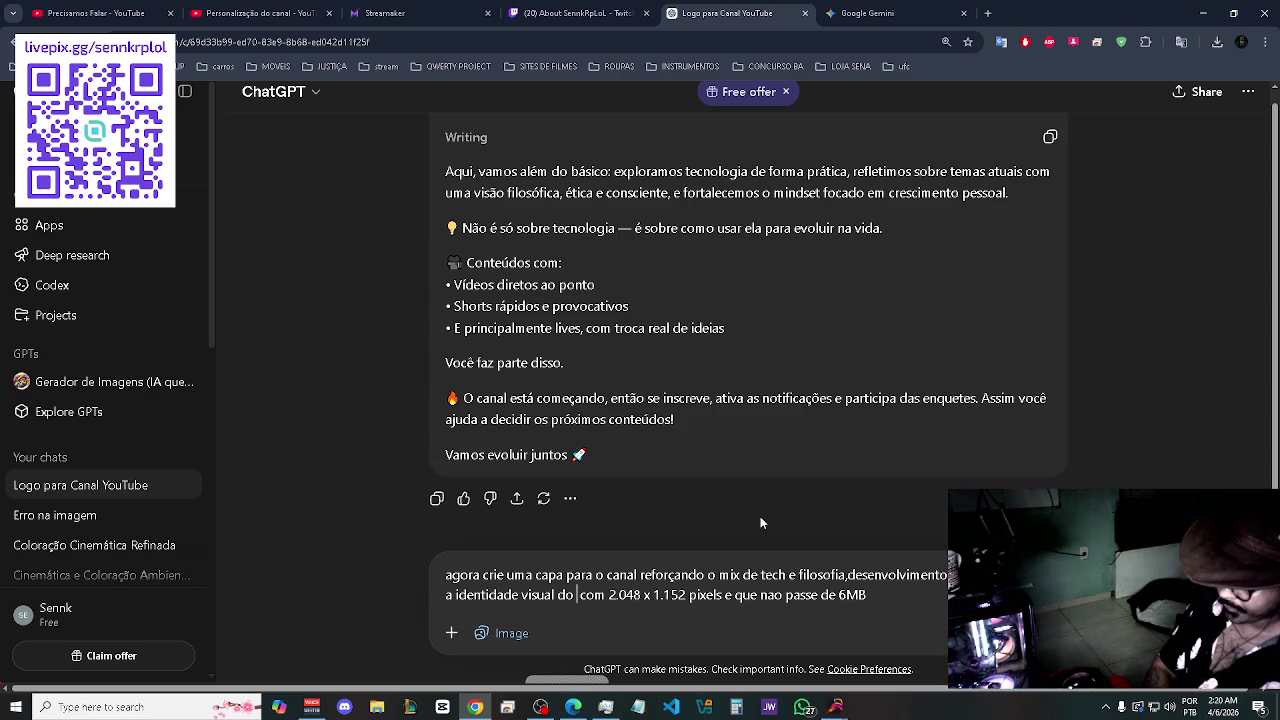
pyautogui.write('.')
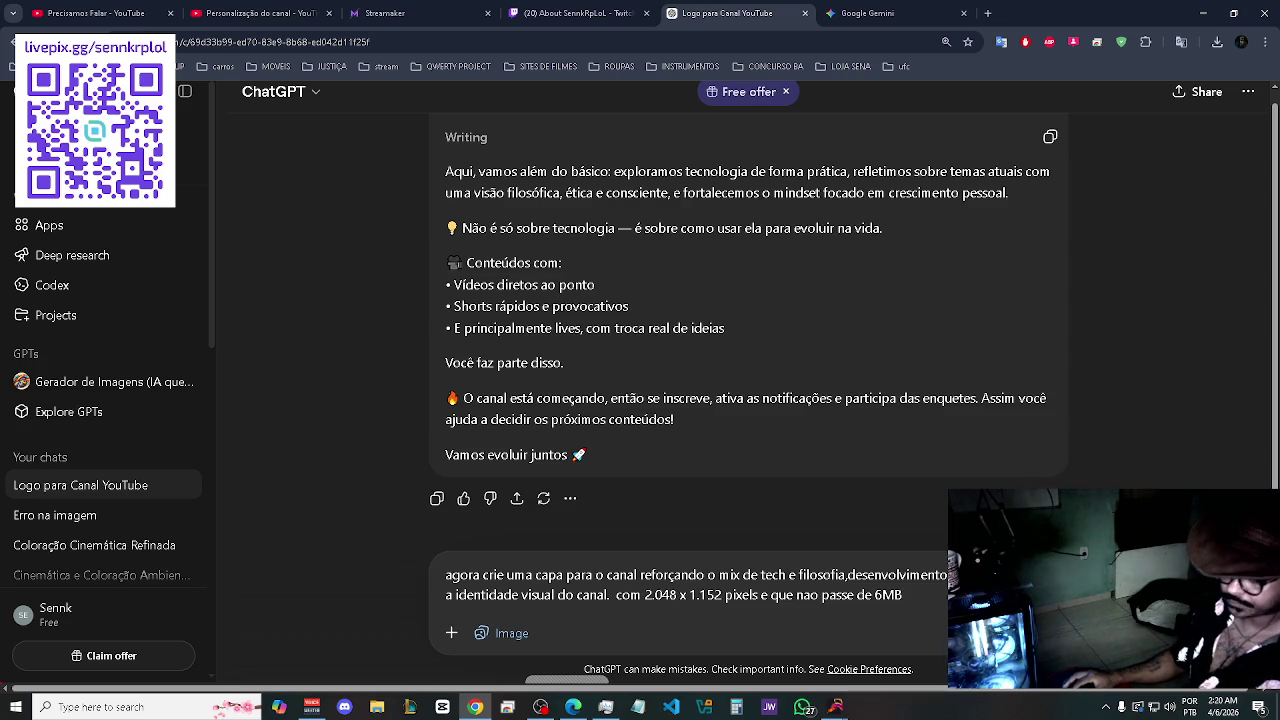
pyautogui.press('Return')
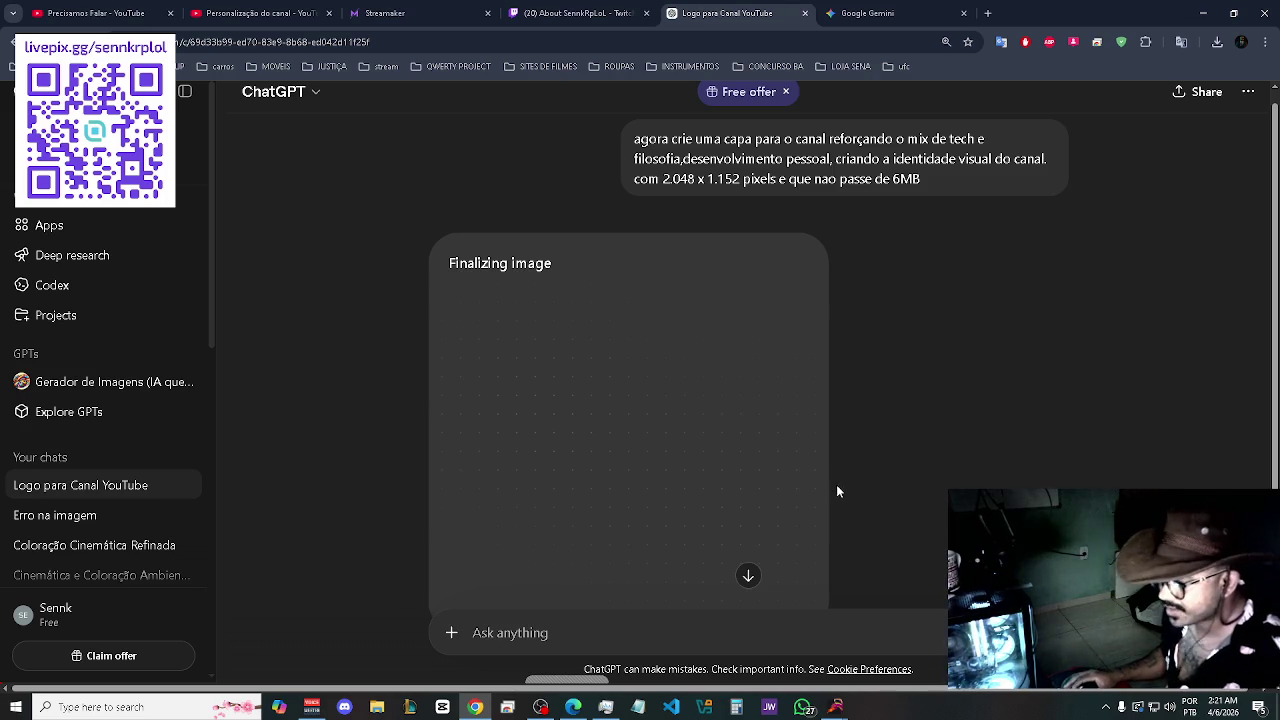
# - Check the generating banner image, close the Google Gemini tab, and return to YouTube Studio customization
pyautogui.scroll(-2, 858, 456)
pyautogui.scroll(1, 860, 452)
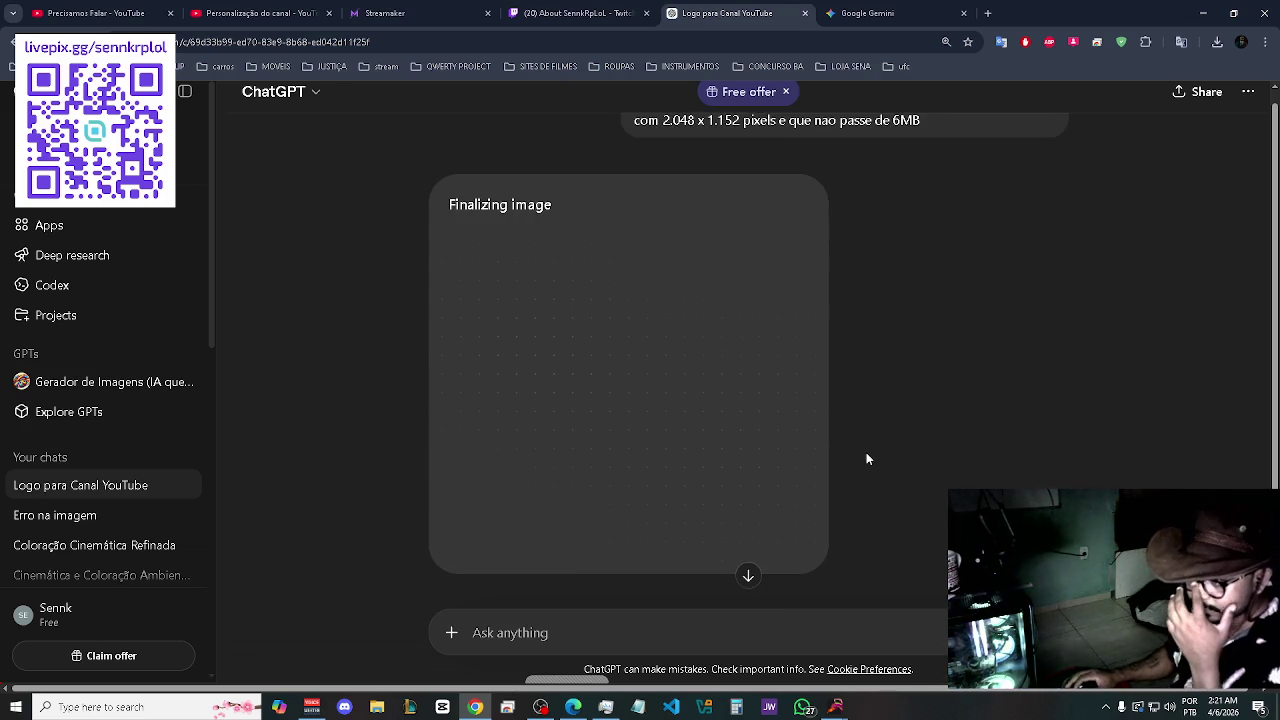
pyautogui.click(963, 20)
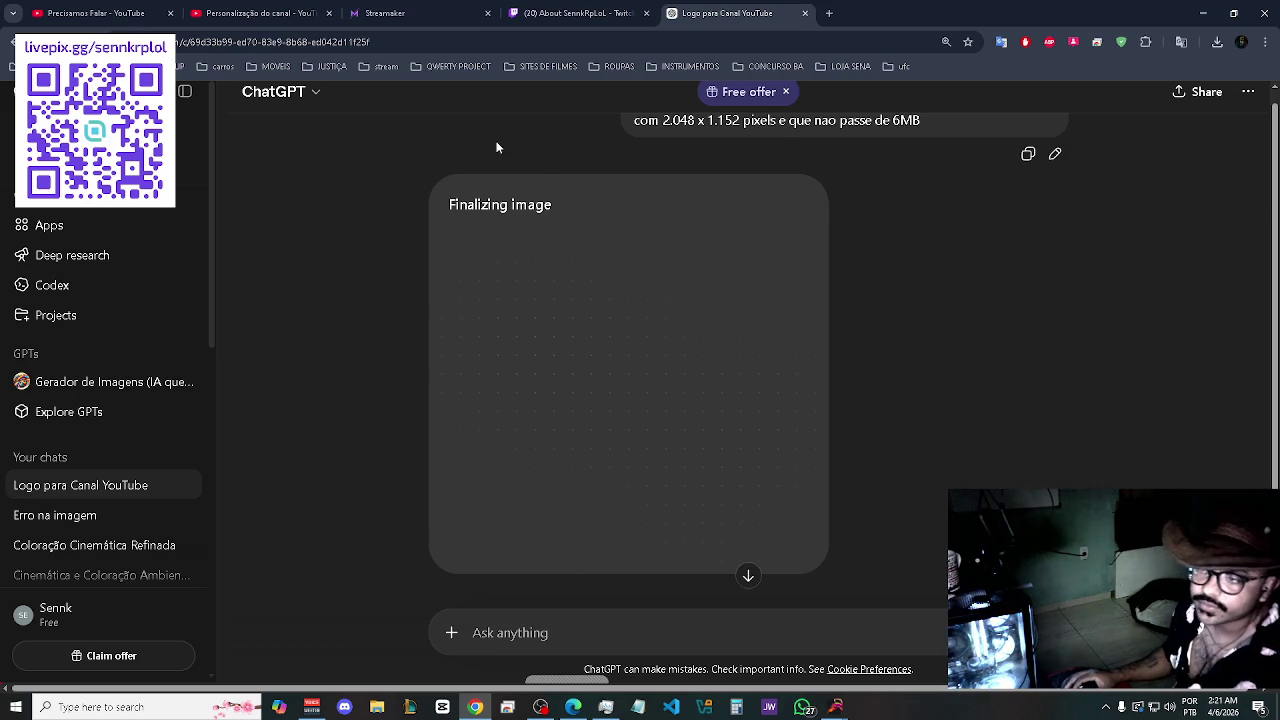
pyautogui.click(256, 13)
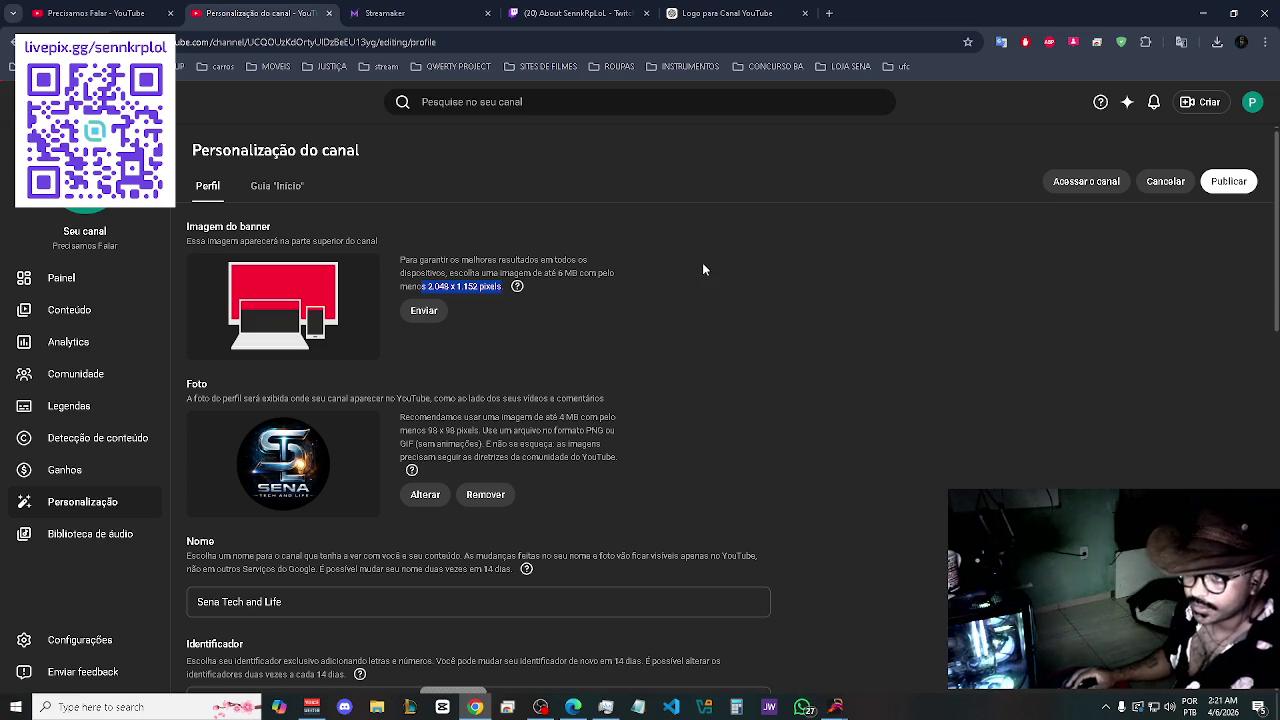
# - Close the public channel page and trim the banner crop's top and right edges
pyautogui.click(80, 10)
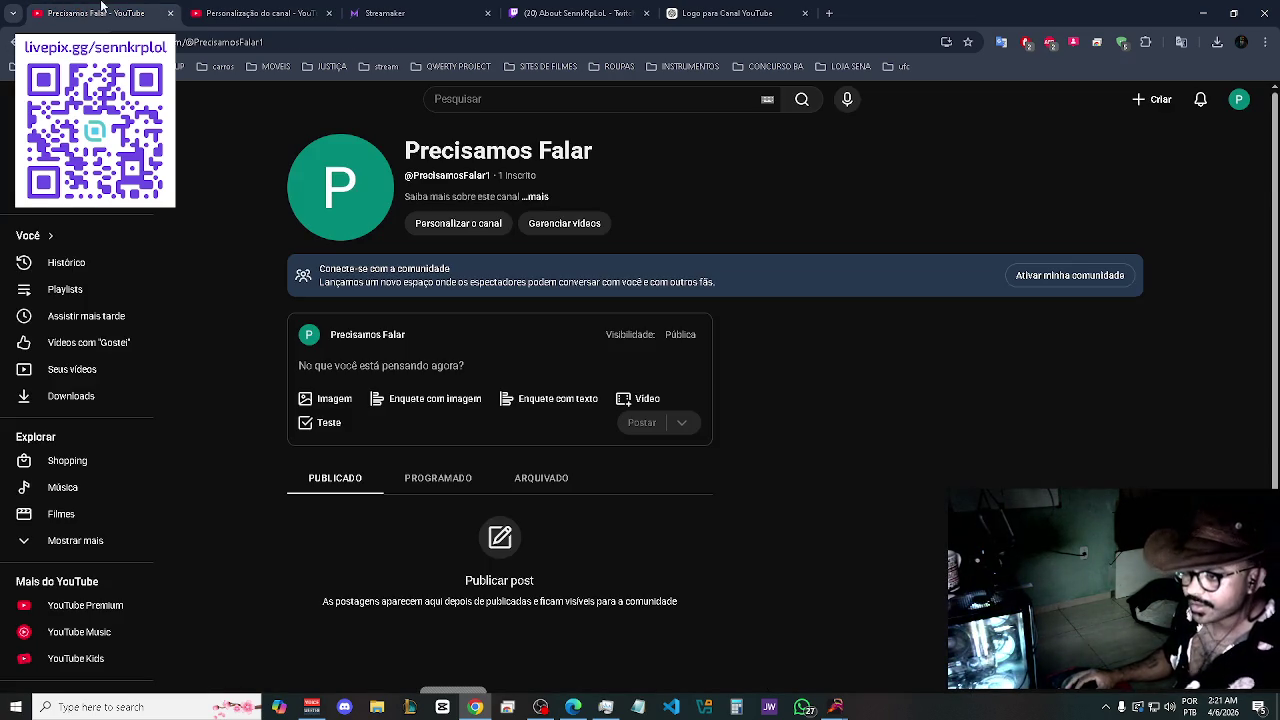
pyautogui.click(168, 14)
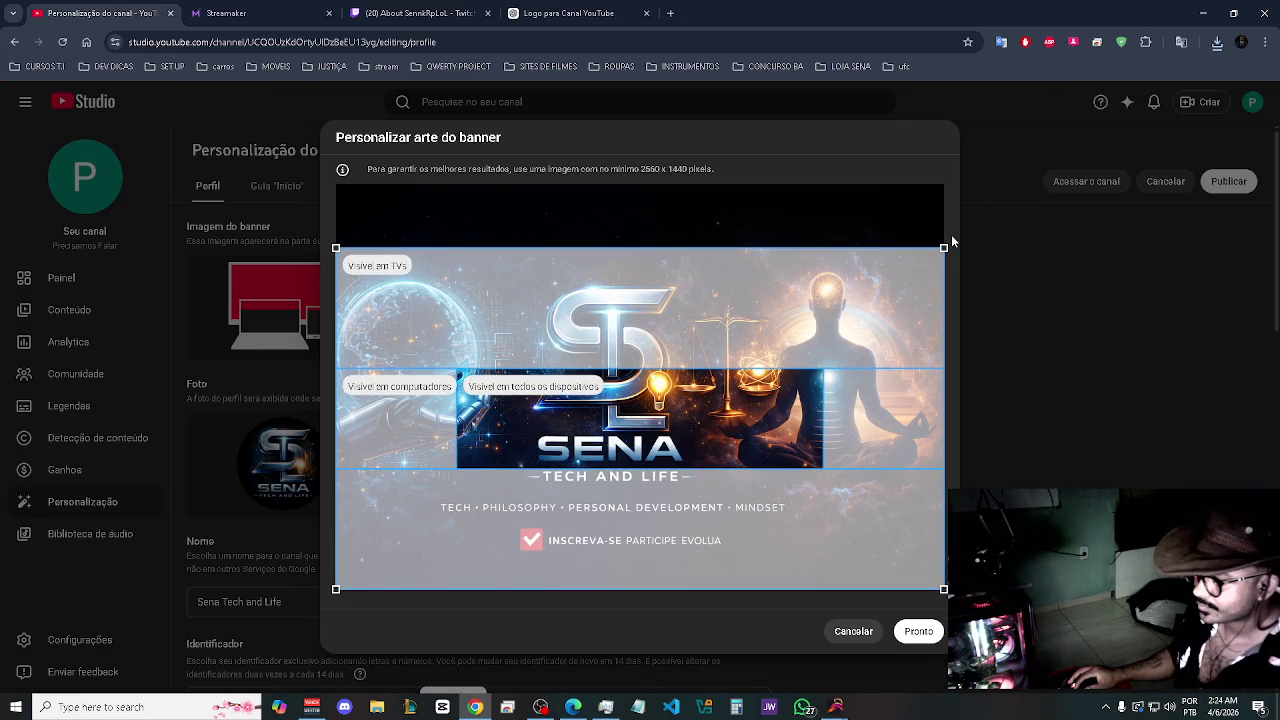
pyautogui.moveTo(944, 249); pyautogui.dragTo(943, 248)
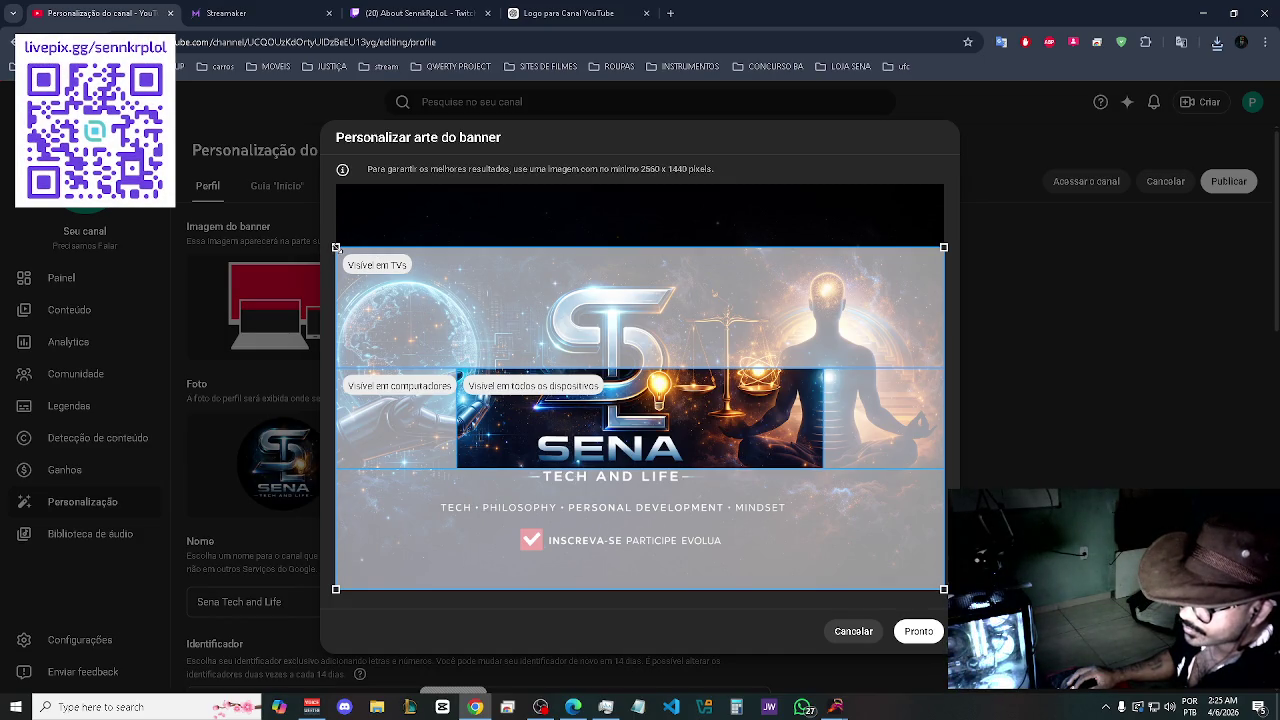
pyautogui.moveTo(337, 250); pyautogui.dragTo(355, 258)
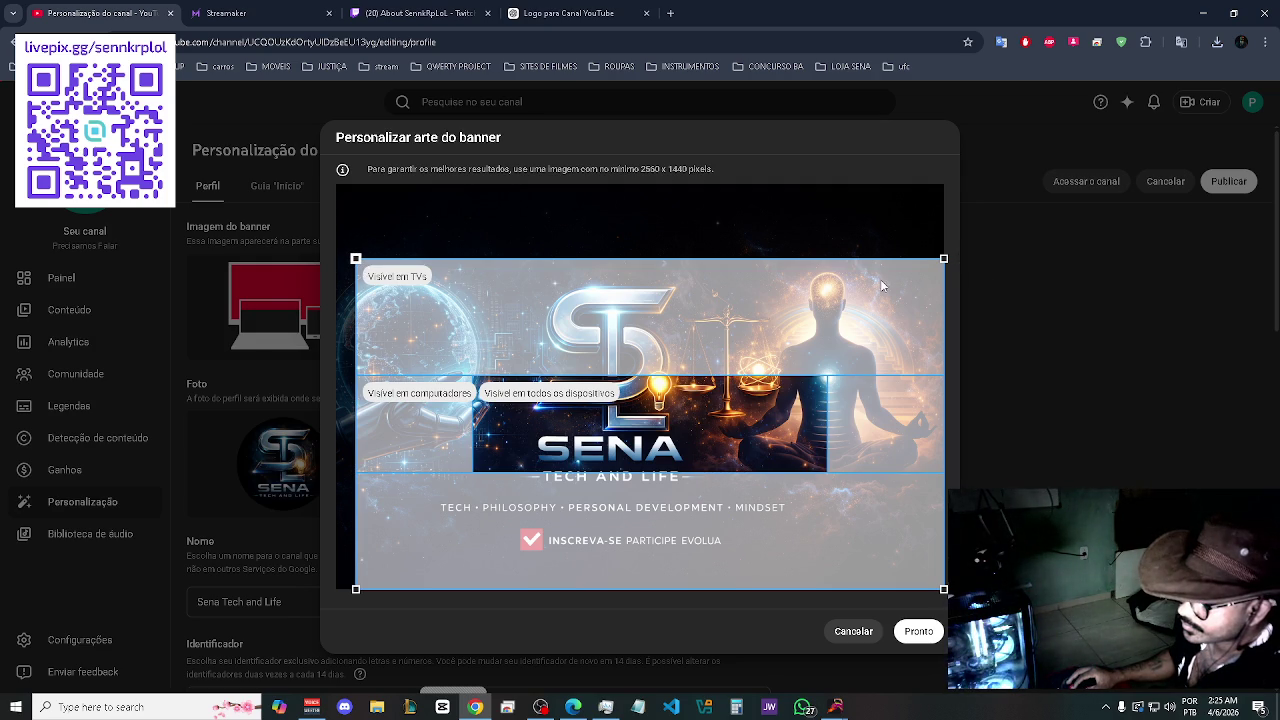
pyautogui.moveTo(943, 258)
pyautogui.mouseDown()
pyautogui.moveTo(921, 293)
pyautogui.moveTo(940, 260)
pyautogui.moveTo(926, 274)
pyautogui.moveTo(936, 262)
pyautogui.moveTo(939, 279)
pyautogui.mouseUp()
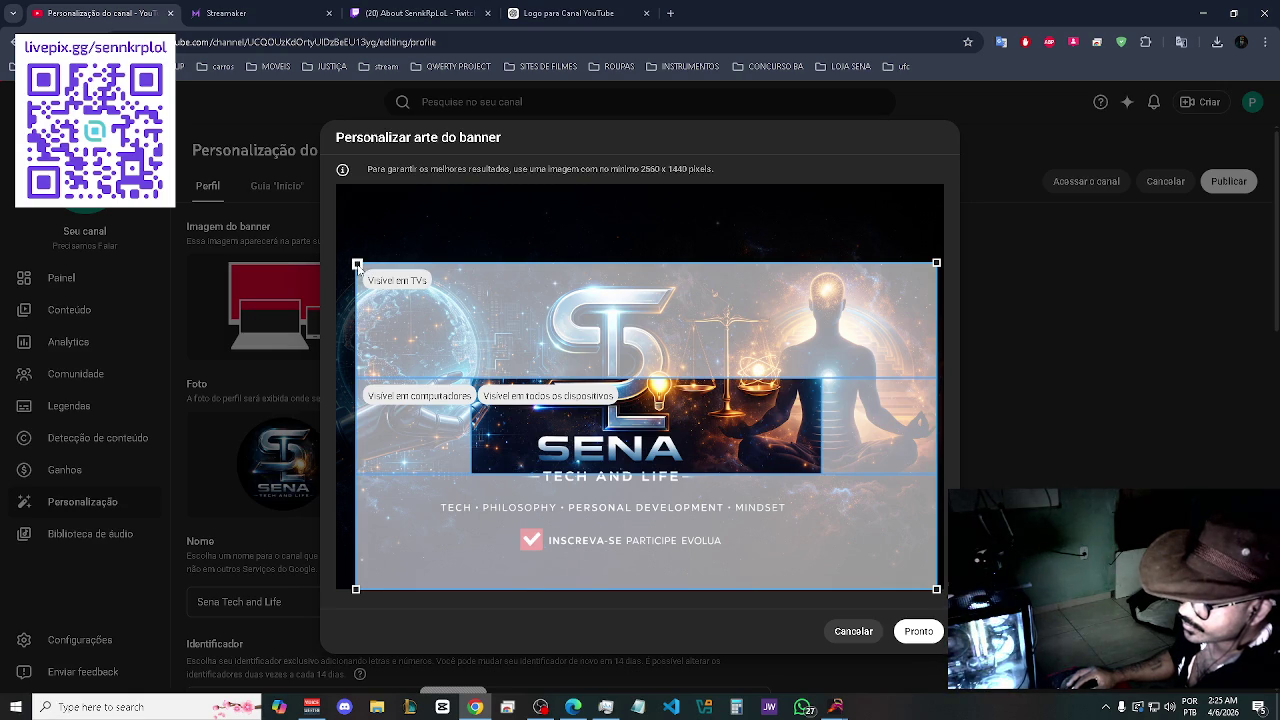
# - Shrink the crop from top-left, shift it left to the banner's left edge, and close the editor
pyautogui.moveTo(357, 263); pyautogui.dragTo(371, 283)
pyautogui.moveTo(657, 397); pyautogui.dragTo(655, 397)
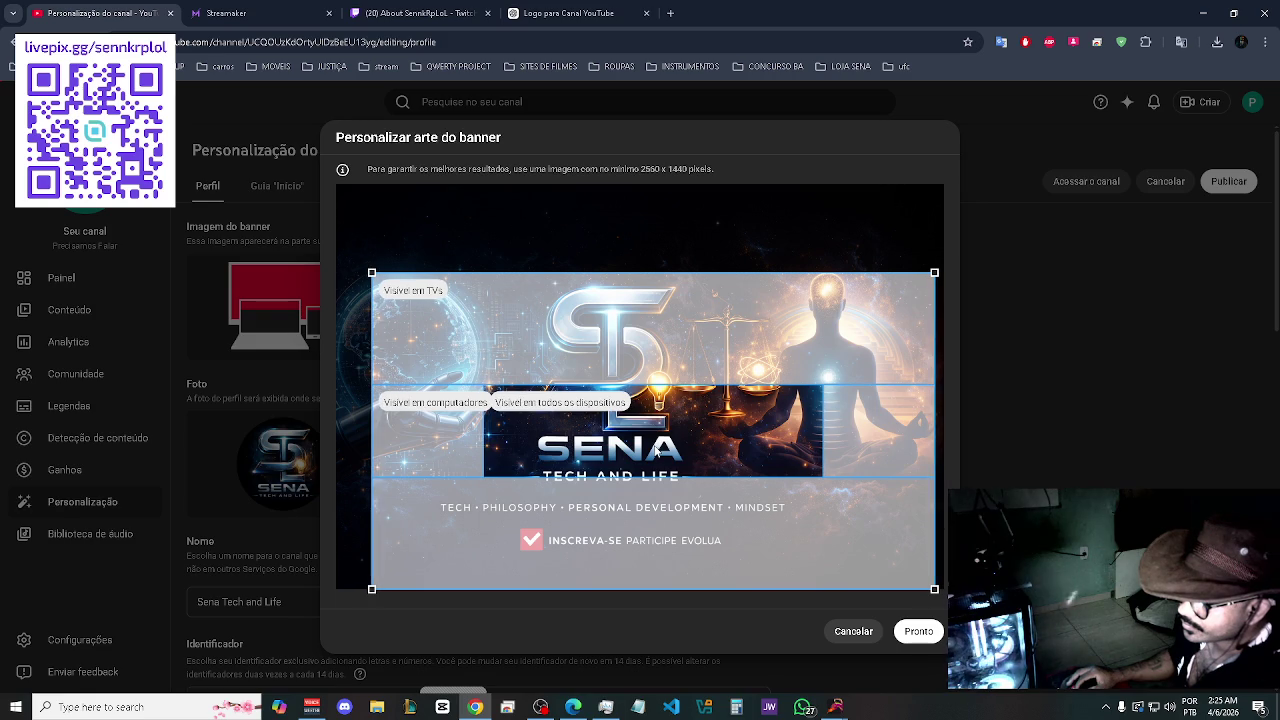
pyautogui.moveTo(660, 449); pyautogui.dragTo(656, 449)
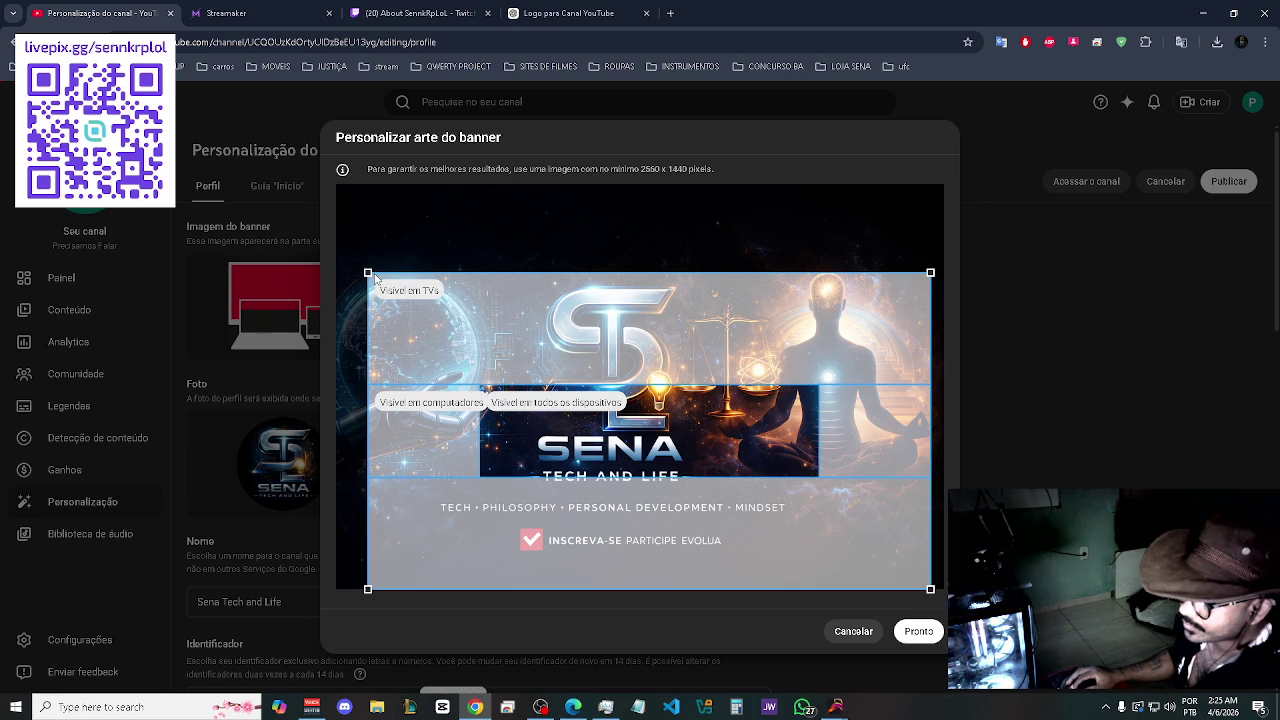
pyautogui.moveTo(367, 272); pyautogui.dragTo(240, 280)
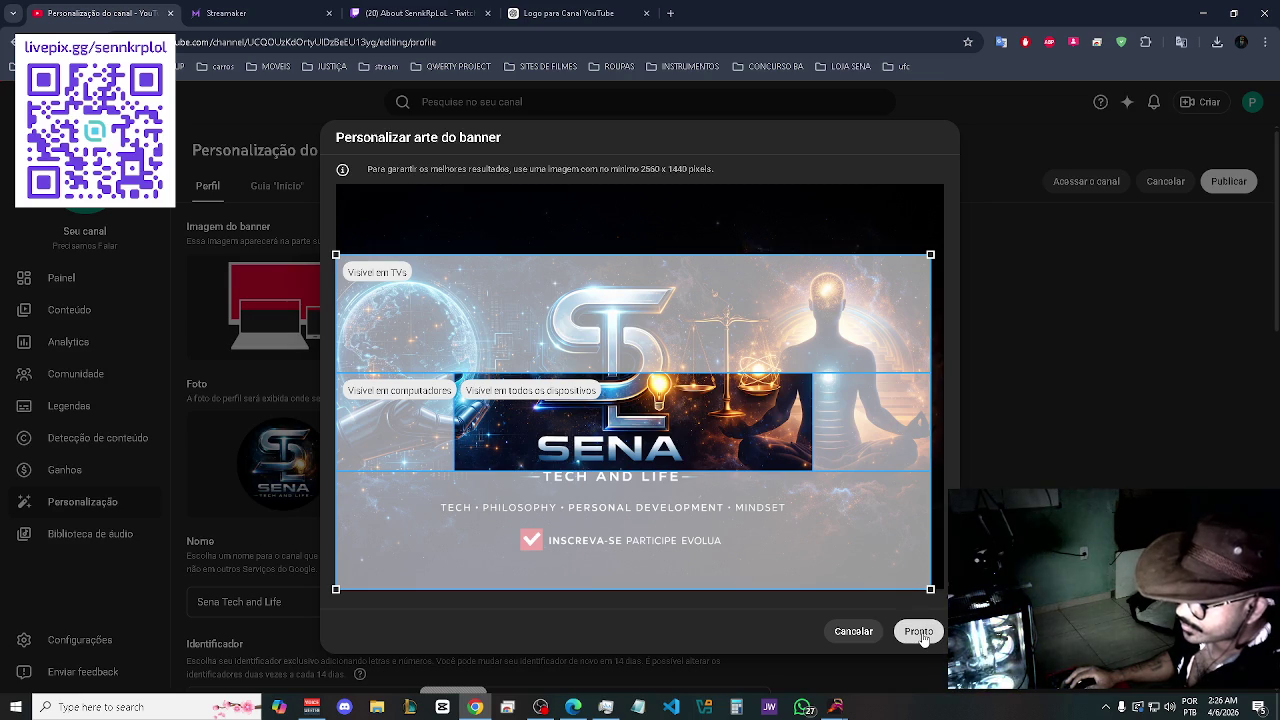
pyautogui.click(853, 631)
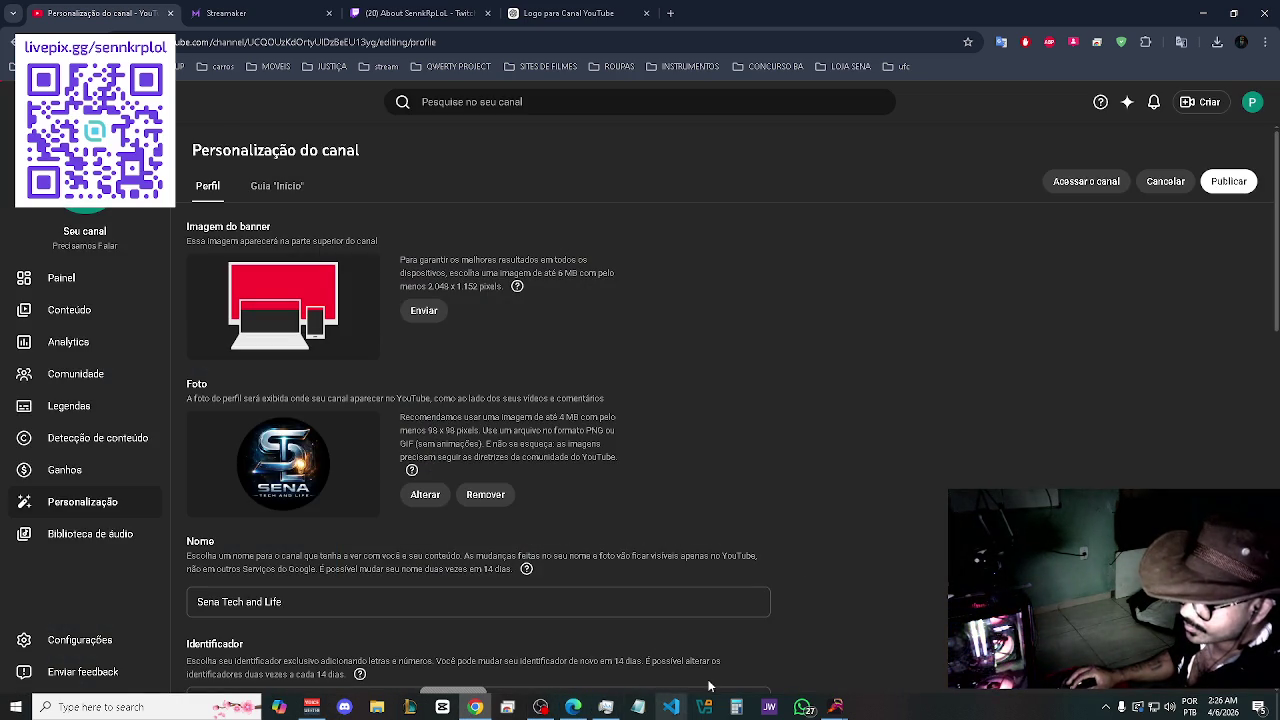
# - In File Explorer's Downloads folder, select the STL CAPA YT banner image
pyautogui.click(388, 706)
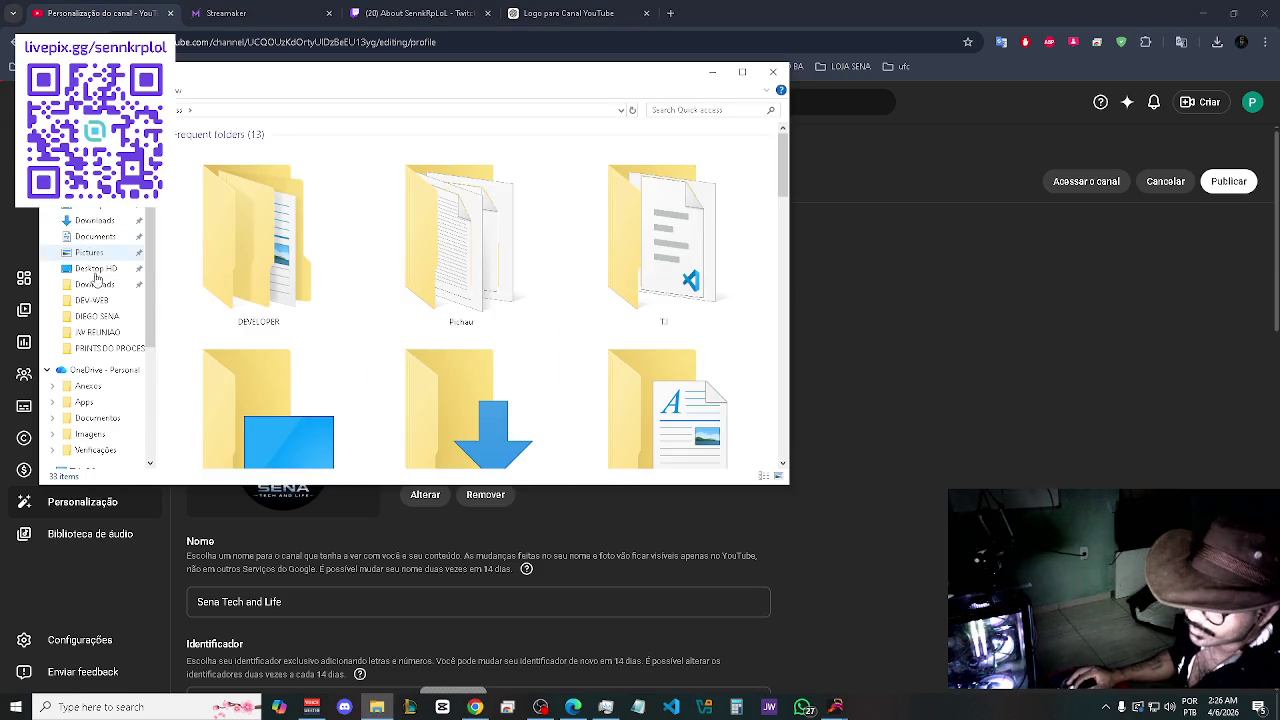
pyautogui.click(94, 284)
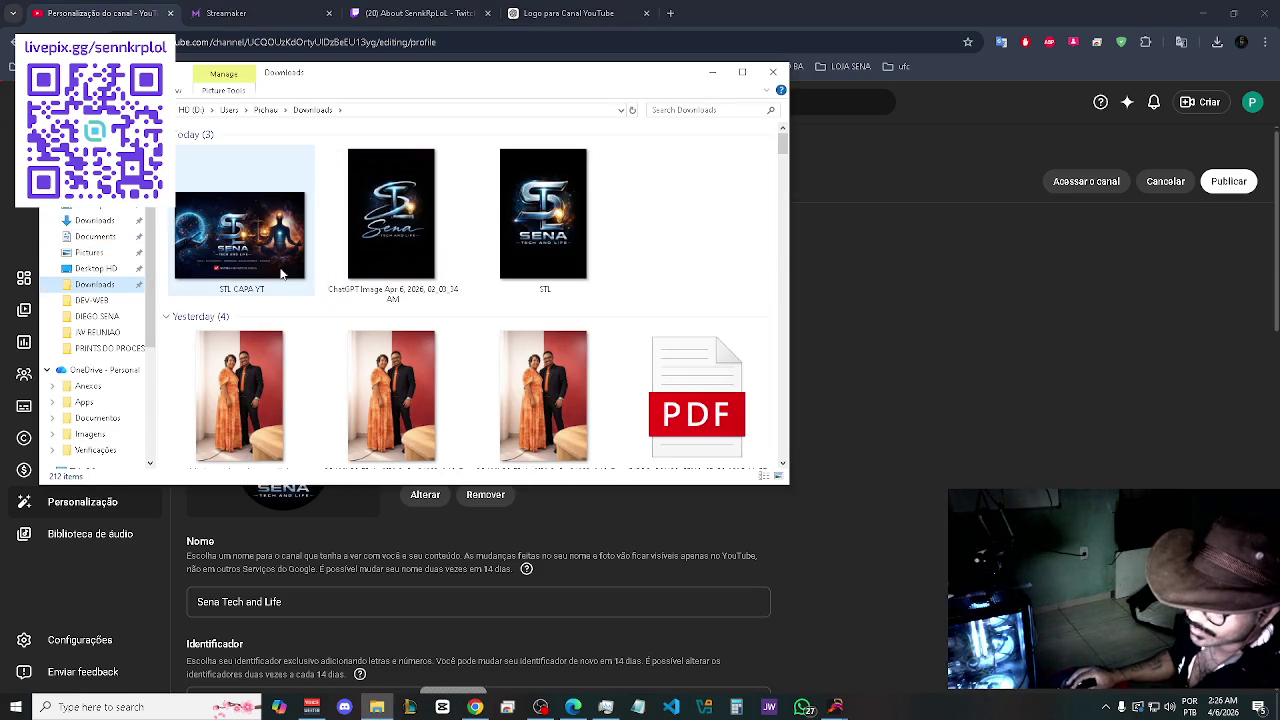
pyautogui.click(282, 262)
pyautogui.rightClick(282, 262)
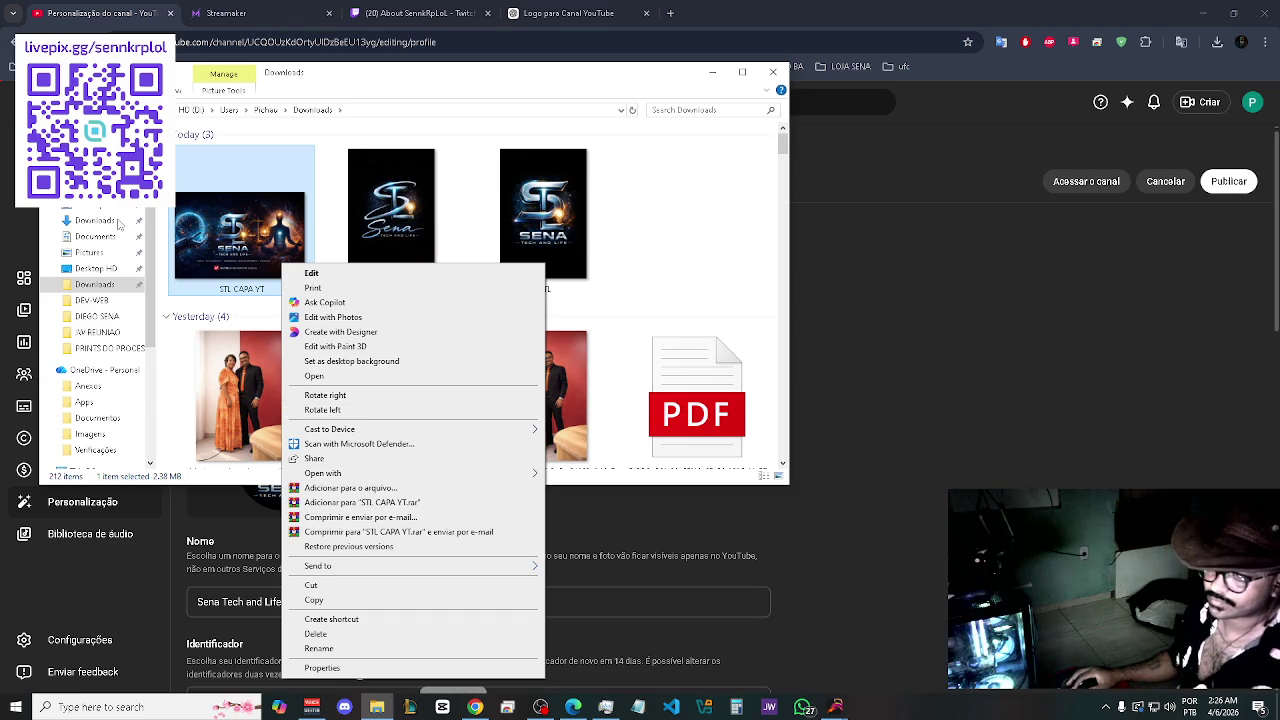
pyautogui.click(243, 265)
# - Duplicate STL CAPA YT with Ctrl+C/Ctrl+V and open the copy in Photos
pyautogui.hotkey('ctrl', 'c')
pyautogui.hotkey('ctrl', 'v')
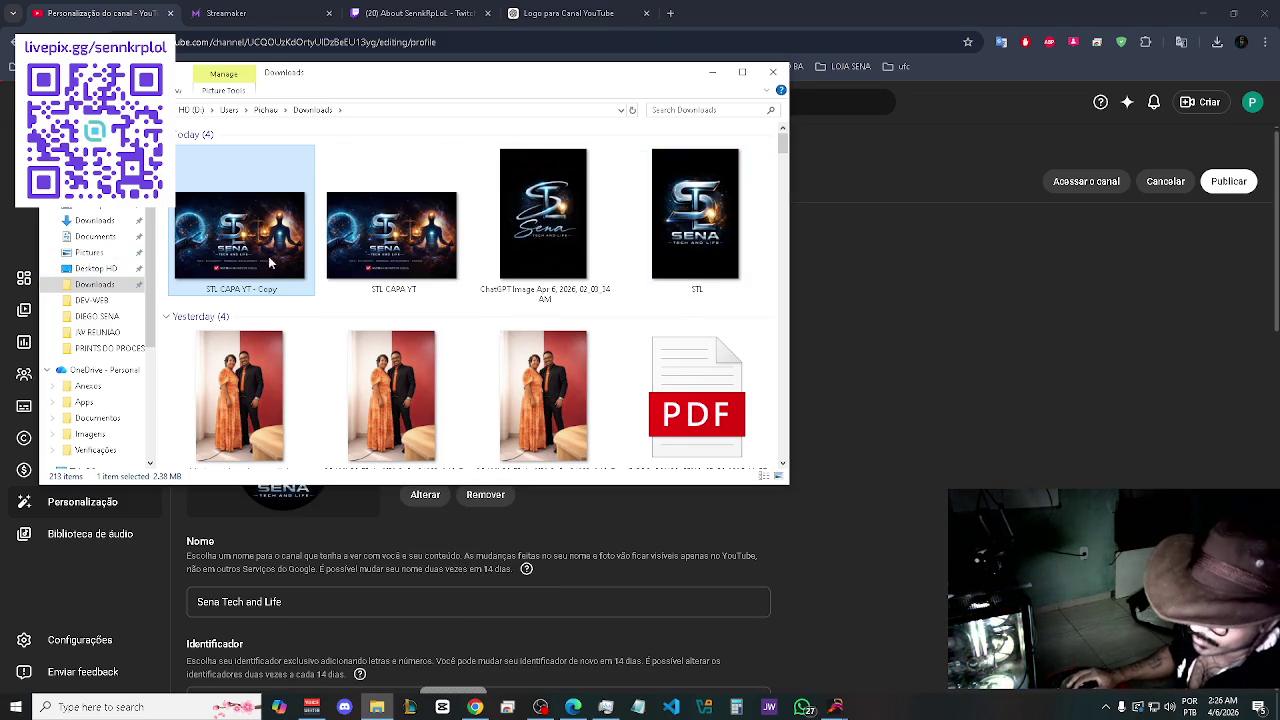
pyautogui.doubleClick(260, 242)
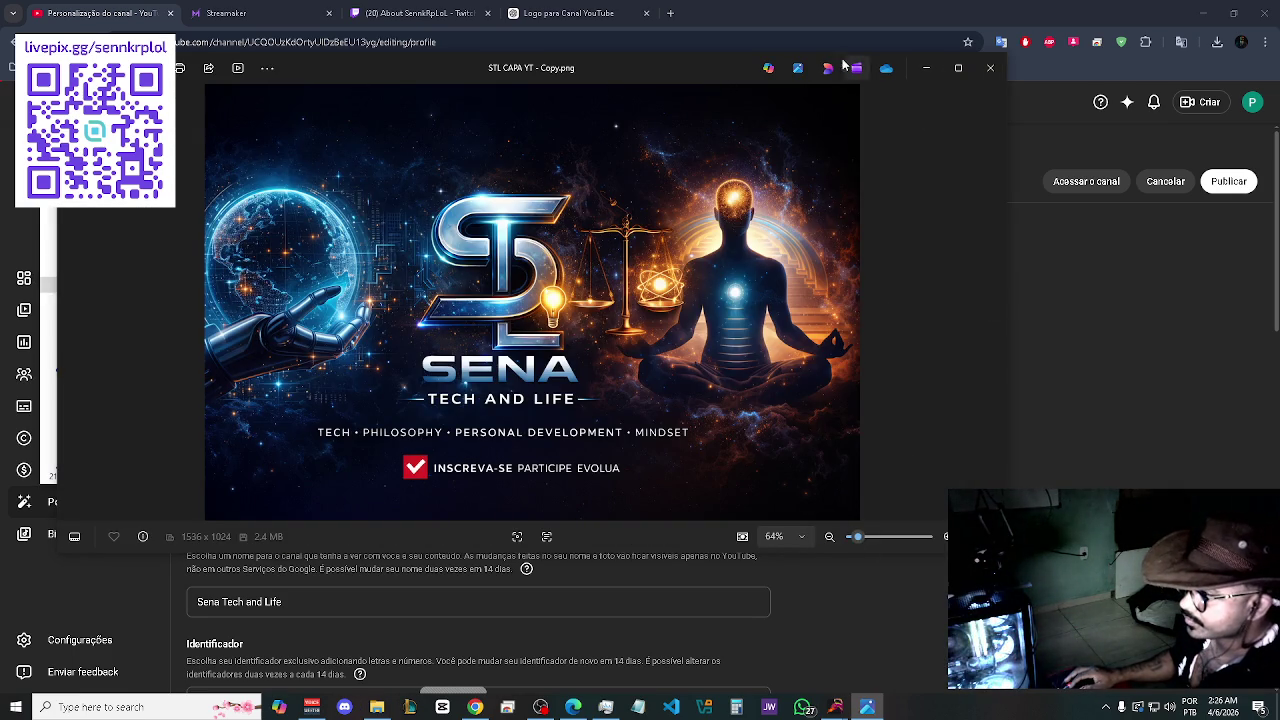
# - Bring up the Resize image settings in Photos, then cancel them
pyautogui.click(266, 69)
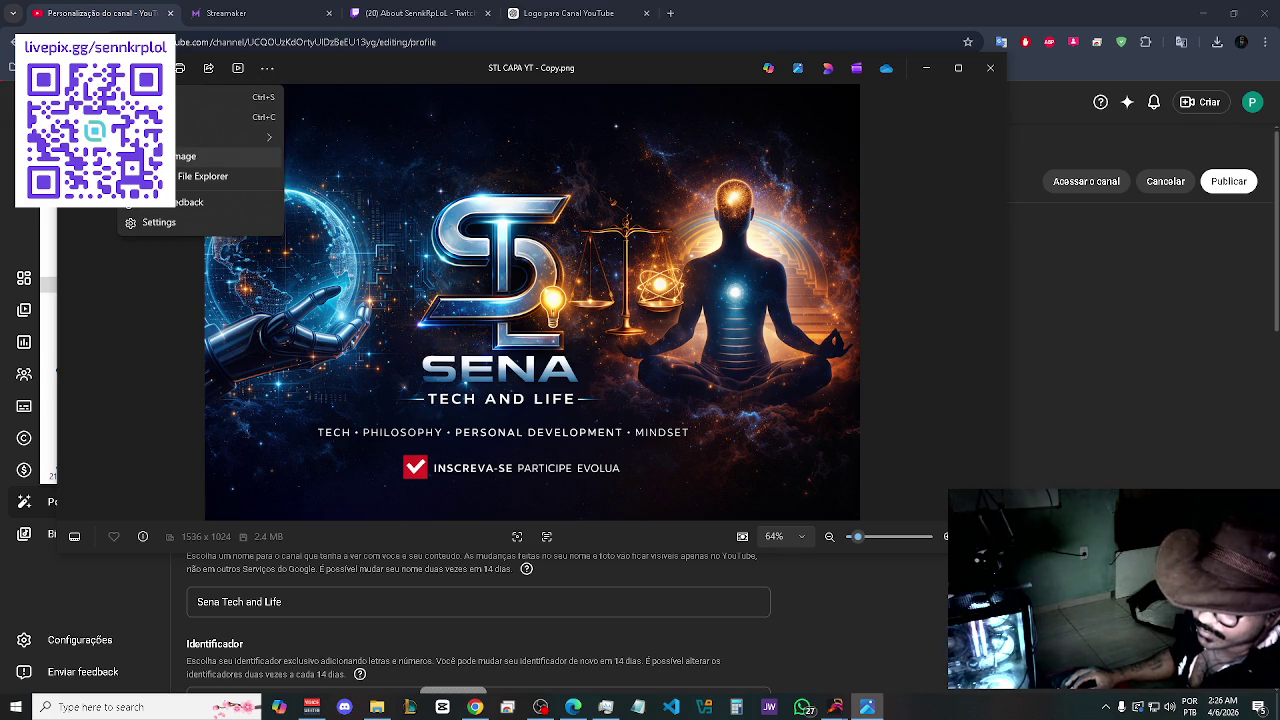
pyautogui.click(200, 156)
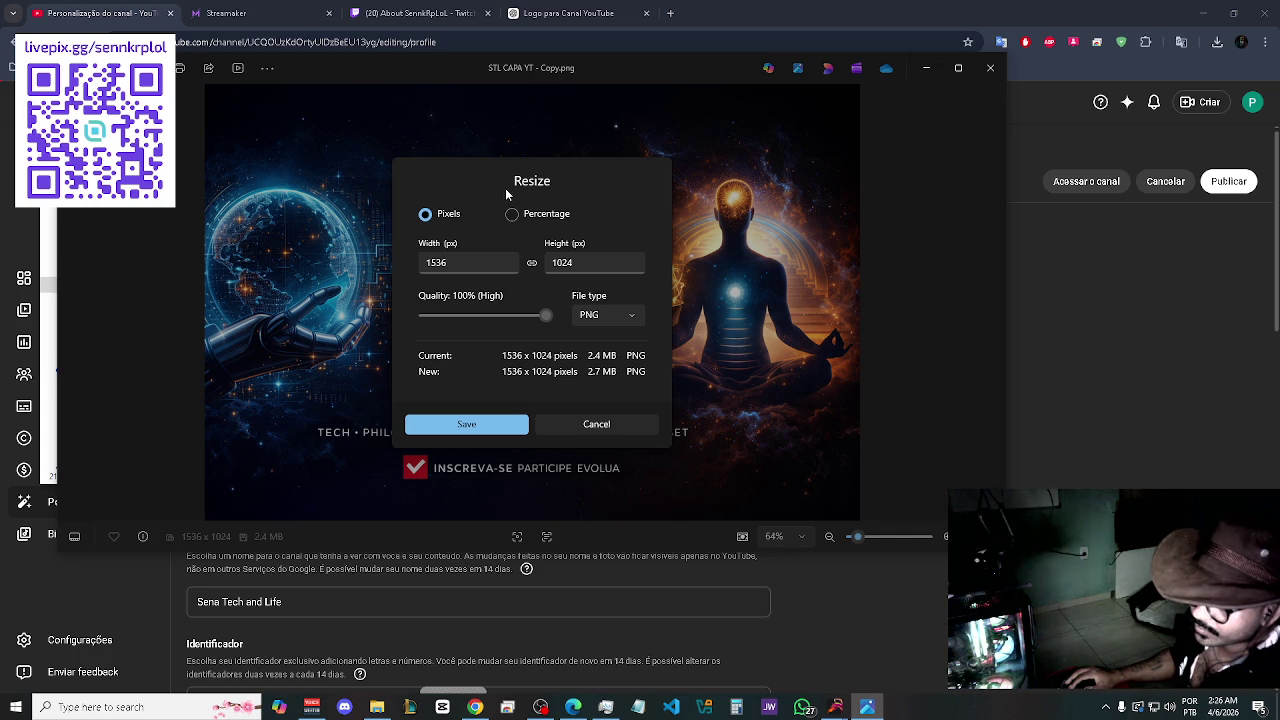
pyautogui.click(609, 426)
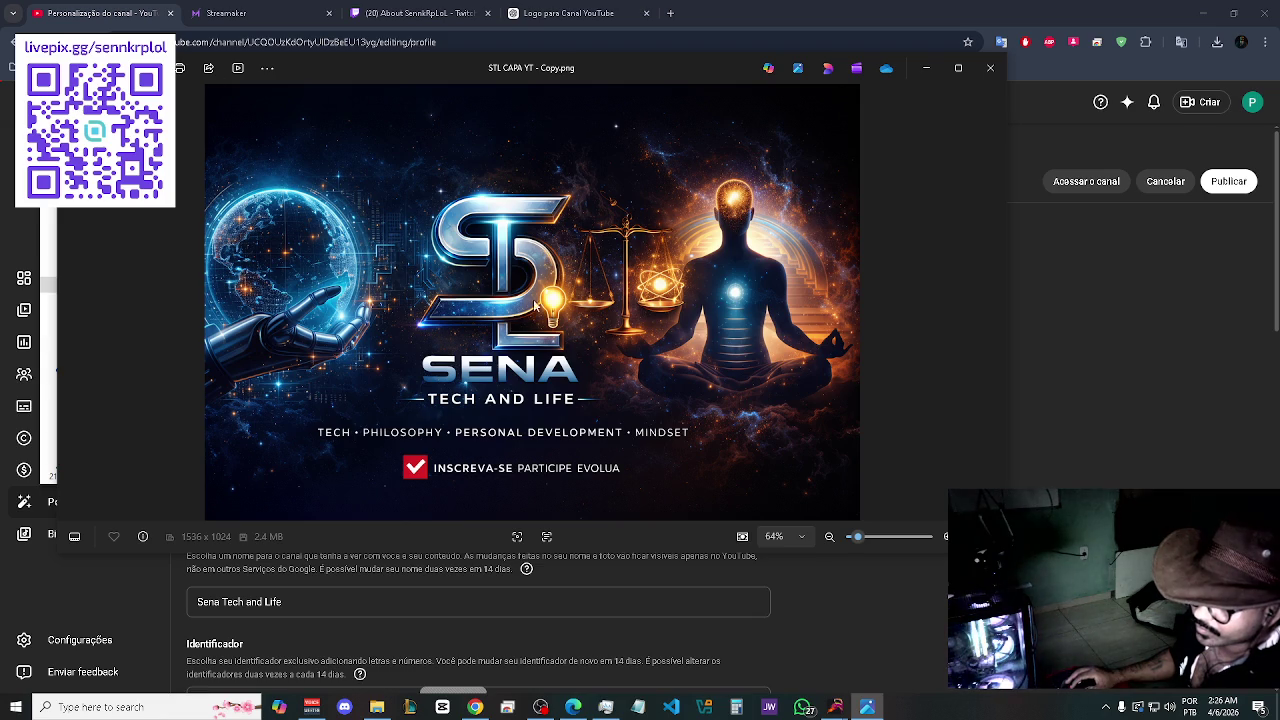
# - Move the Photos viewer lower so the YouTube page's banner section stays visible above it
pyautogui.click(1050, 457)
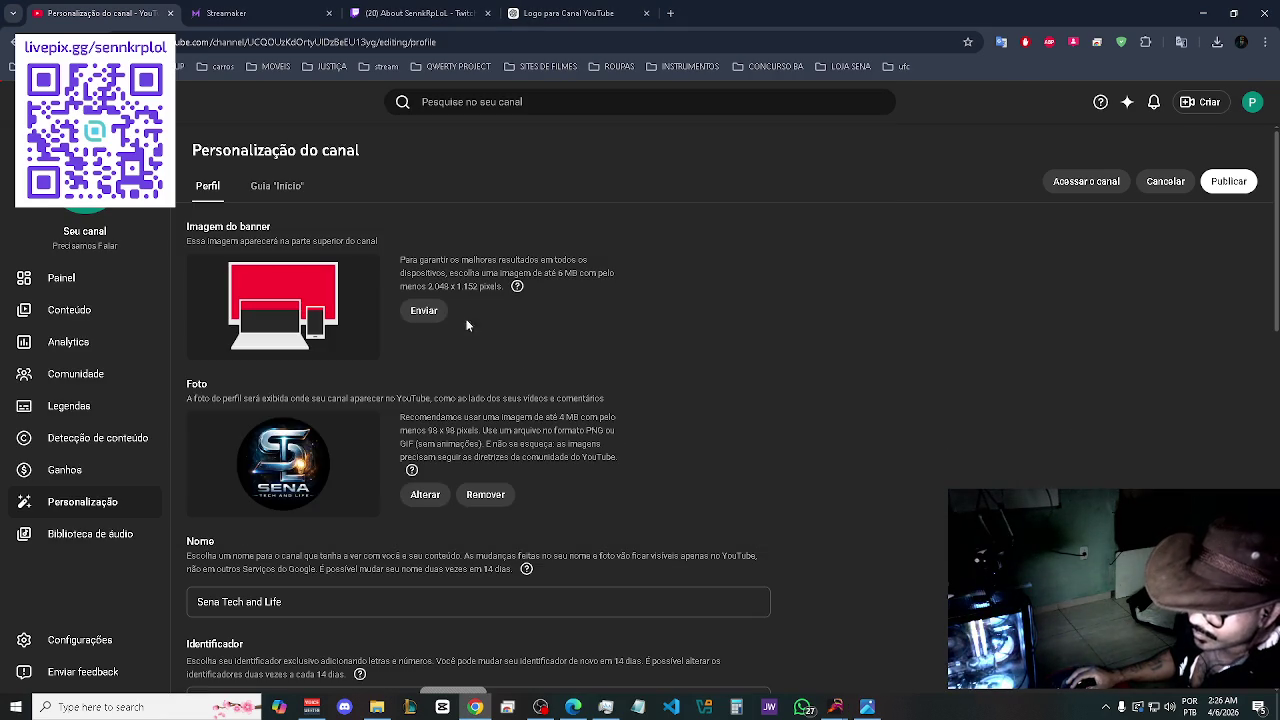
pyautogui.click(866, 708)
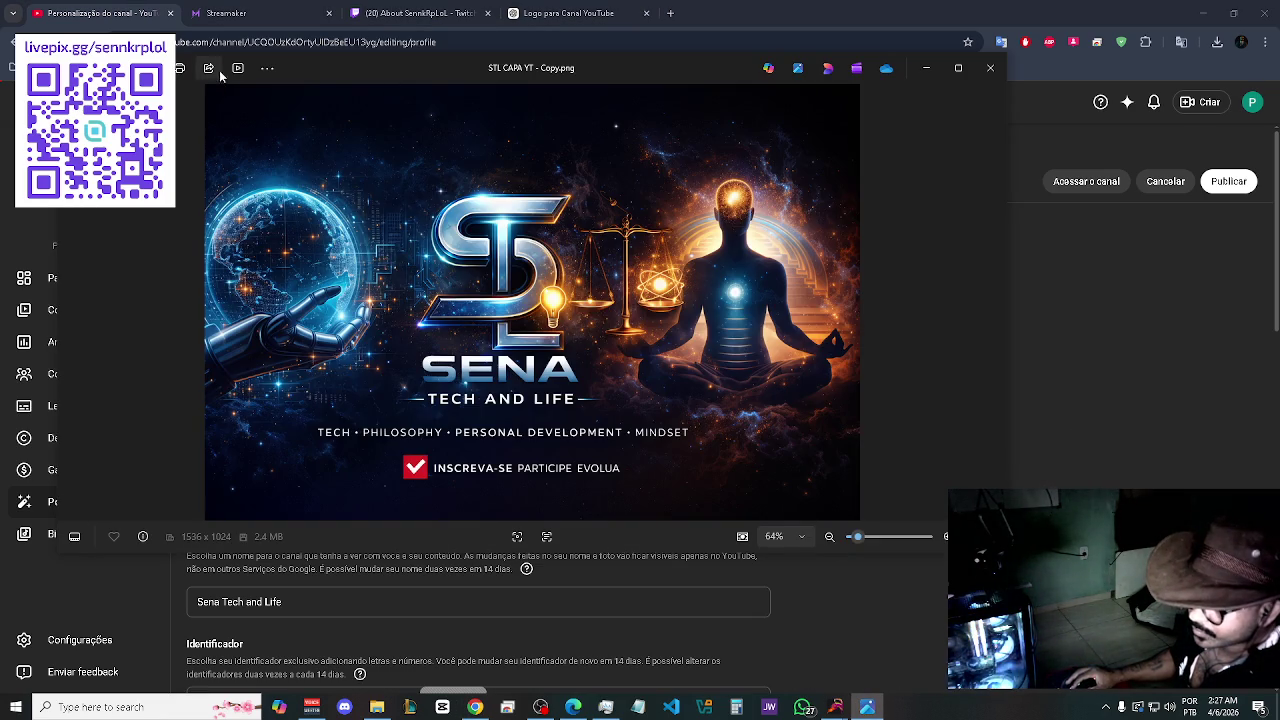
pyautogui.moveTo(591, 72)
pyautogui.mouseDown()
pyautogui.moveTo(650, 352)
pyautogui.moveTo(652, 340)
pyautogui.mouseUp()
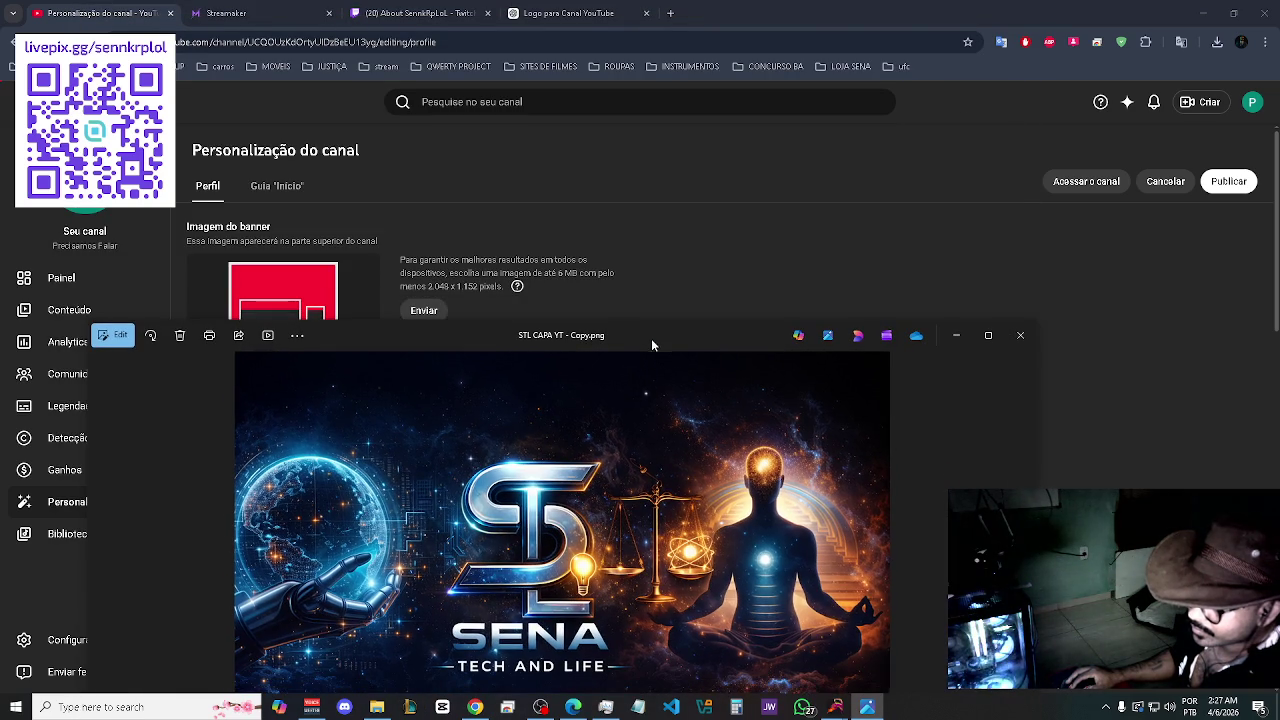
# - Resize the banner copy to 1728 x 1152 pixels by setting height 1152
pyautogui.click(302, 338)
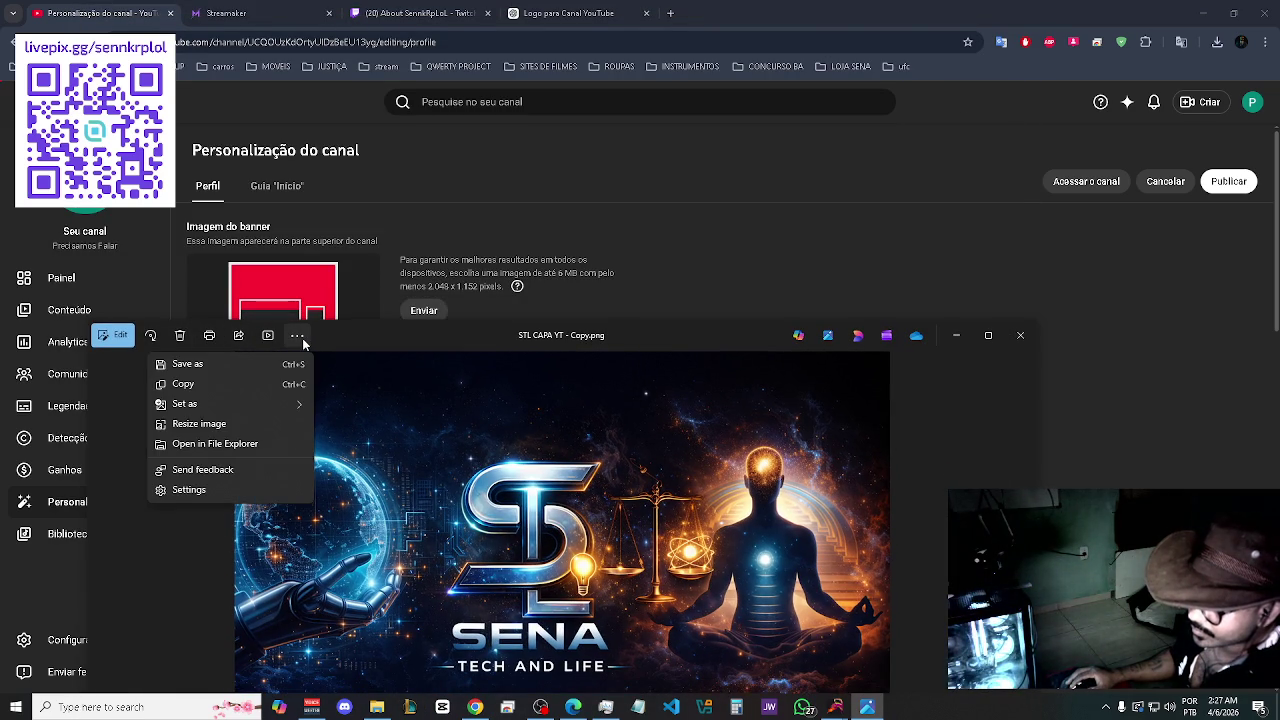
pyautogui.click(214, 424)
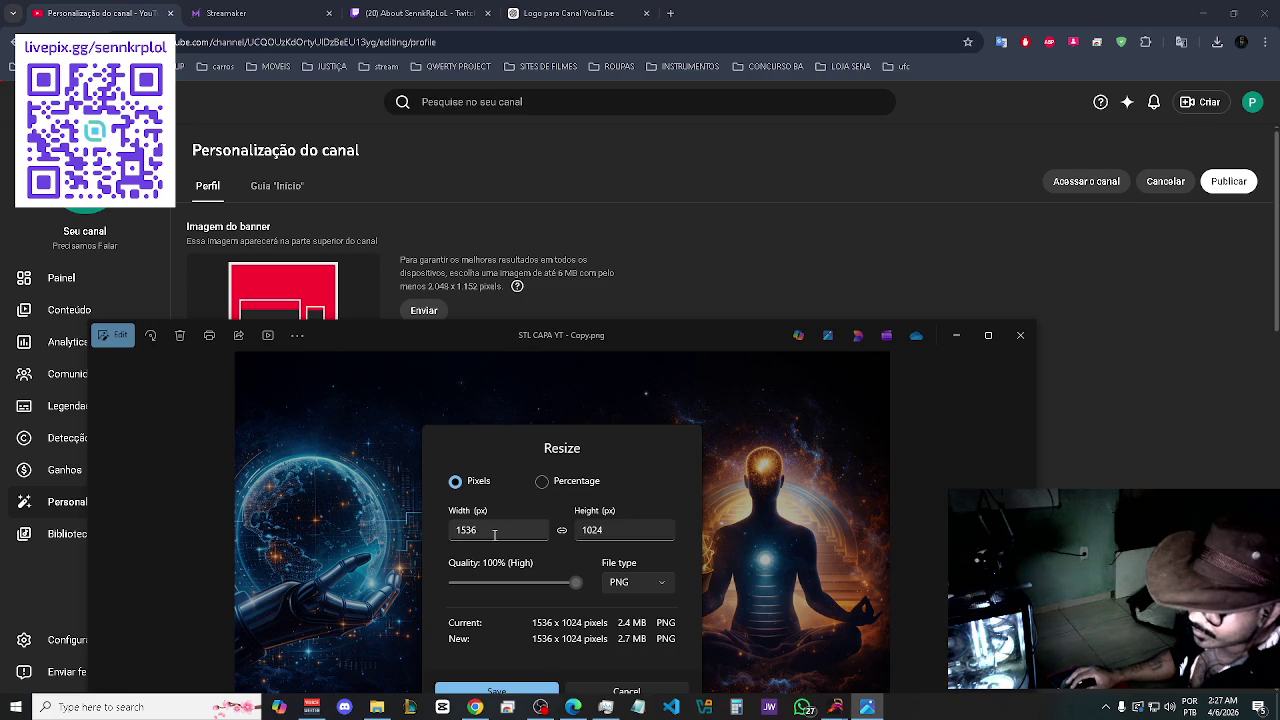
pyautogui.moveTo(494, 532); pyautogui.dragTo(413, 536)
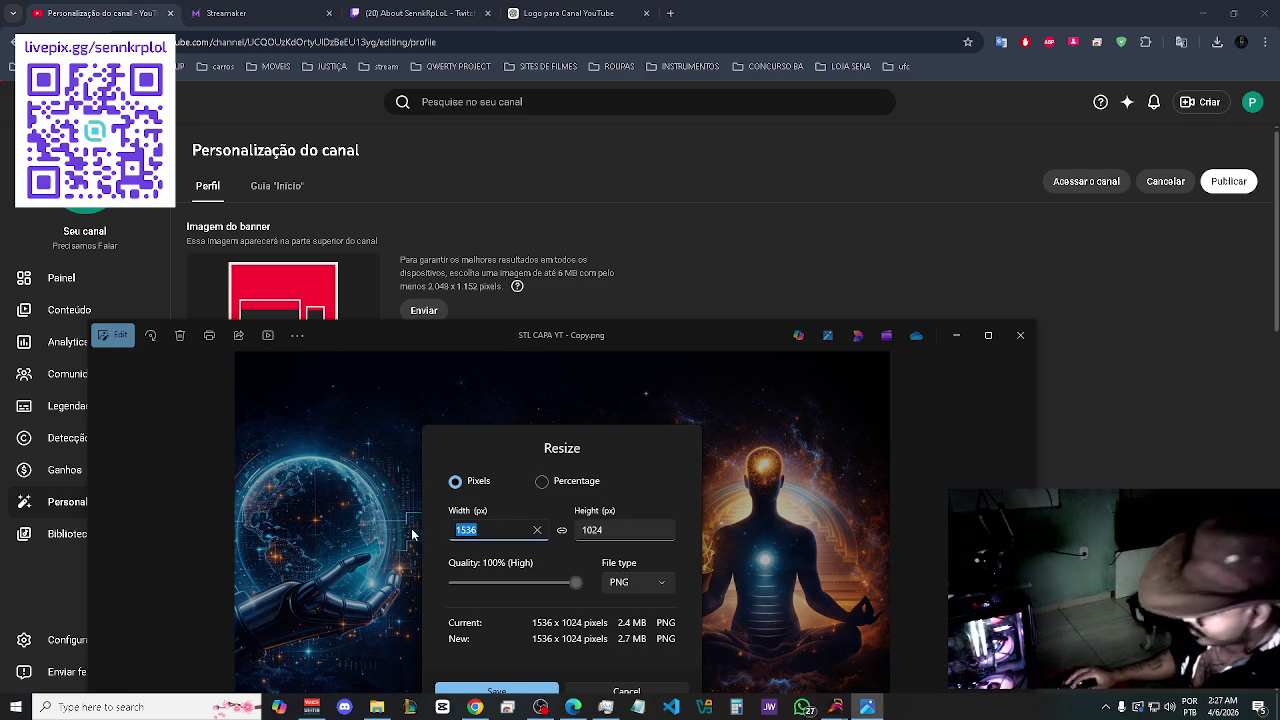
pyautogui.write('20')
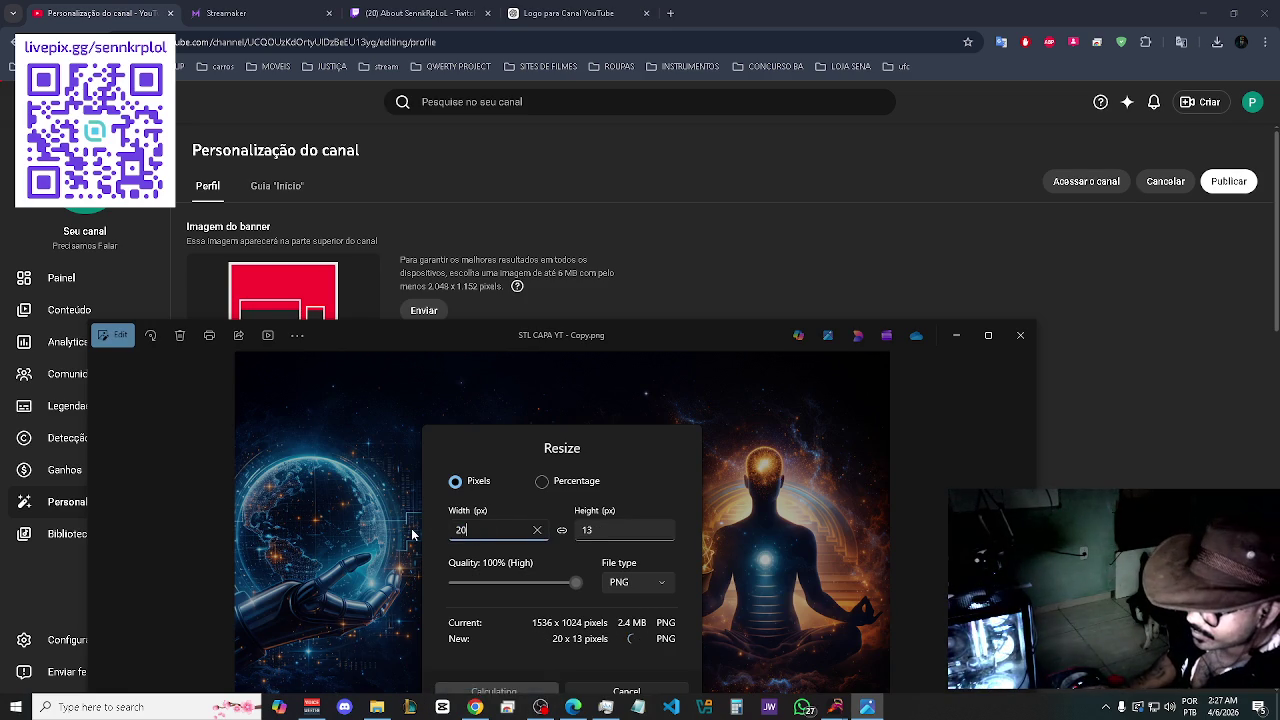
pyautogui.write('48')
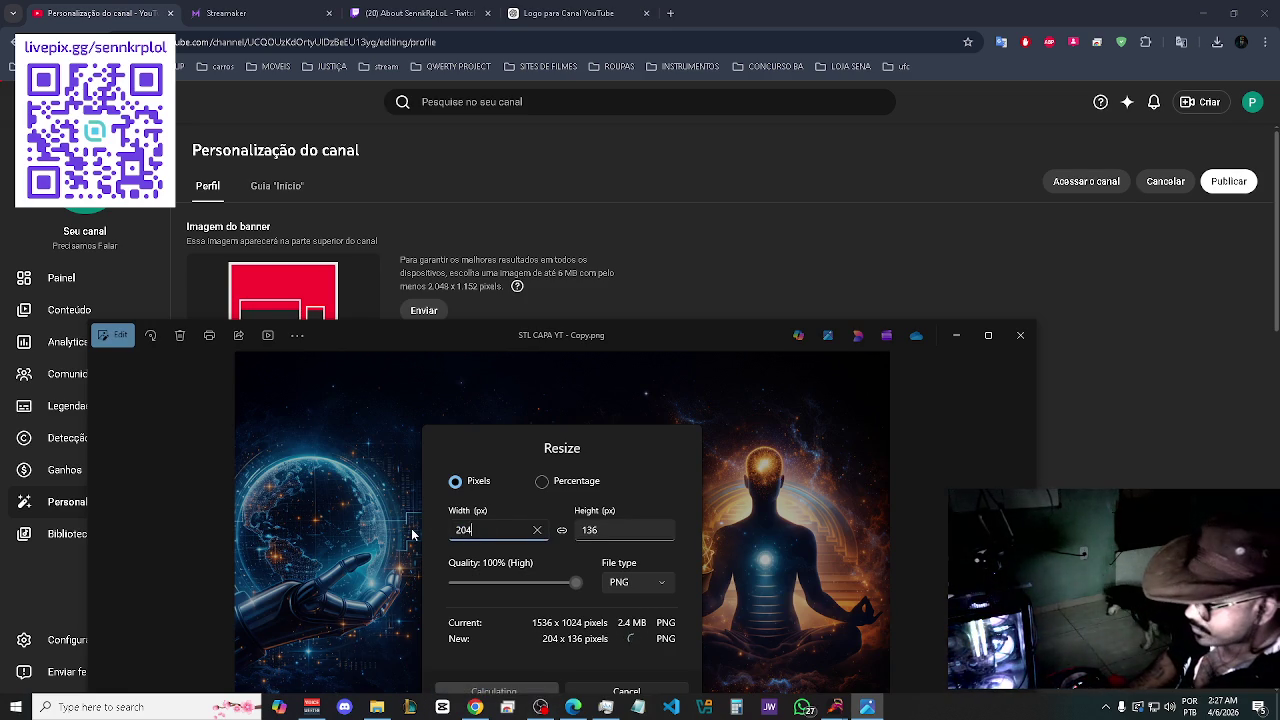
pyautogui.click(618, 532)
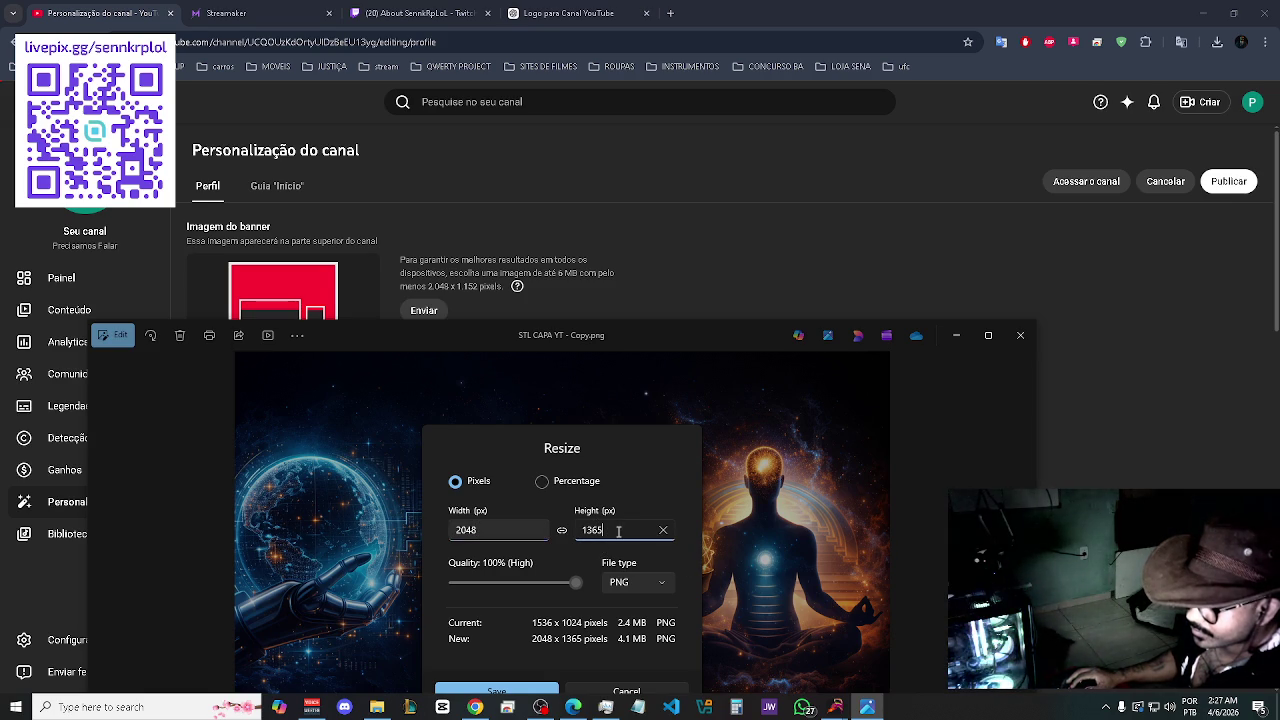
pyautogui.press('BackSpace')
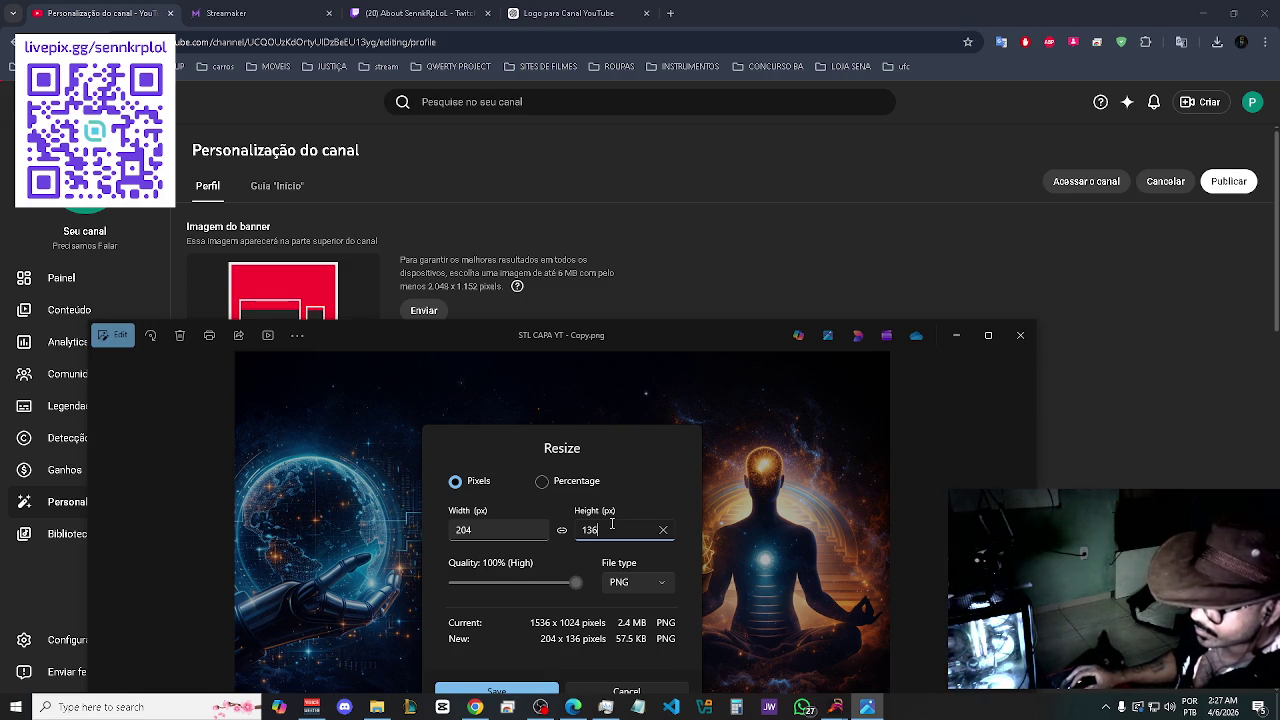
pyautogui.press('BackSpace')
pyautogui.press('BackSpace')
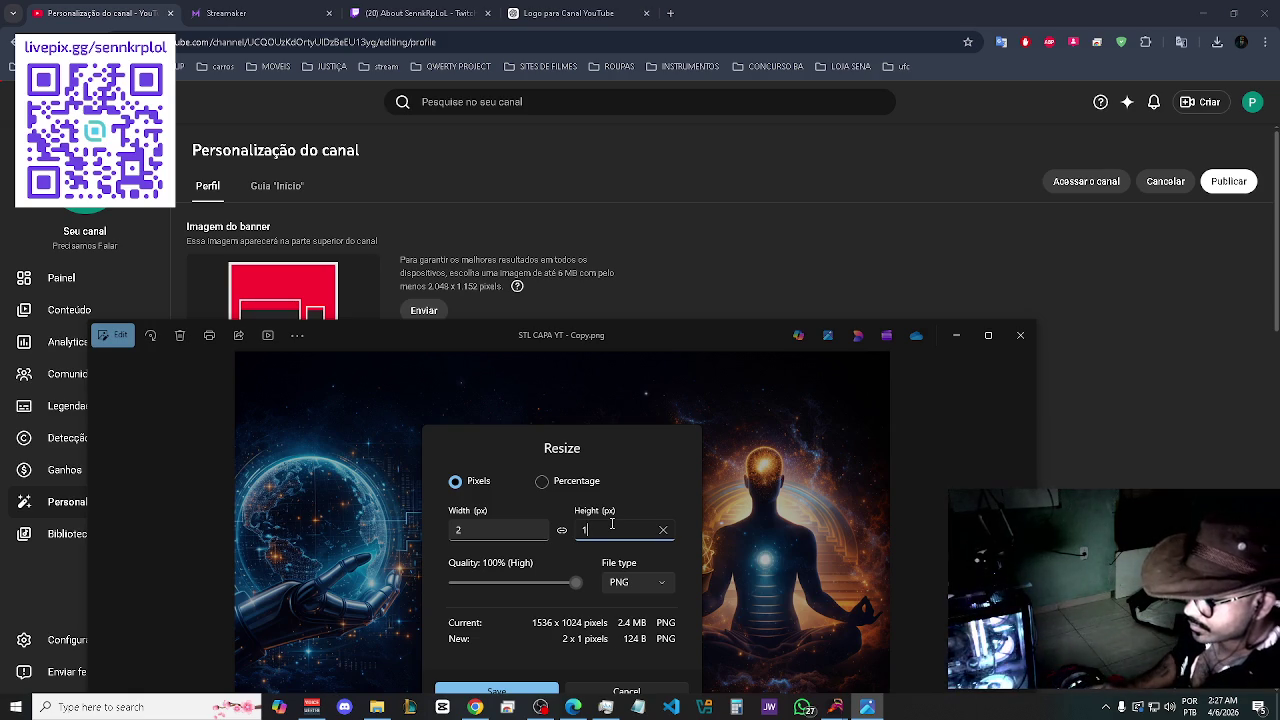
pyautogui.write('152')
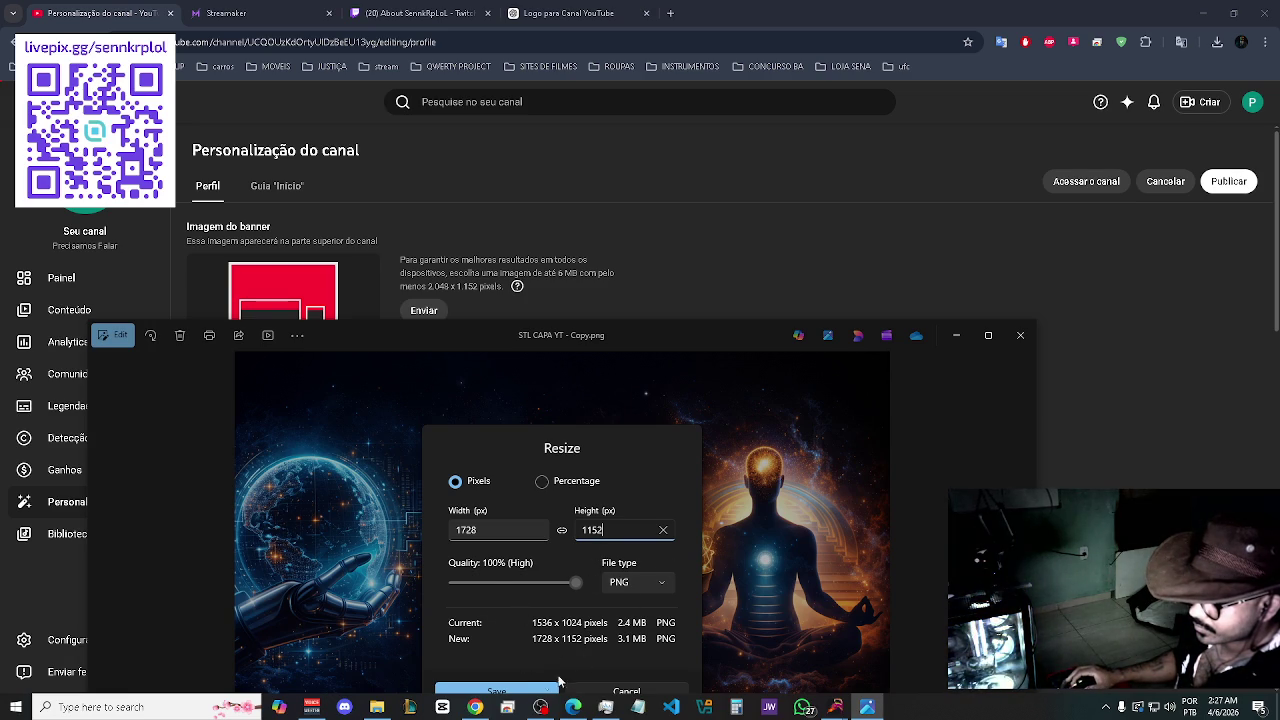
# - Save the resized 'STL CAPA YT - Copy.png' to the Desktop and close Photos
pyautogui.click(508, 692)
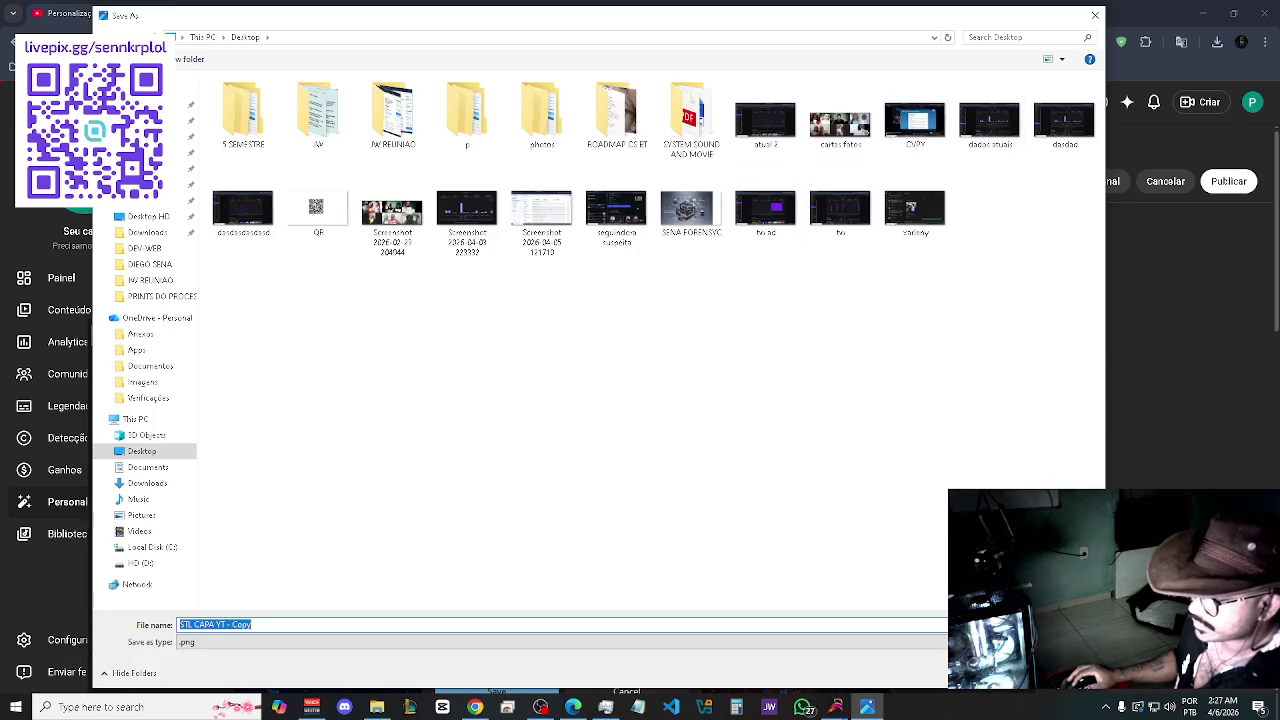
pyautogui.press('Return')
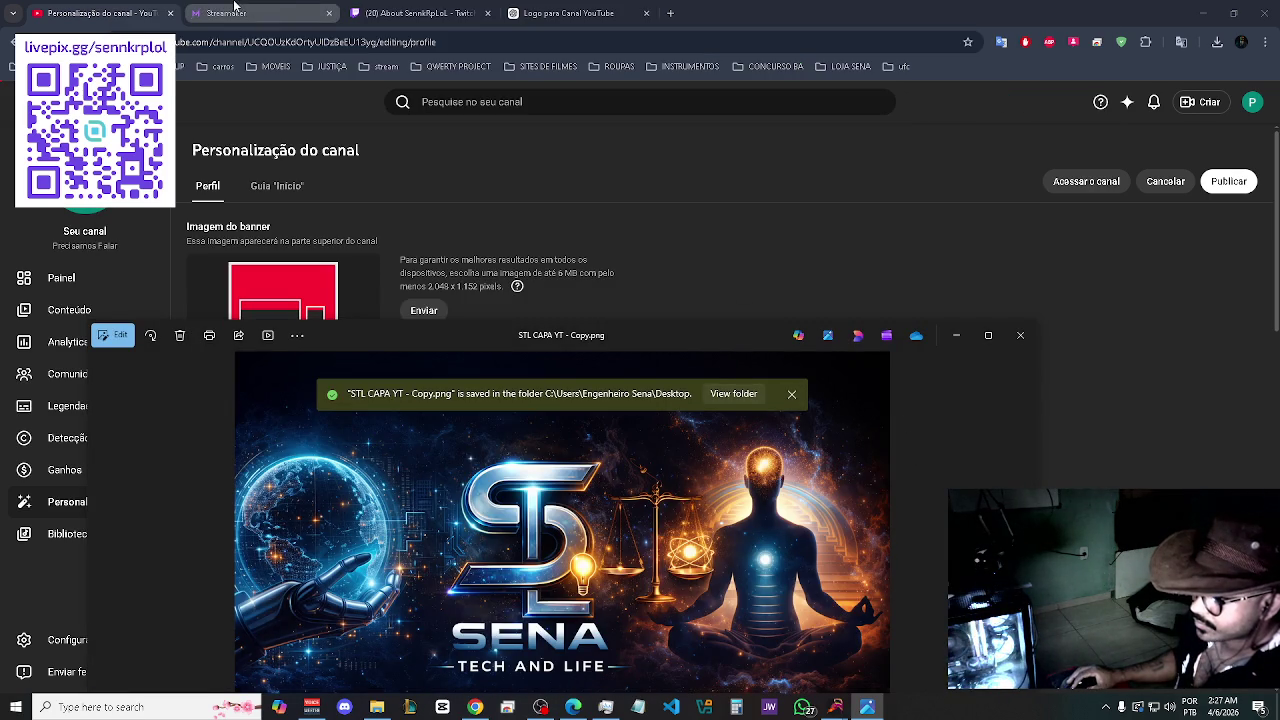
pyautogui.click(1018, 342)
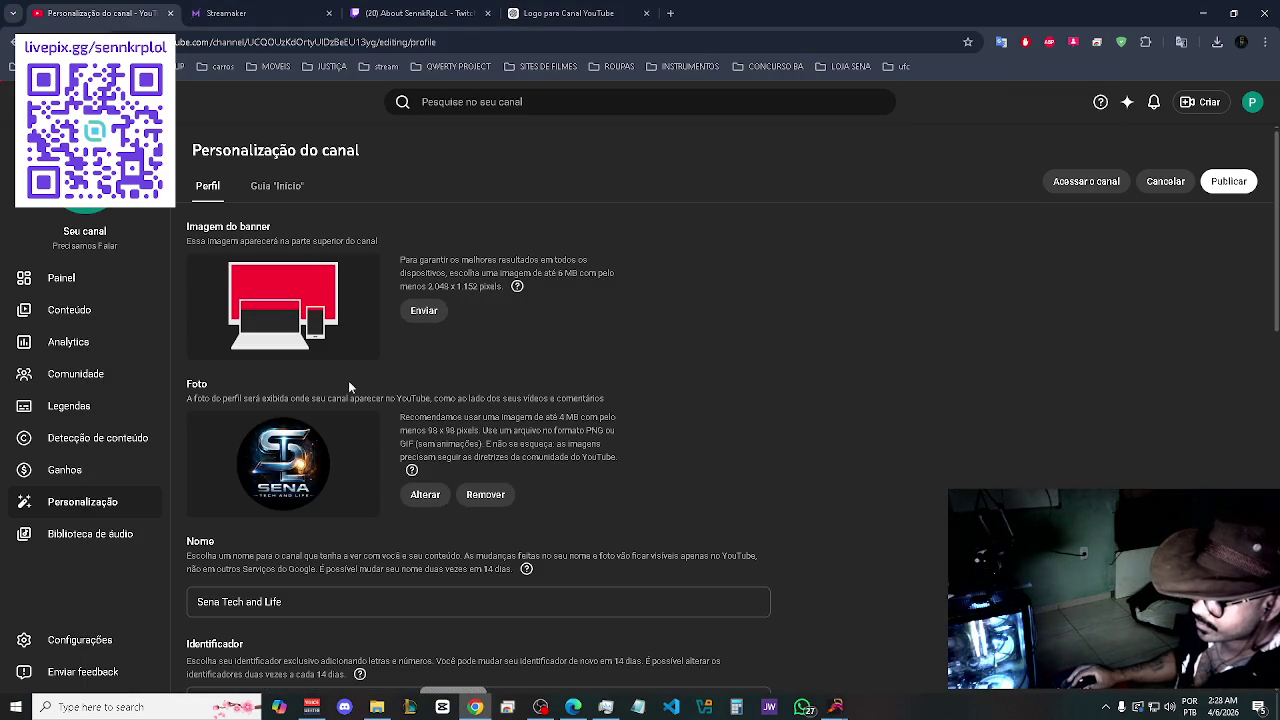
# - Upload STL CAPA YT - Copy as the banner, lower the crop area, then close the editor unapplied
pyautogui.click(424, 310)
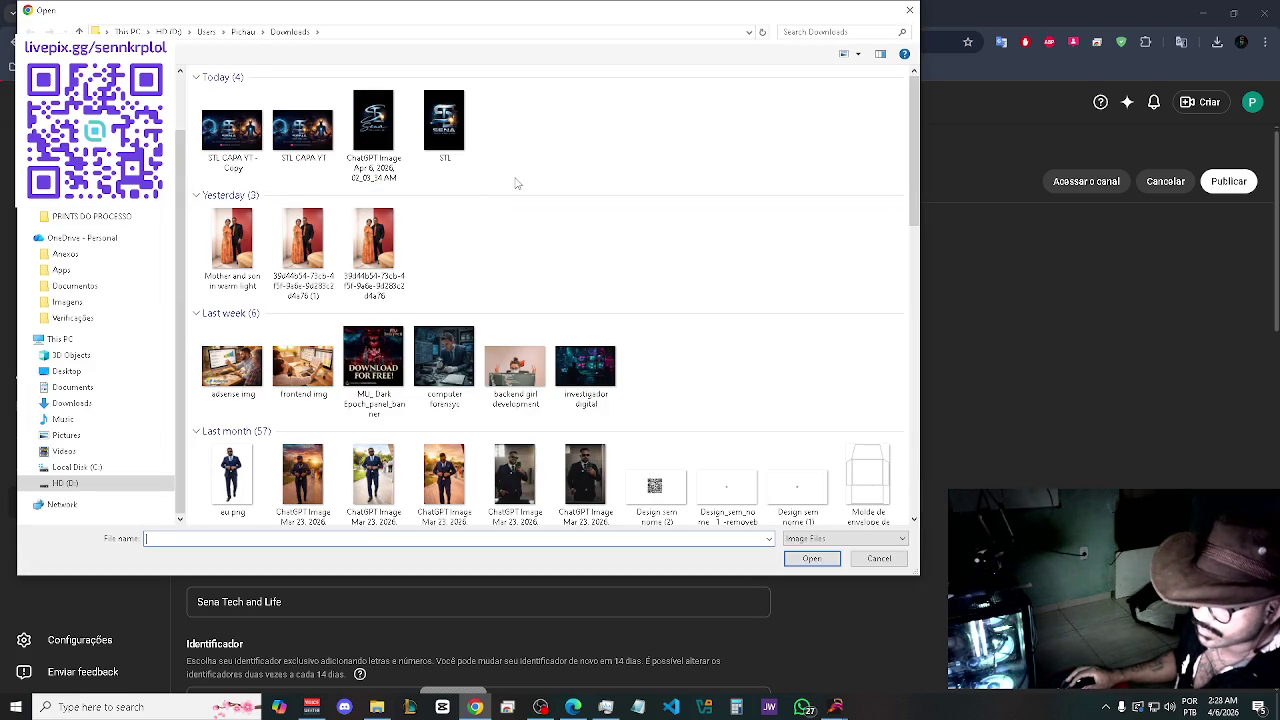
pyautogui.click(250, 142)
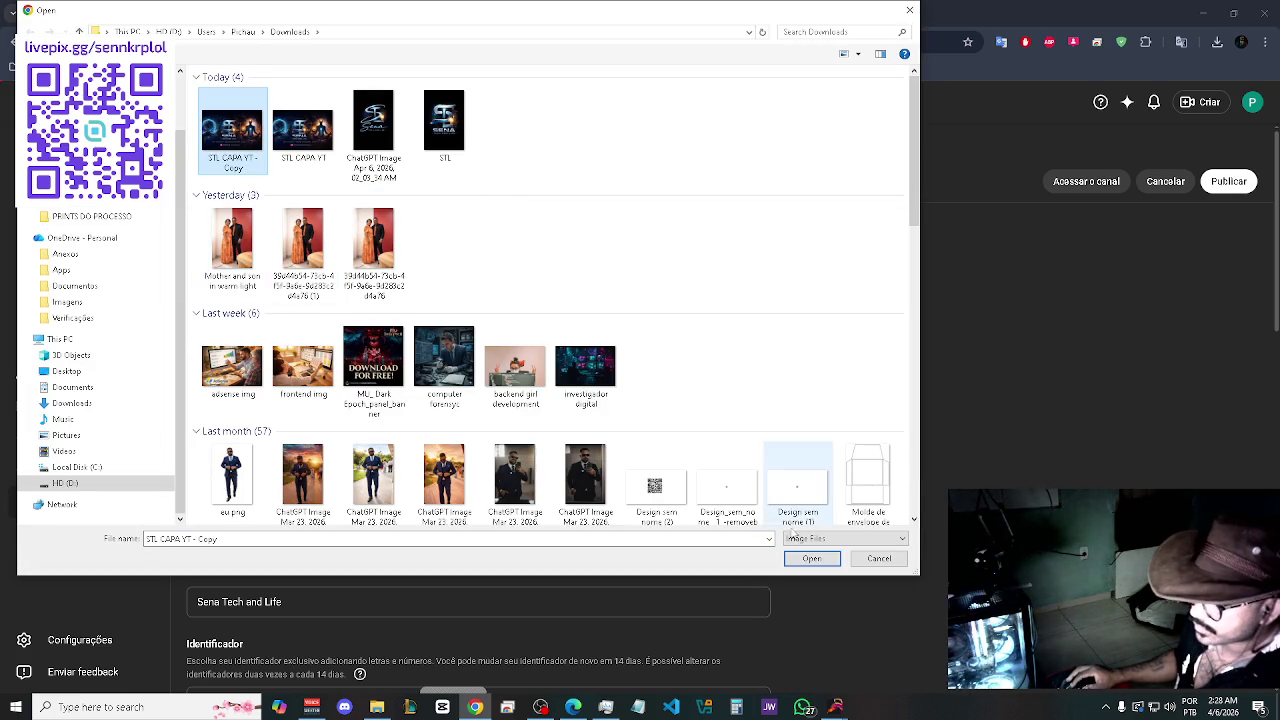
pyautogui.click(805, 558)
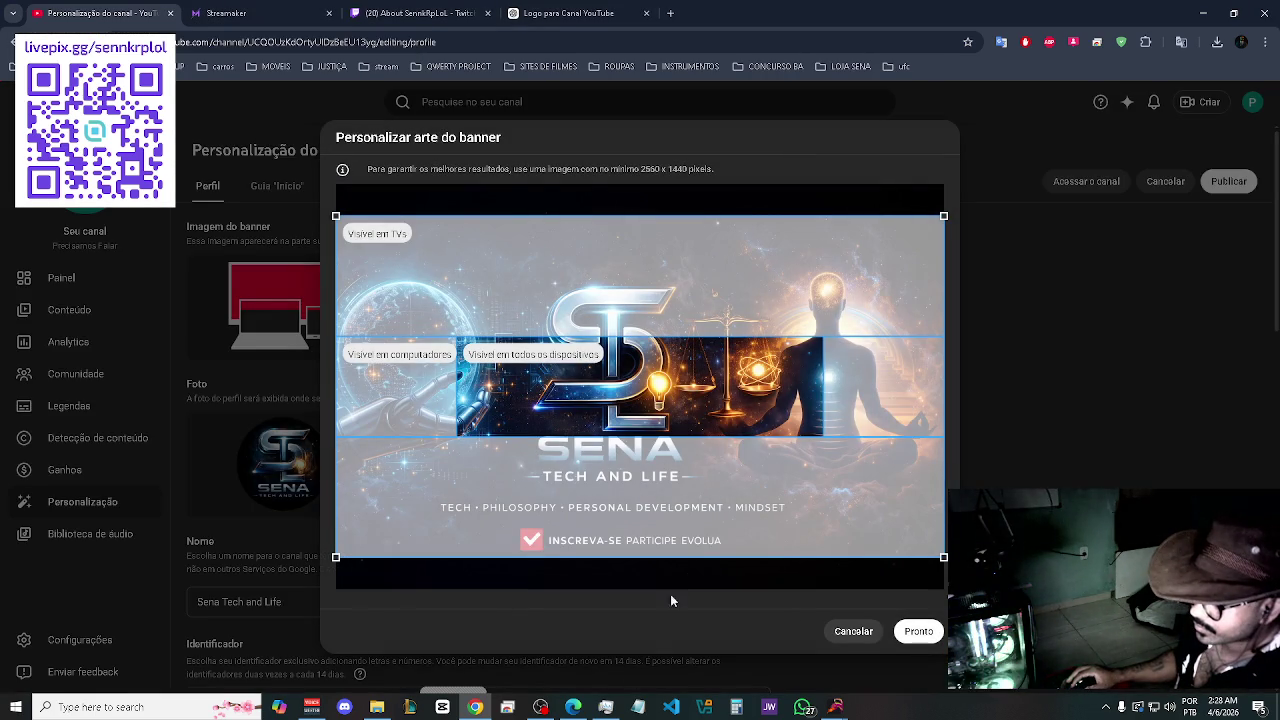
pyautogui.moveTo(710, 476); pyautogui.dragTo(710, 508)
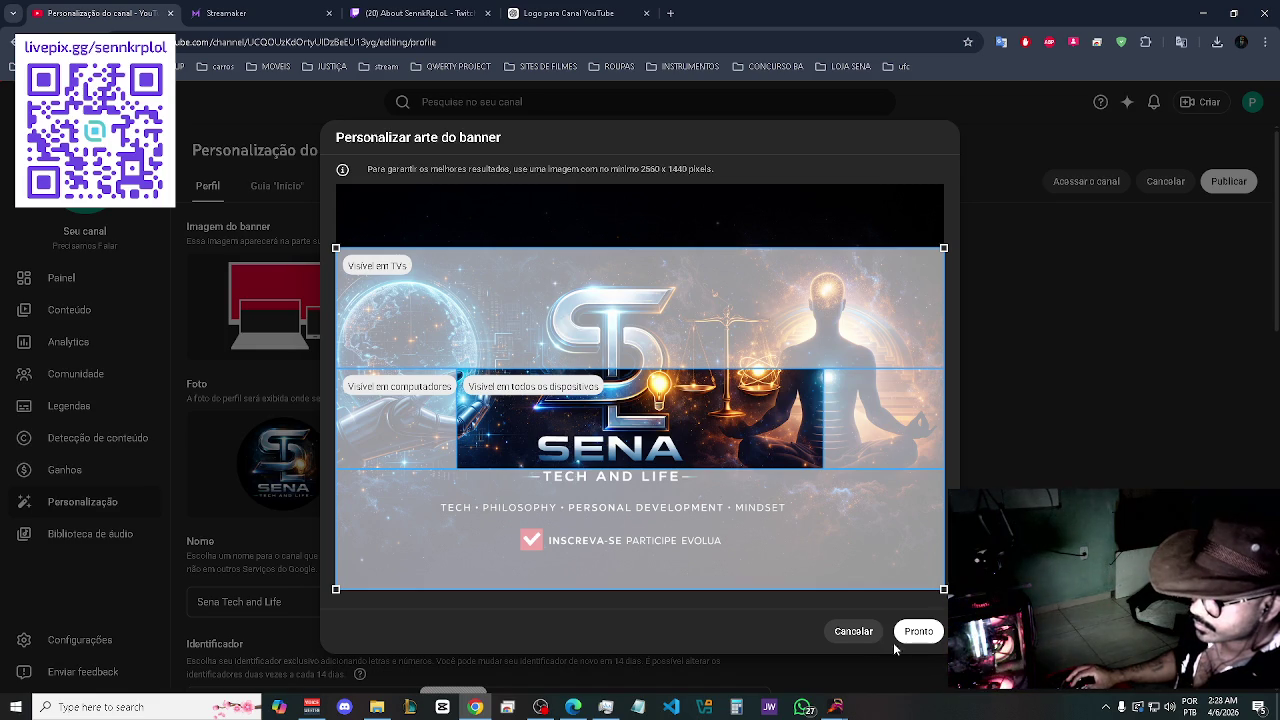
pyautogui.click(857, 638)
# - Load the STL CAPA YT image as banner again, lower the crop, and abandon it
pyautogui.click(424, 310)
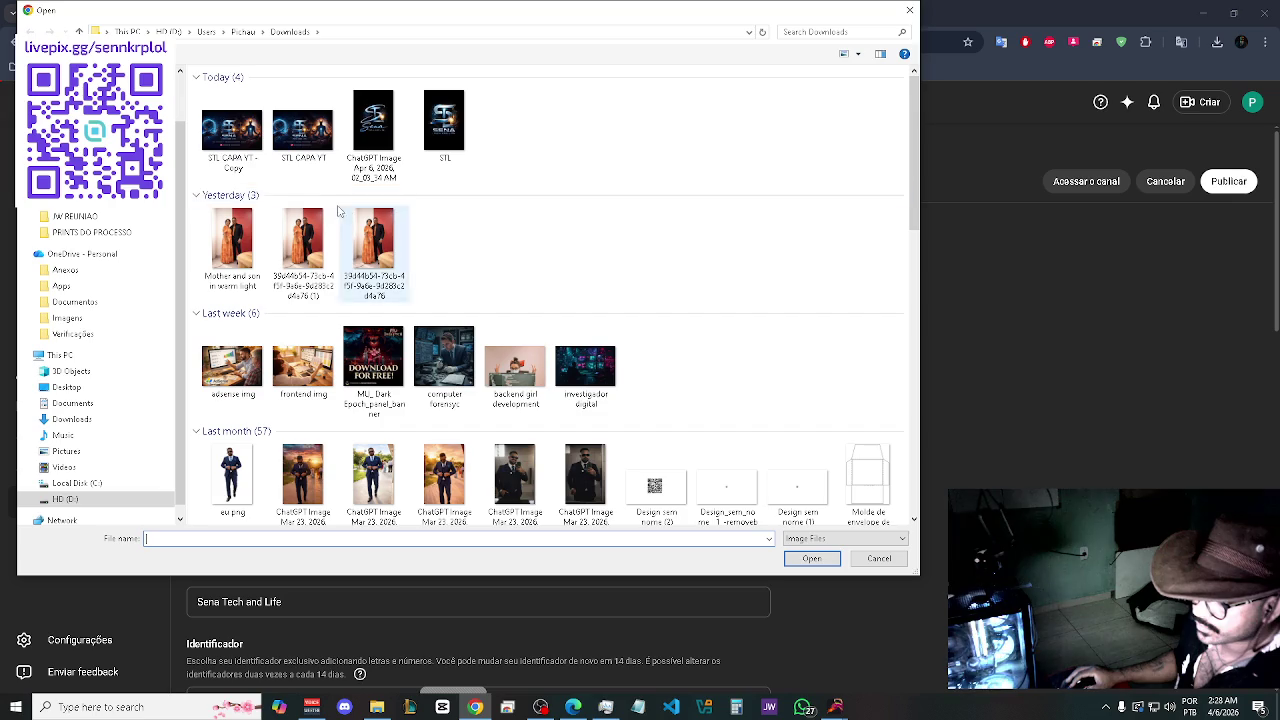
pyautogui.doubleClick(303, 135)
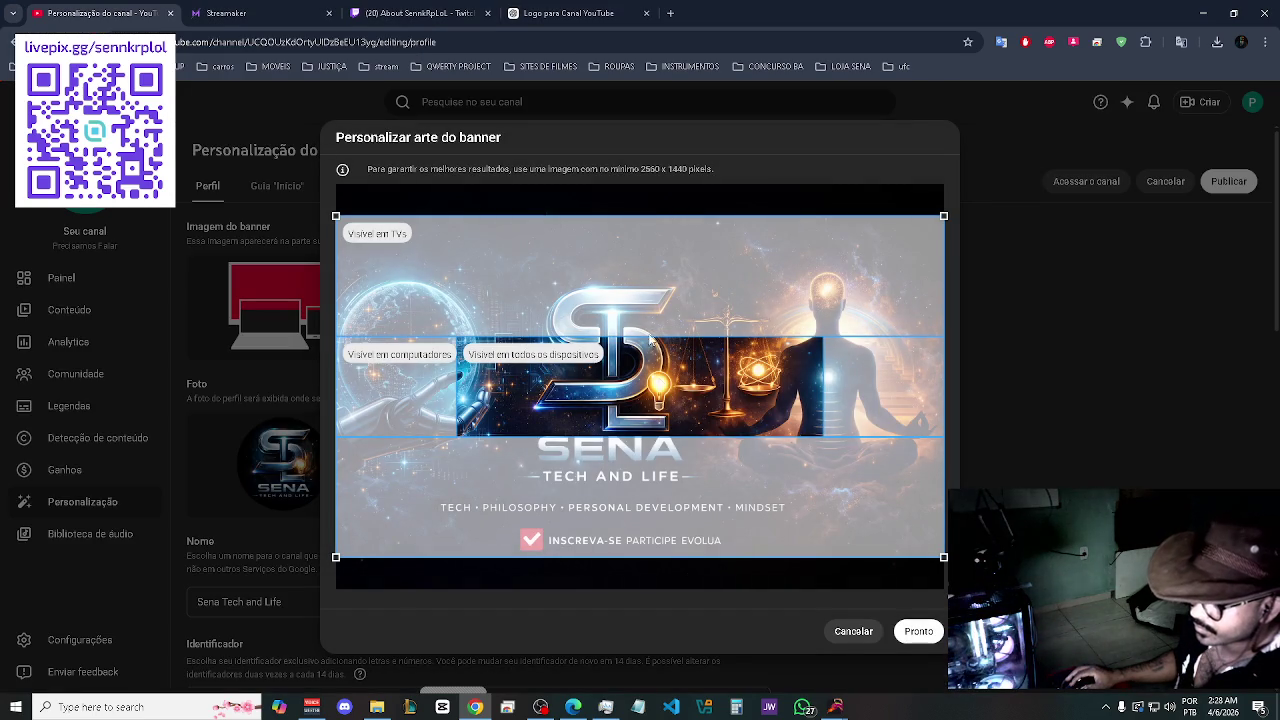
pyautogui.moveTo(638, 433); pyautogui.dragTo(638, 465)
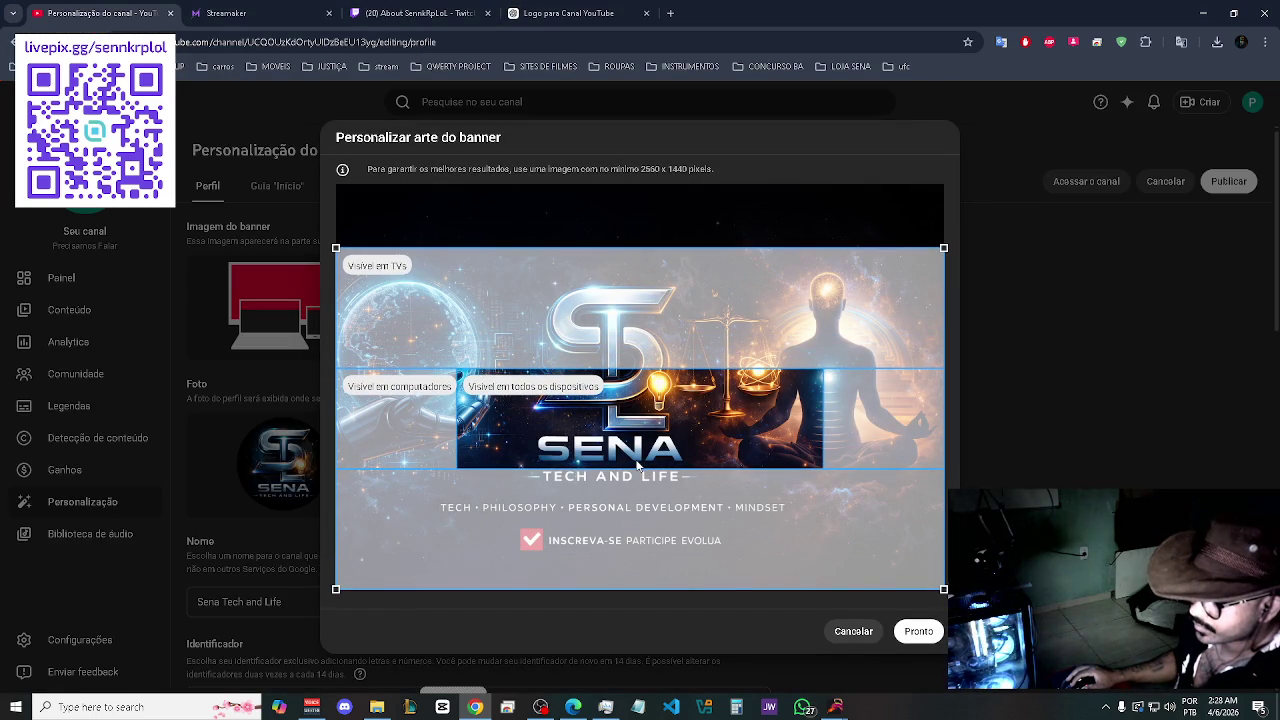
pyautogui.click(860, 641)
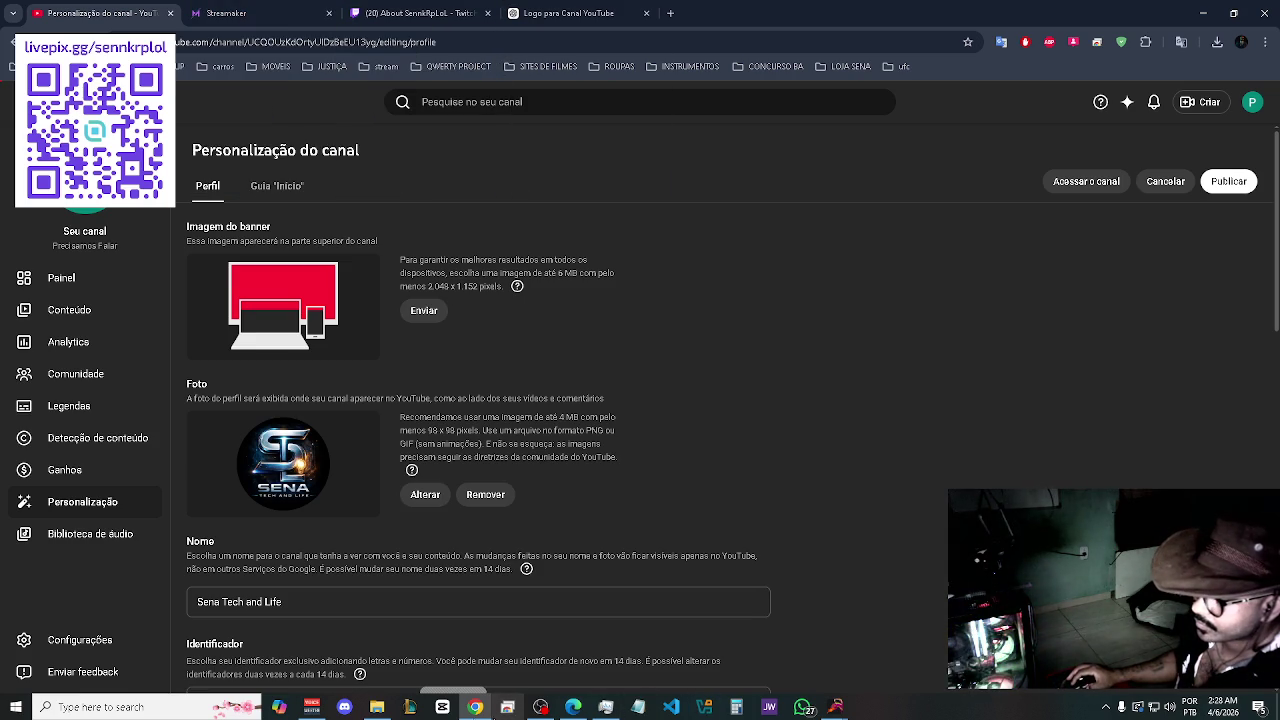
# - Open STL CAPA YT - Copy.png from Downloads in Photos and start Resize image
pyautogui.click(377, 707)
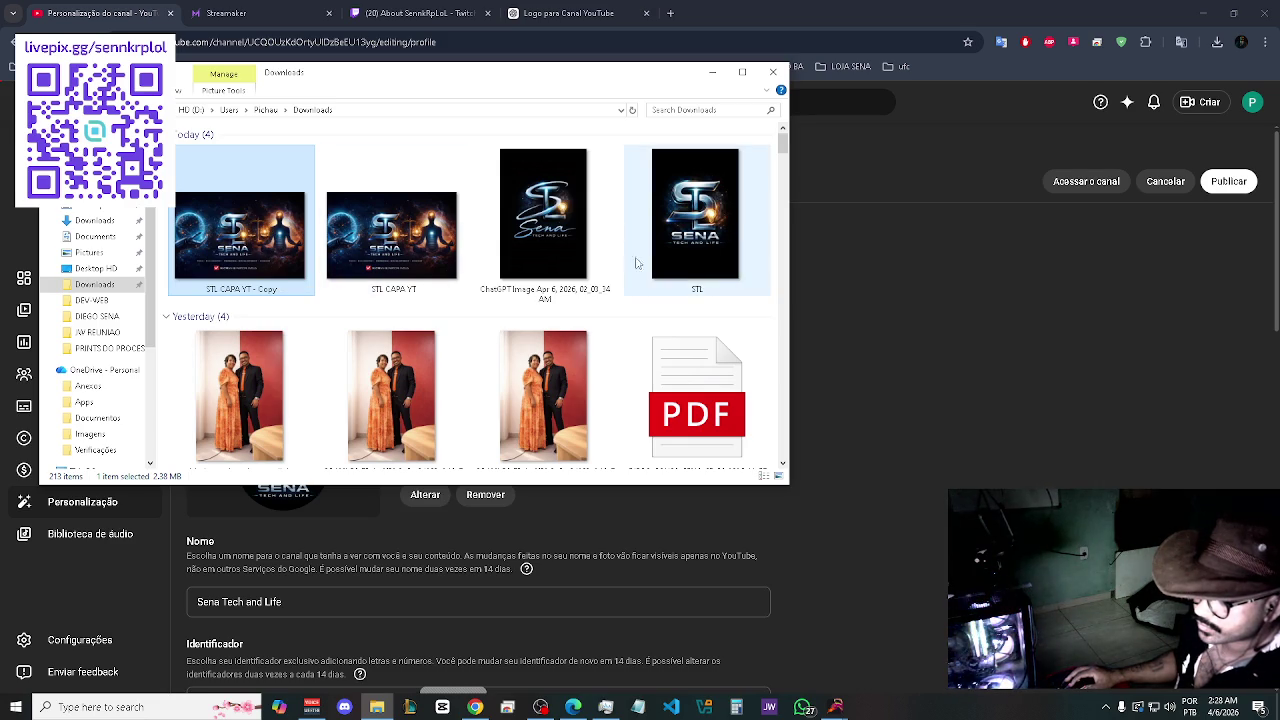
pyautogui.doubleClick(270, 256)
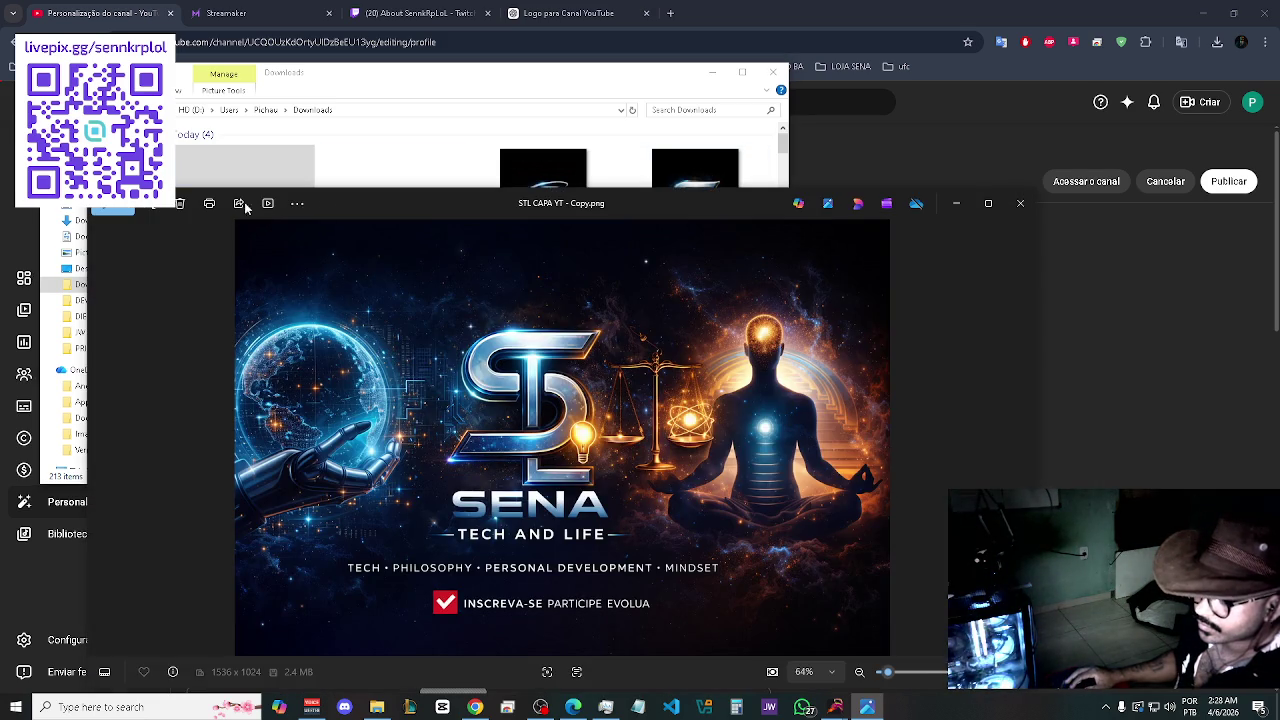
pyautogui.click(296, 204)
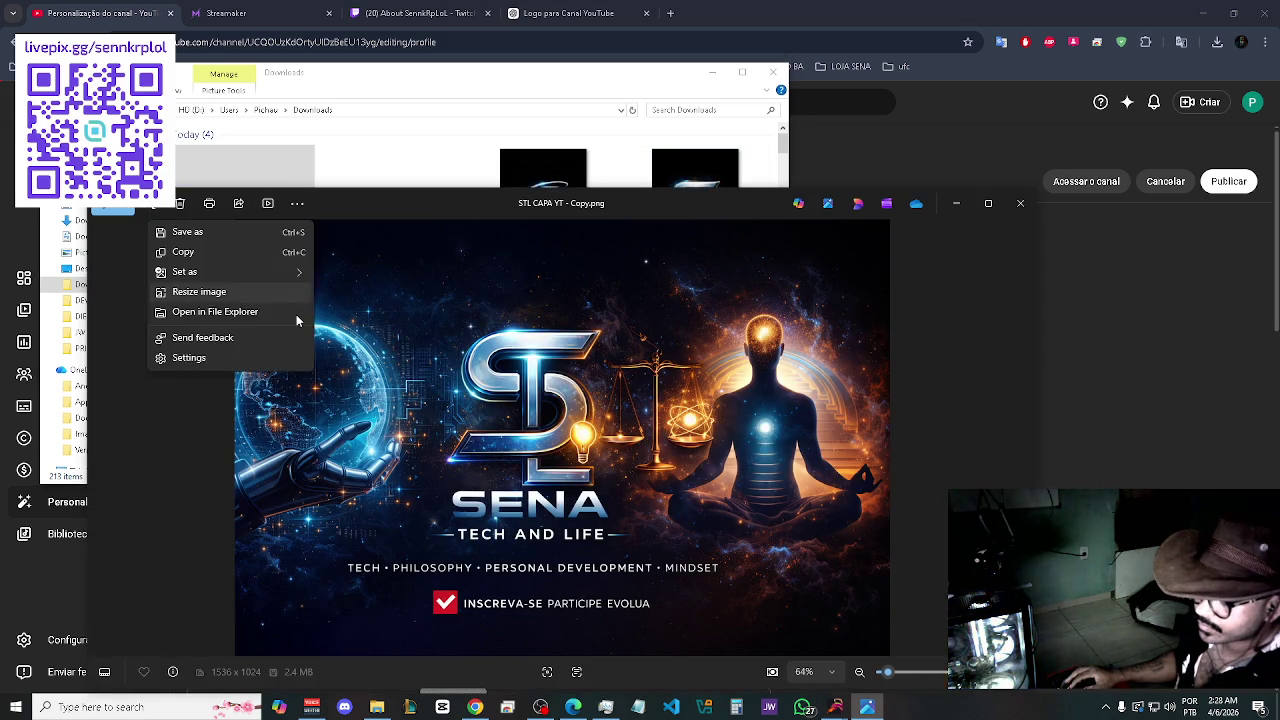
pyautogui.click(217, 293)
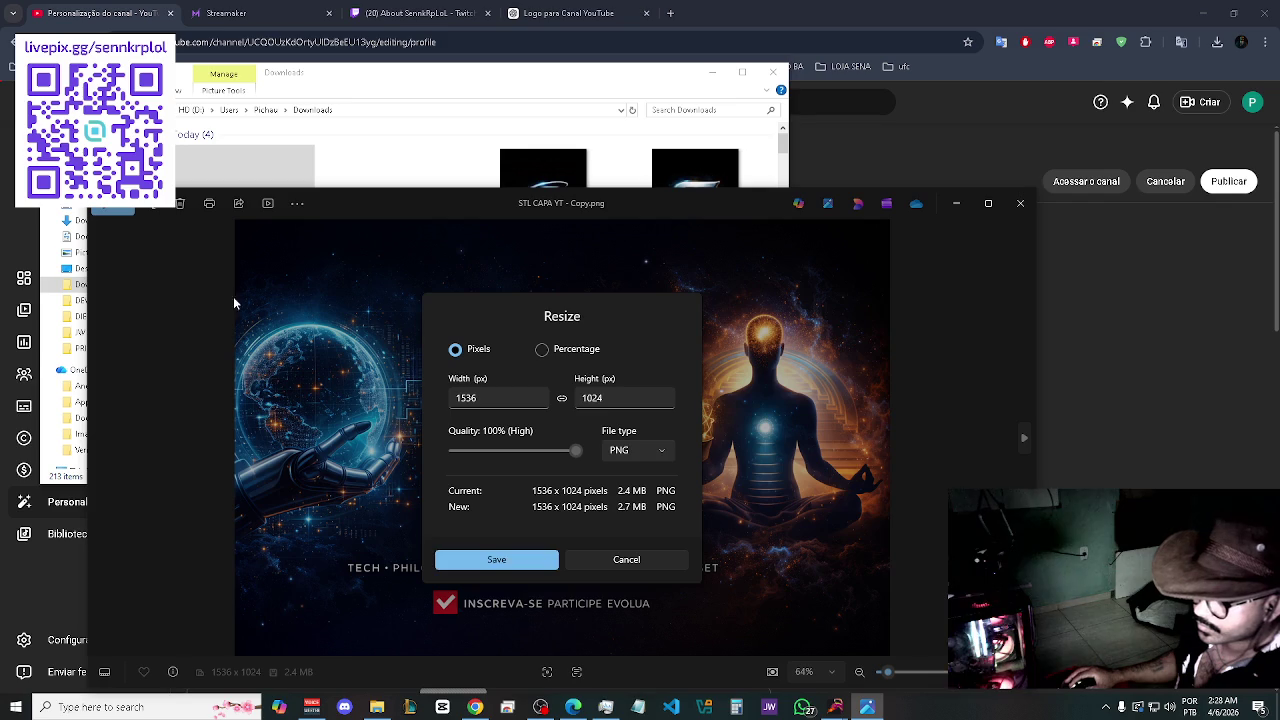
# - Set the resize height to 1200 (width 1800), keeping PNG as the file type
pyautogui.click(621, 398)
pyautogui.press('BackSpace')
pyautogui.press('BackSpace')
pyautogui.press('BackSpace')
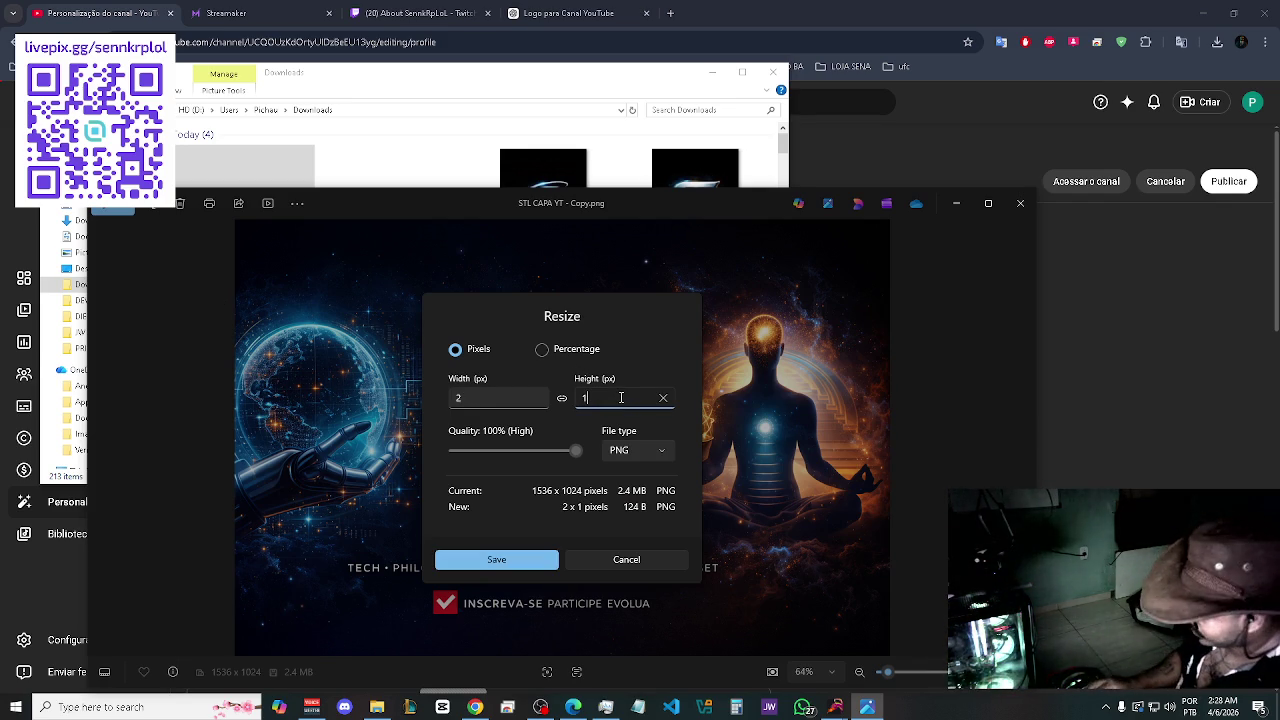
pyautogui.write('150')
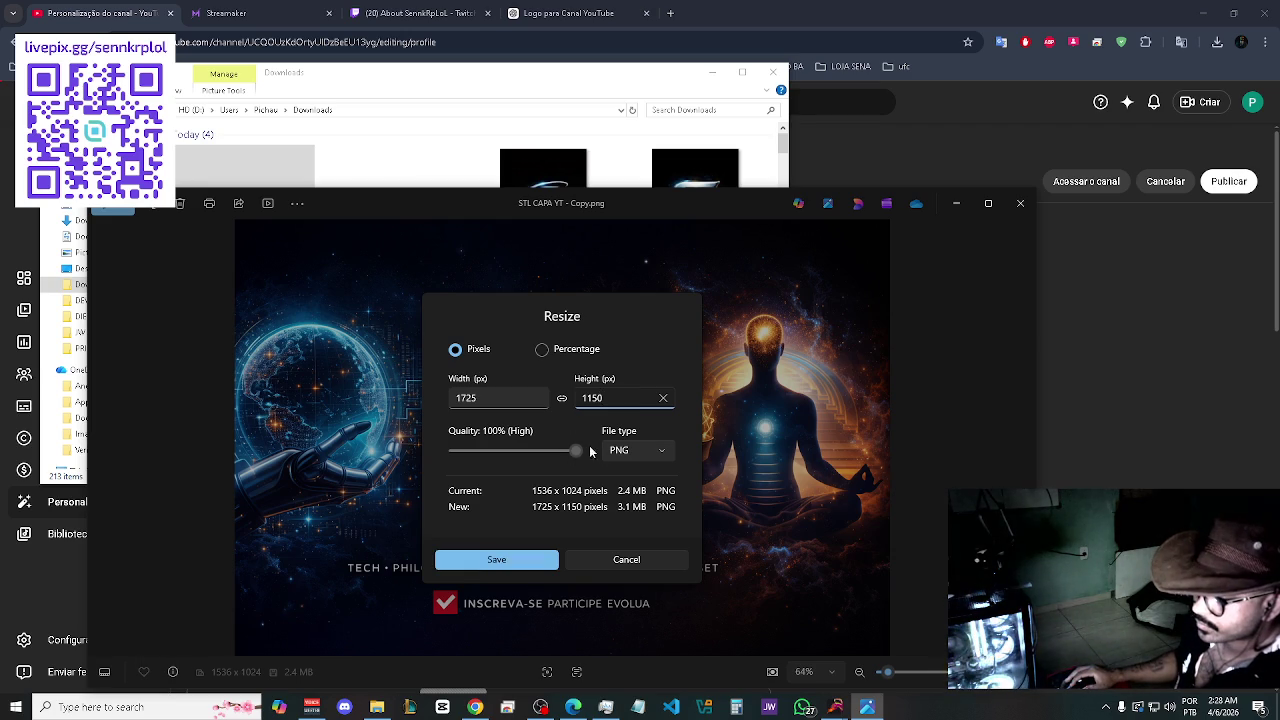
pyautogui.click(655, 451)
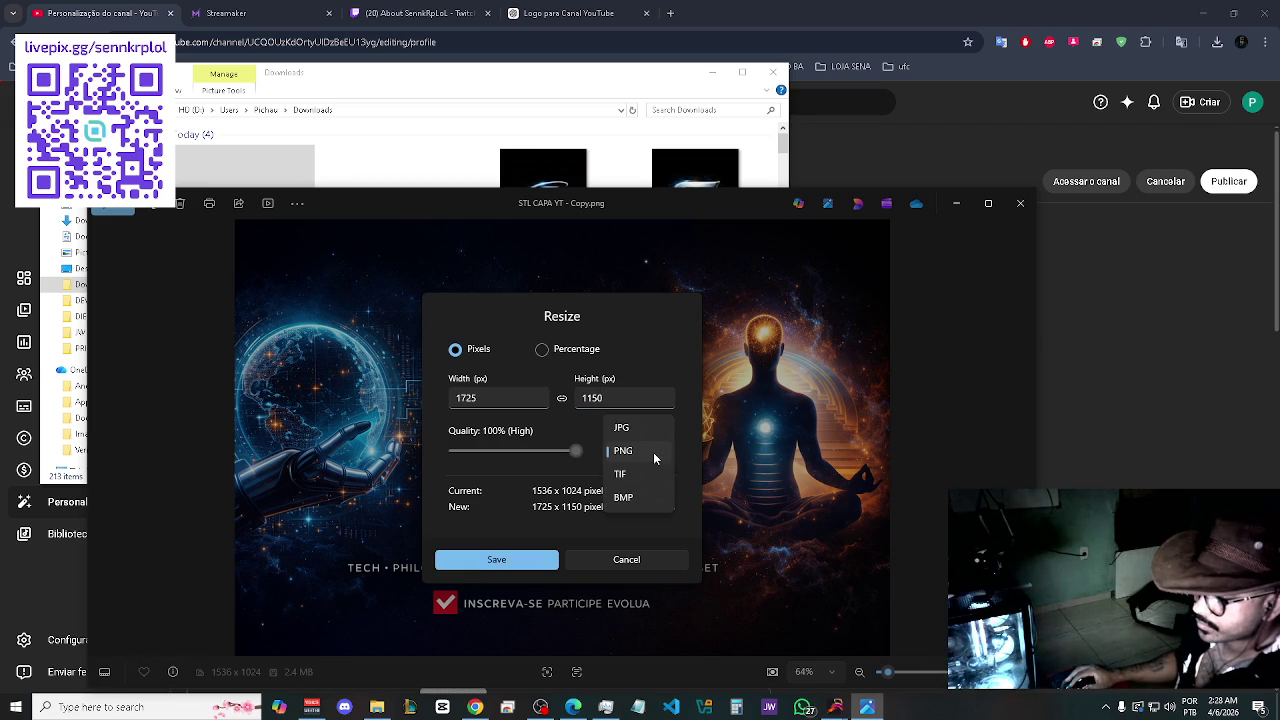
pyautogui.click(520, 468)
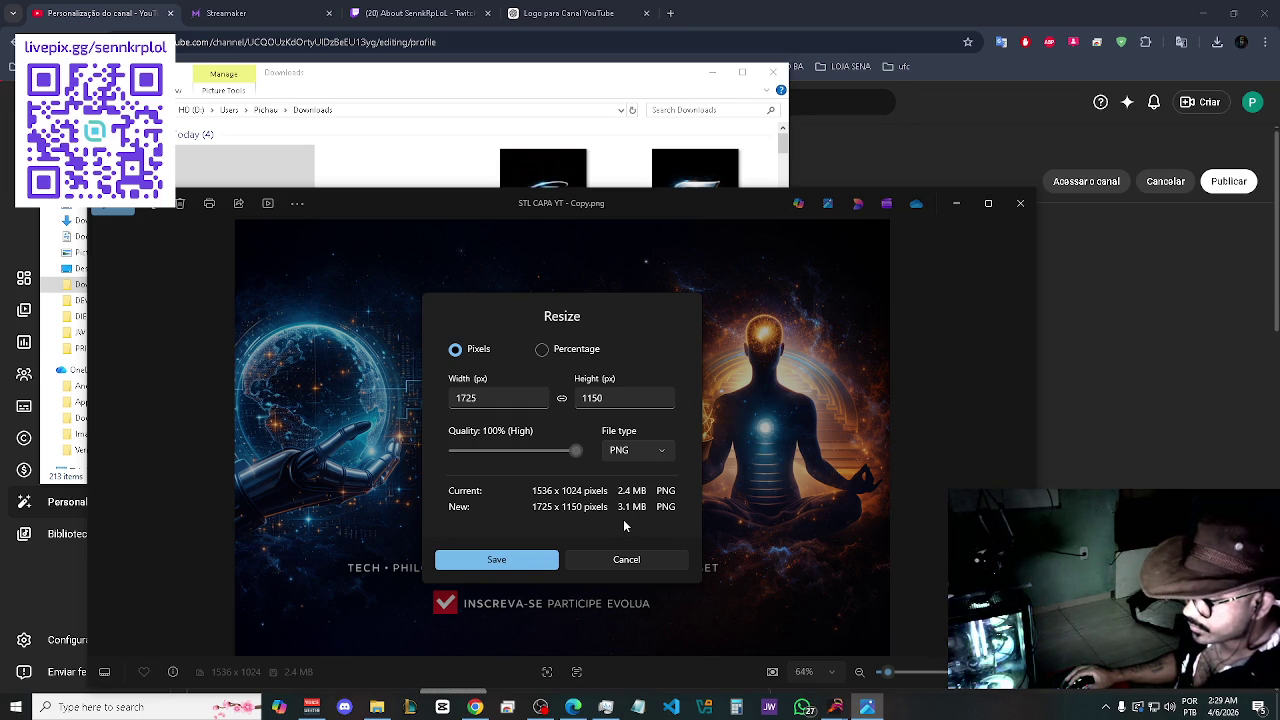
pyautogui.doubleClick(612, 398)
pyautogui.write('1200')
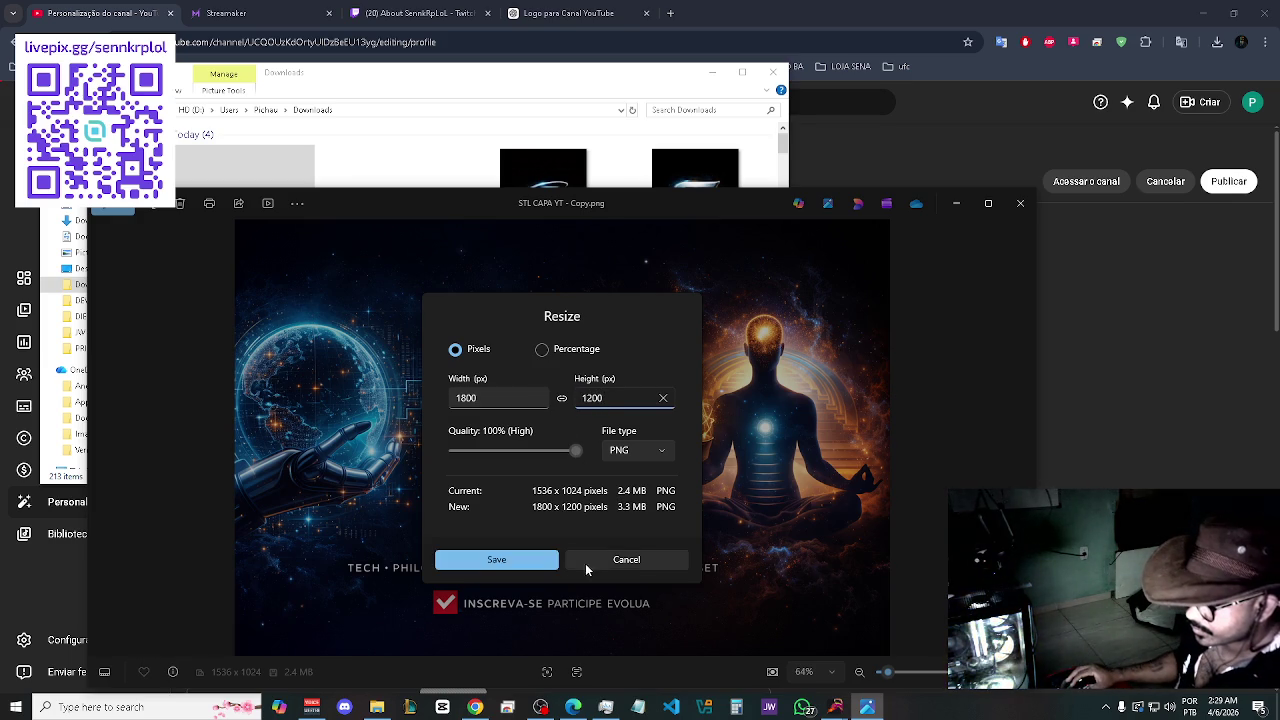
# - Save the 1800 x 1200 image, replacing the existing STL CAPA YT - Copy.png
pyautogui.click(503, 560)
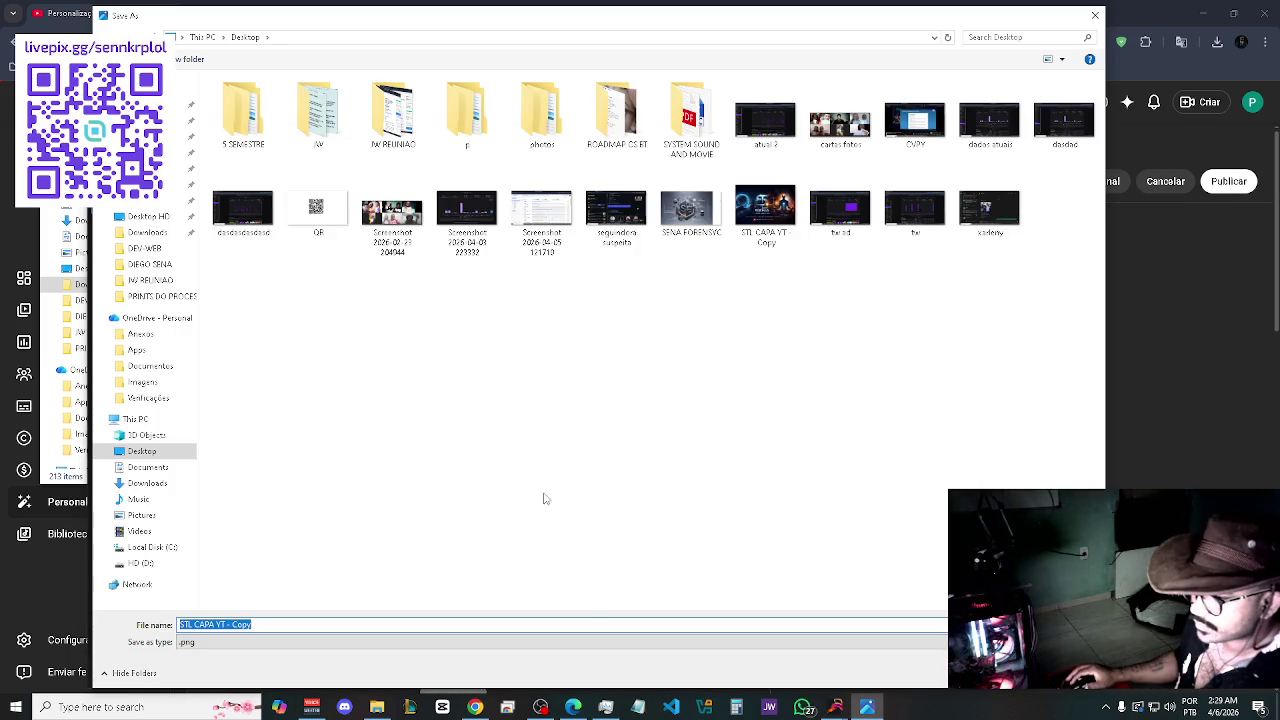
pyautogui.click(990, 673)
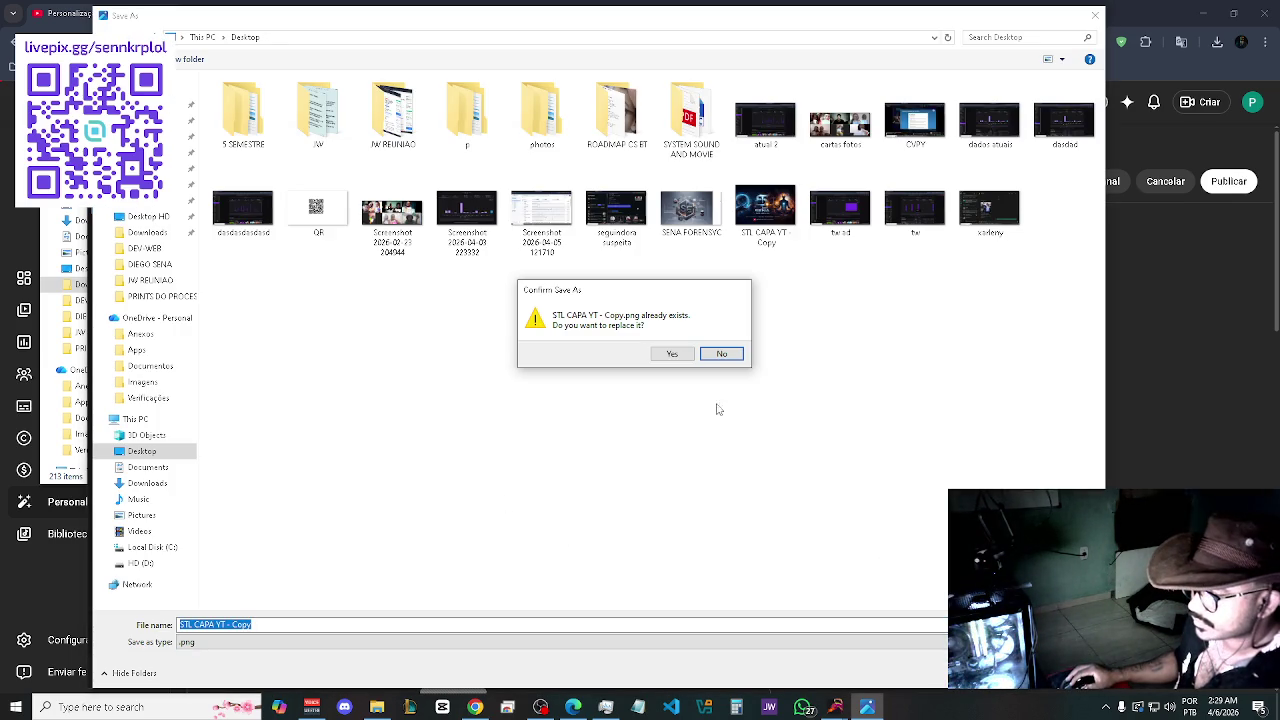
pyautogui.click(670, 354)
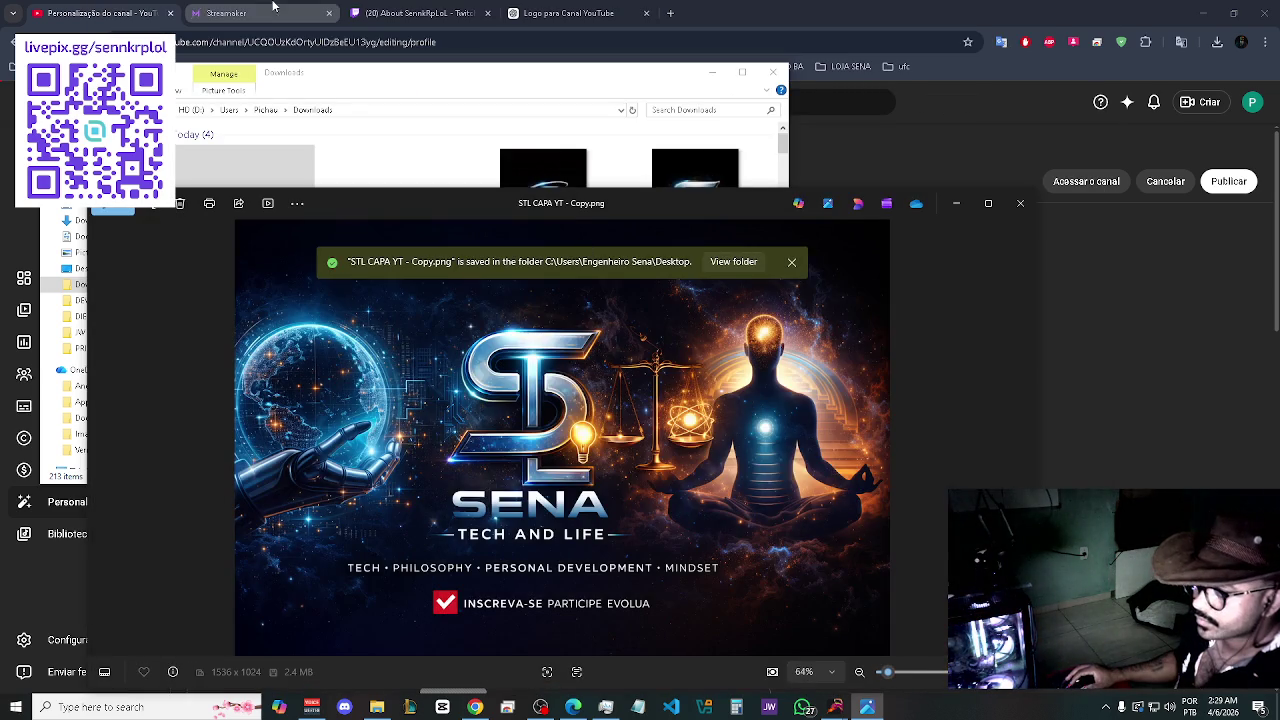
# - Back in YouTube Studio, upload STL CAPA YT - Copy as the banner image
pyautogui.click(85, 10)
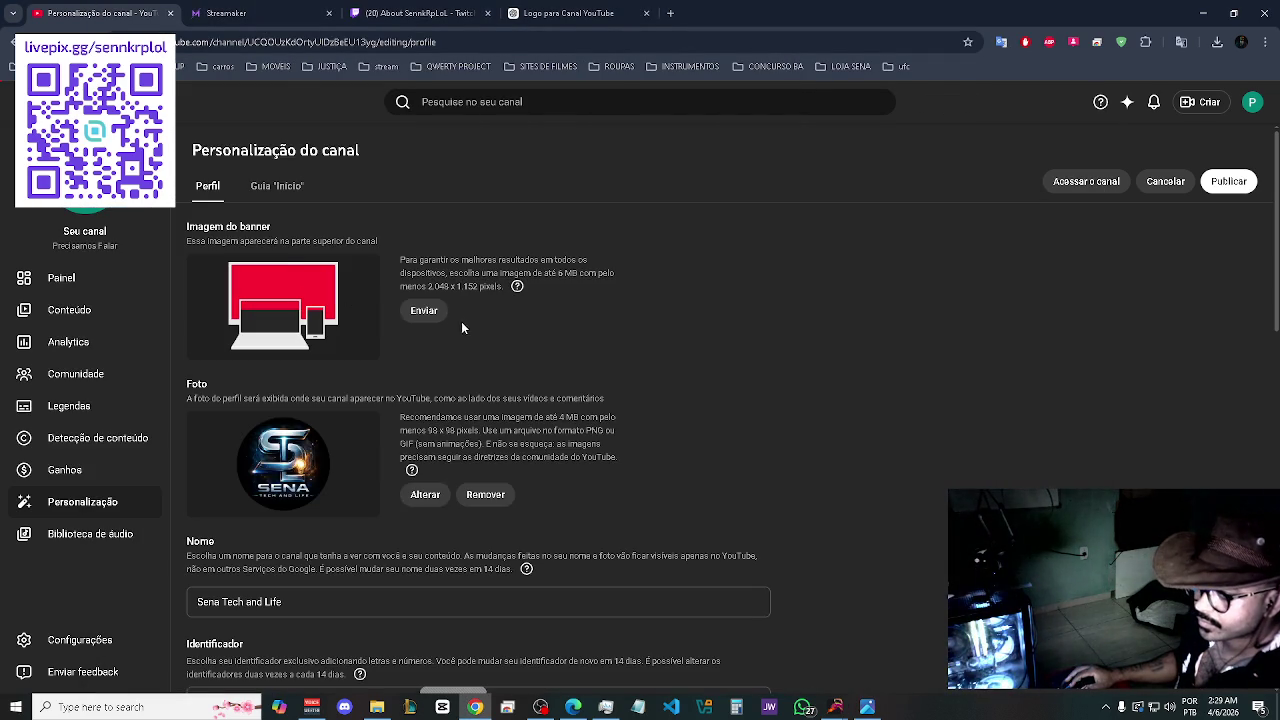
pyautogui.click(425, 310)
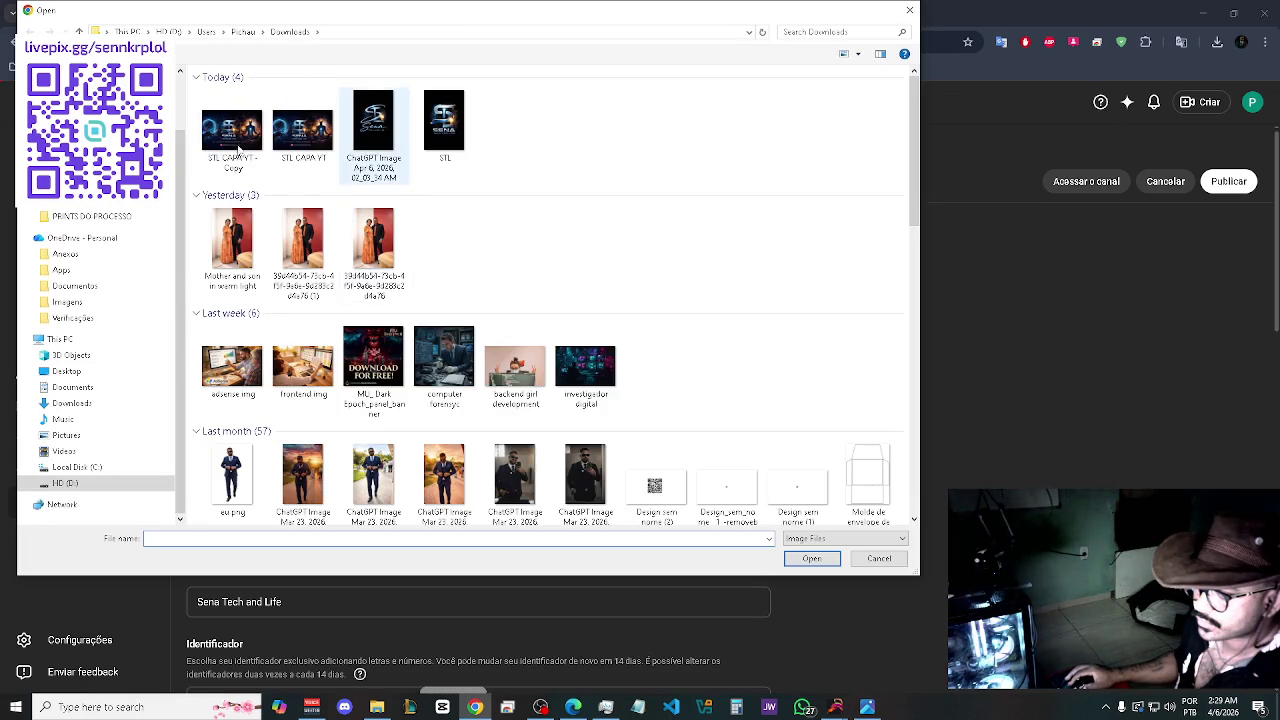
pyautogui.doubleClick(230, 148)
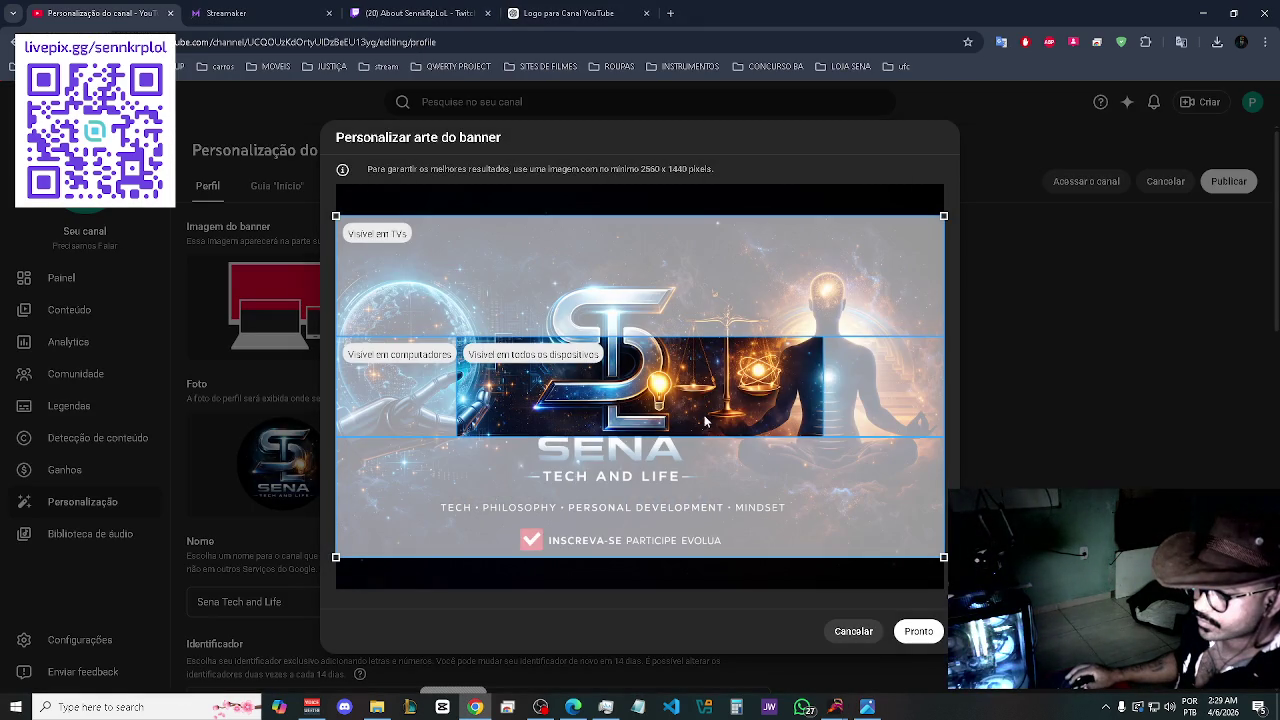
# - Move the crop area down, cancel that crop, then drag the crop area back up
pyautogui.moveTo(688, 358); pyautogui.dragTo(687, 390)
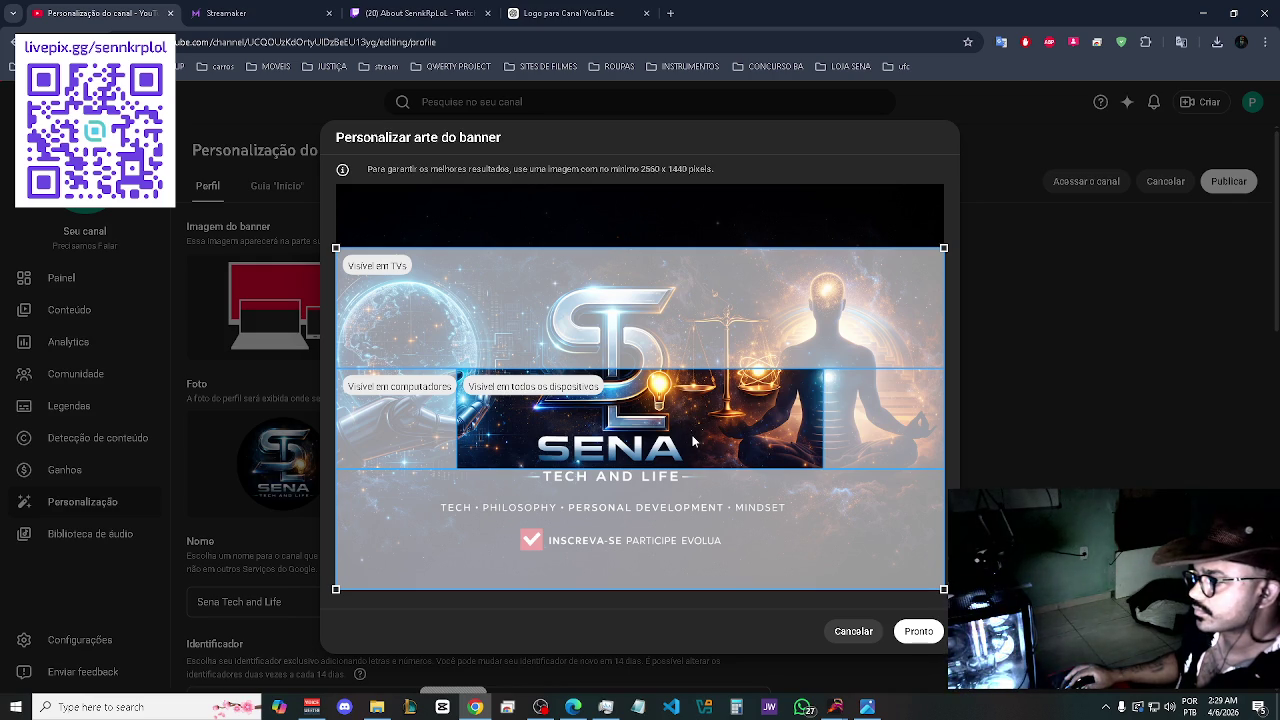
pyautogui.click(850, 632)
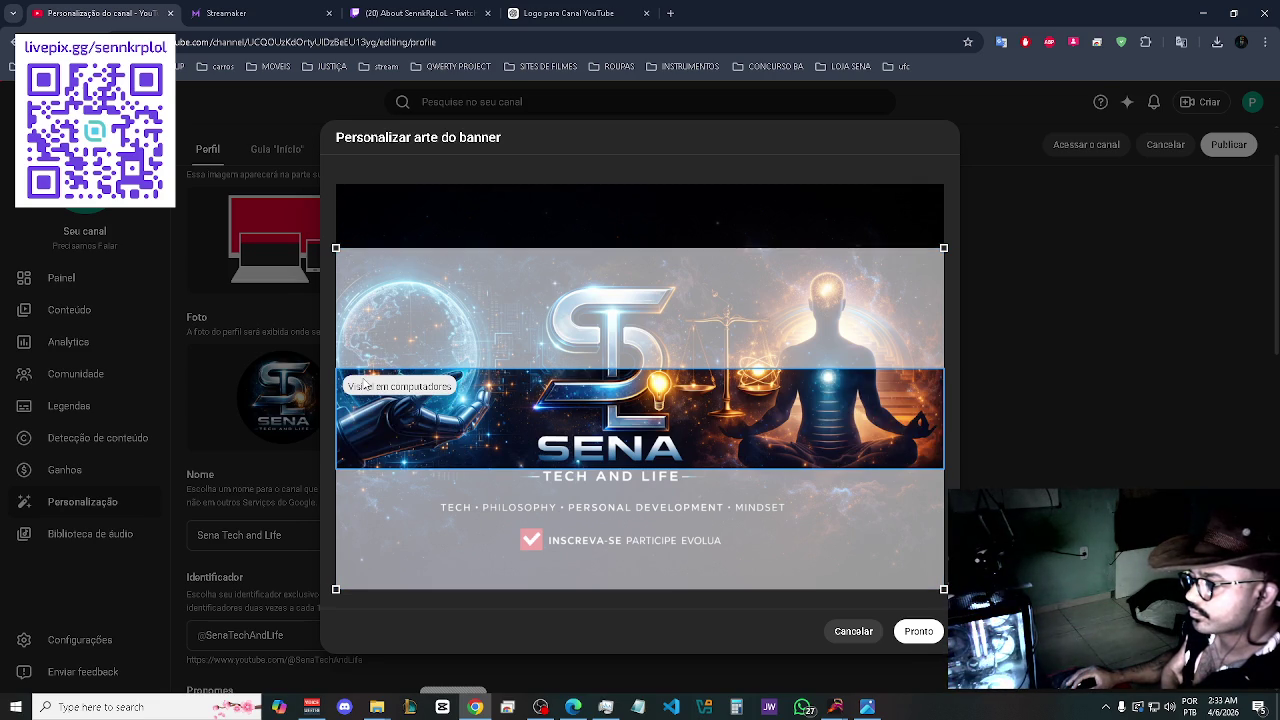
pyautogui.moveTo(502, 538); pyautogui.dragTo(668, 262)
# - Reposition the crop down and up, pull in its right edge, and move it over the title
pyautogui.moveTo(658, 362); pyautogui.dragTo(691, 611)
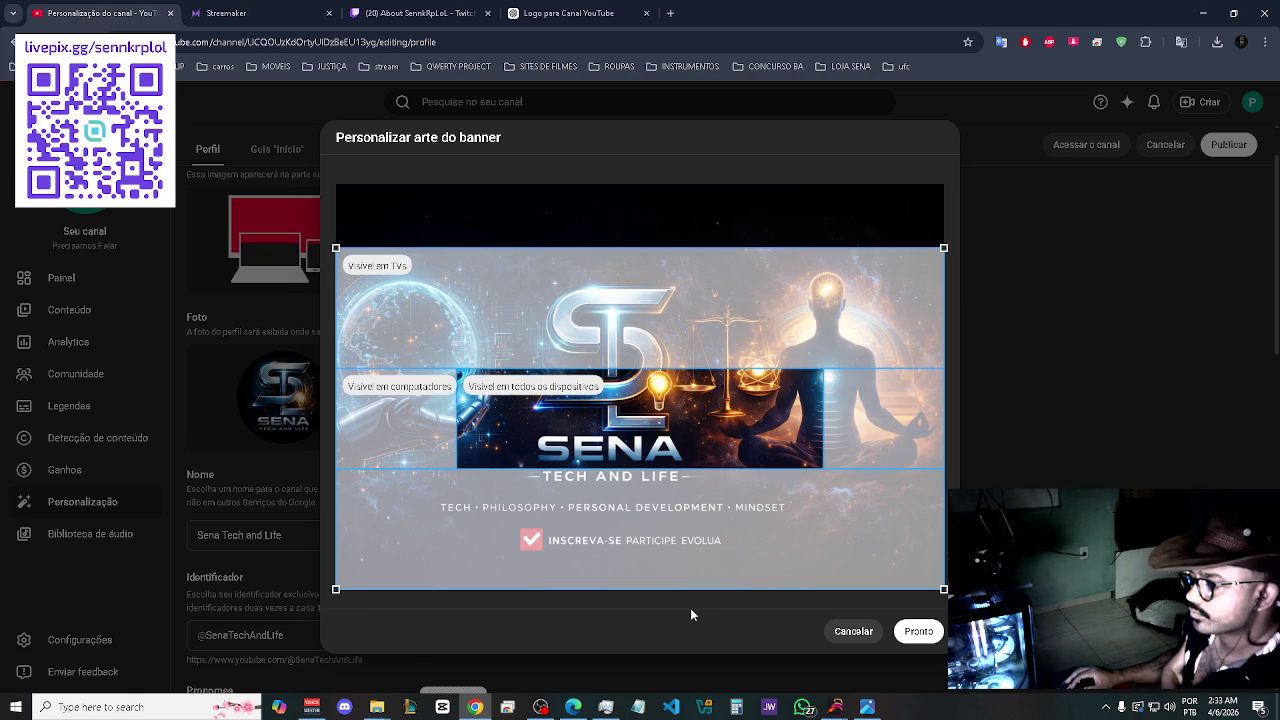
pyautogui.moveTo(712, 567); pyautogui.dragTo(720, 503)
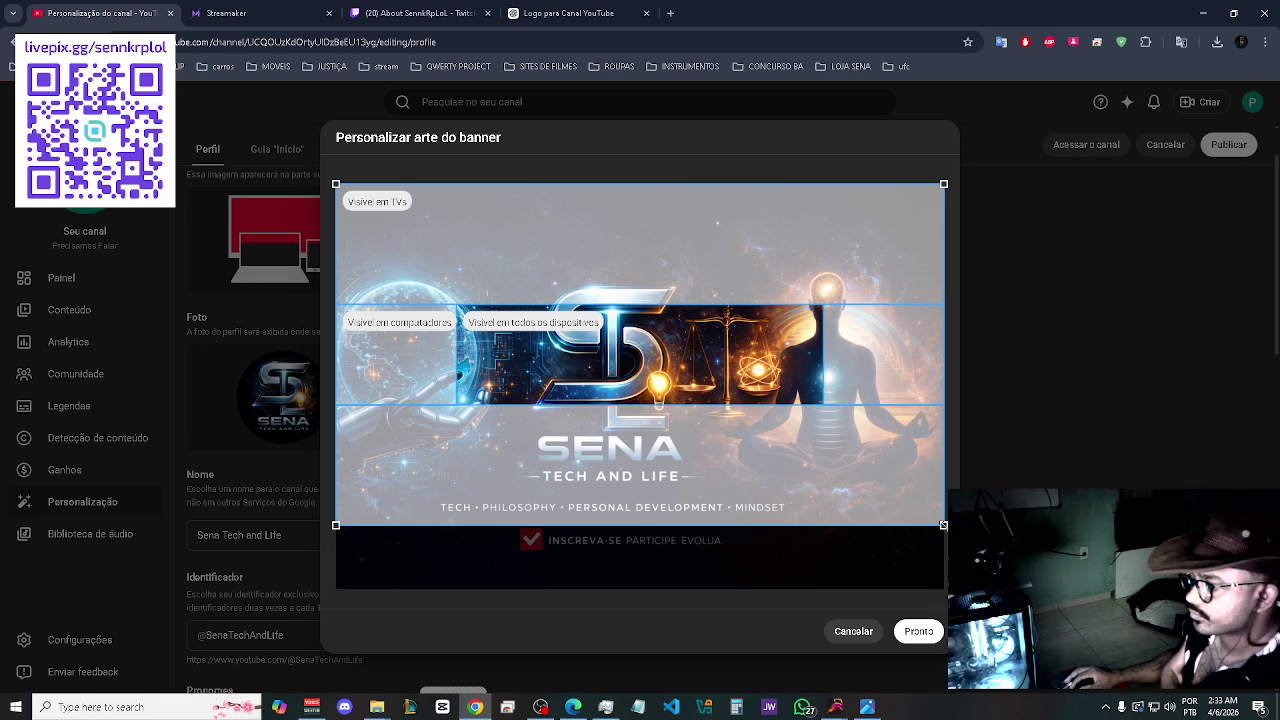
pyautogui.moveTo(943, 524); pyautogui.dragTo(939, 518)
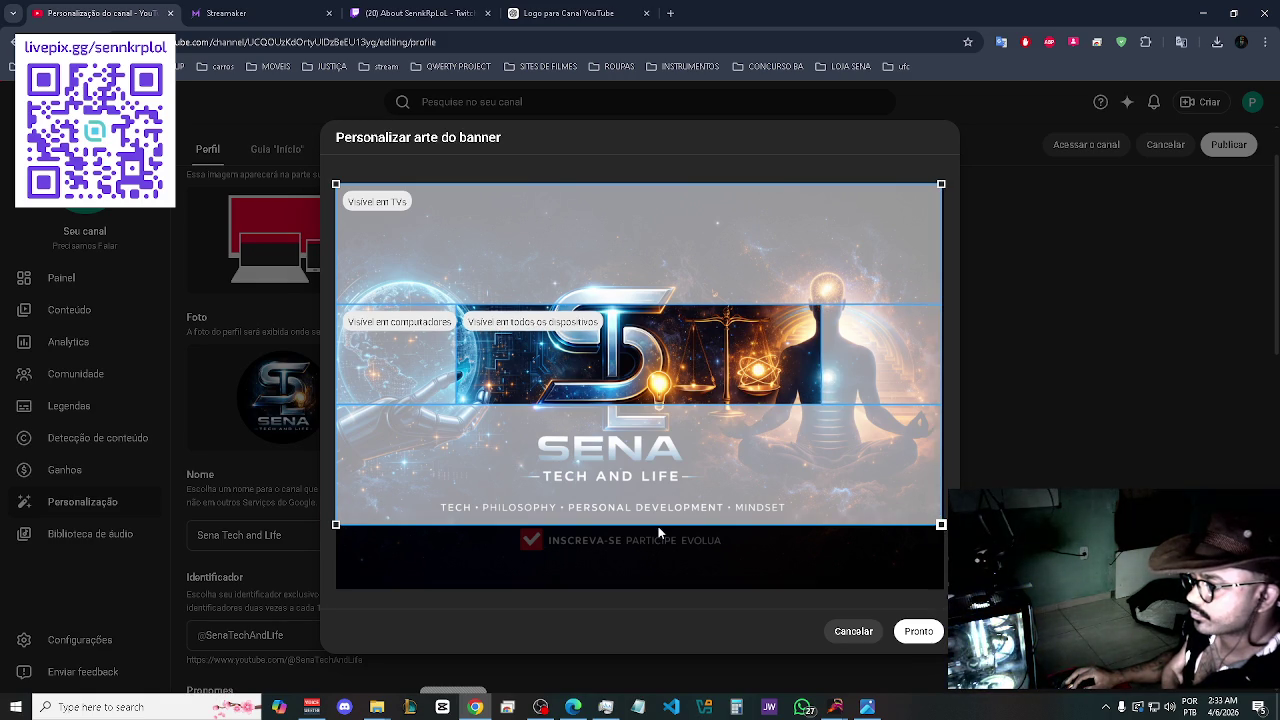
pyautogui.moveTo(938, 527)
pyautogui.mouseDown()
pyautogui.moveTo(875, 467)
pyautogui.moveTo(888, 508)
pyautogui.moveTo(652, 418)
pyautogui.mouseUp()
pyautogui.moveTo(646, 226)
pyautogui.mouseDown()
pyautogui.moveTo(719, 365)
pyautogui.moveTo(721, 437)
pyautogui.moveTo(727, 411)
pyautogui.moveTo(721, 423)
pyautogui.mouseUp()
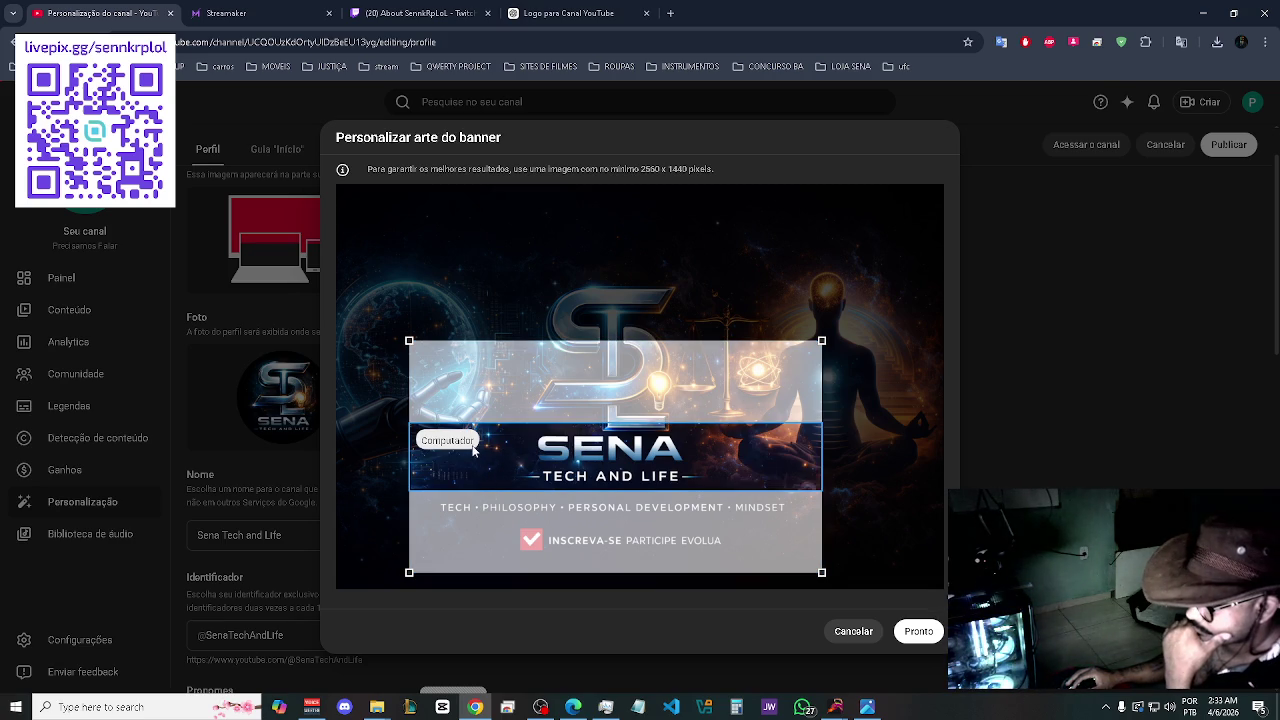
pyautogui.moveTo(691, 537)
pyautogui.mouseDown()
pyautogui.moveTo(681, 520)
pyautogui.moveTo(678, 534)
pyautogui.mouseUp()
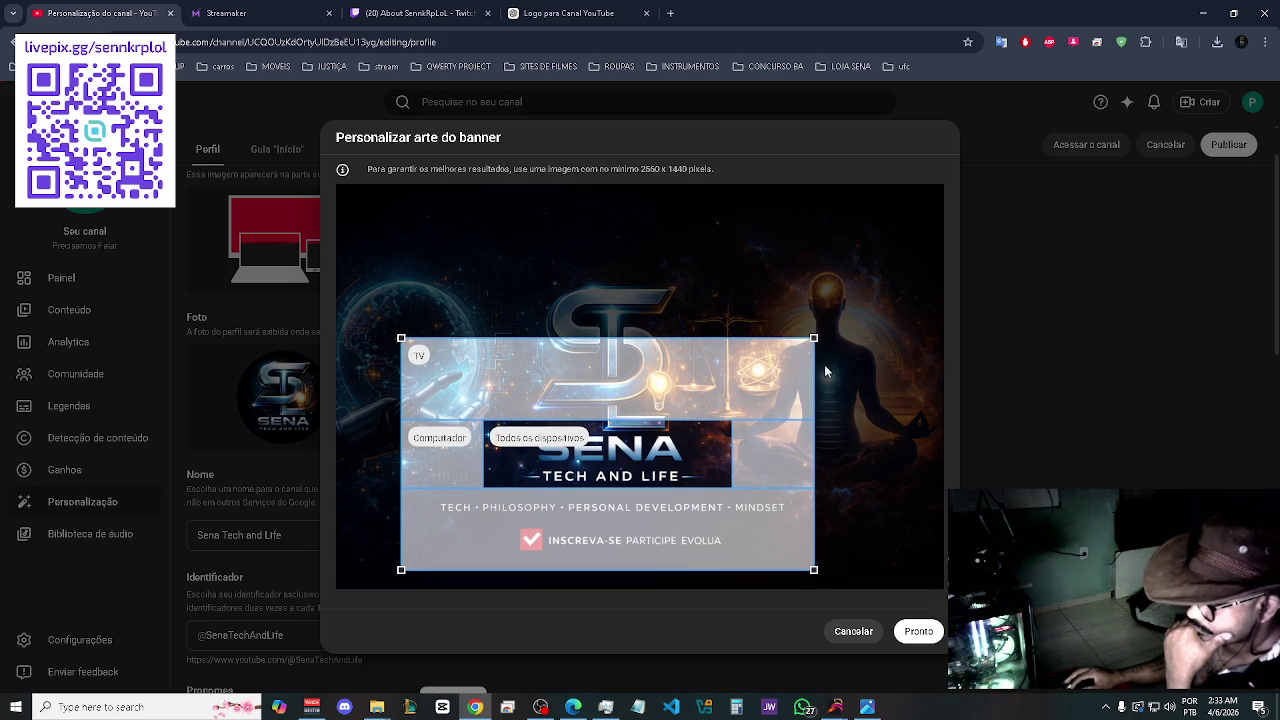
# - Enlarge, recentre and tighten the crop until SENA TECH AND LIFE fits the all-devices zone
pyautogui.moveTo(812, 340); pyautogui.dragTo(901, 288)
pyautogui.moveTo(815, 374)
pyautogui.mouseDown()
pyautogui.moveTo(796, 408)
pyautogui.moveTo(778, 408)
pyautogui.mouseUp()
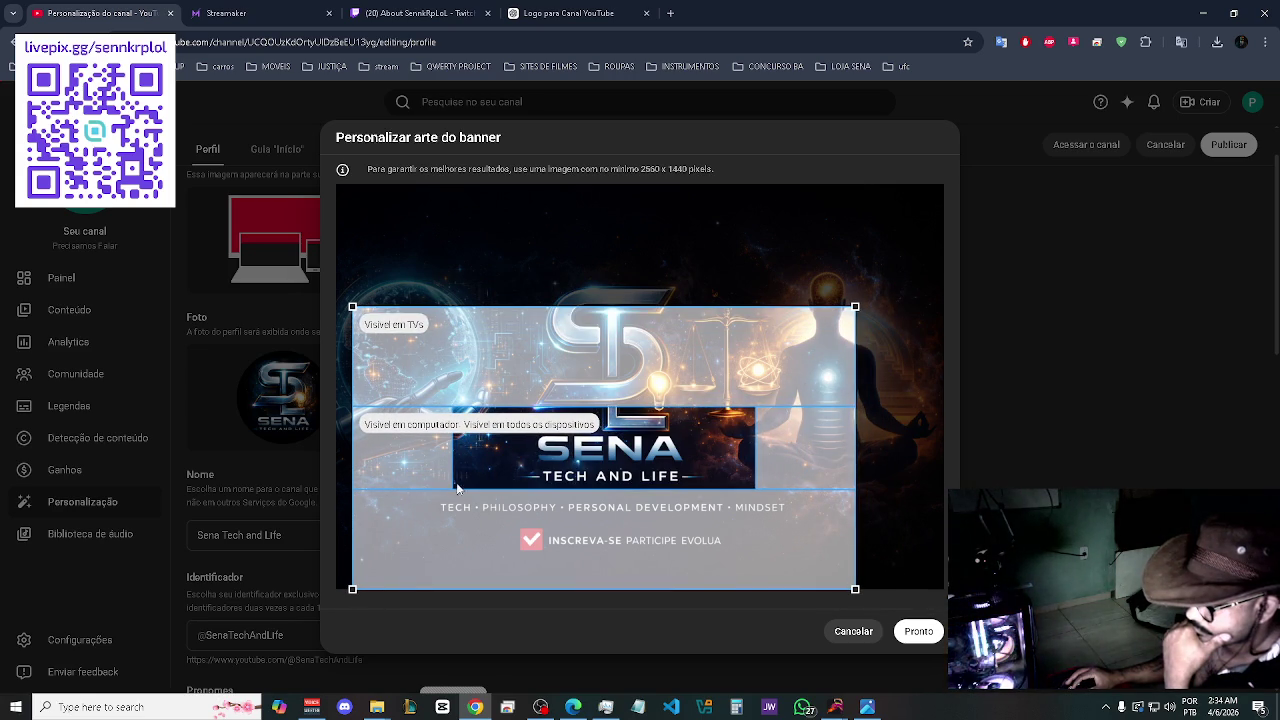
pyautogui.moveTo(632, 500)
pyautogui.mouseDown()
pyautogui.moveTo(681, 500)
pyautogui.moveTo(655, 527)
pyautogui.mouseUp()
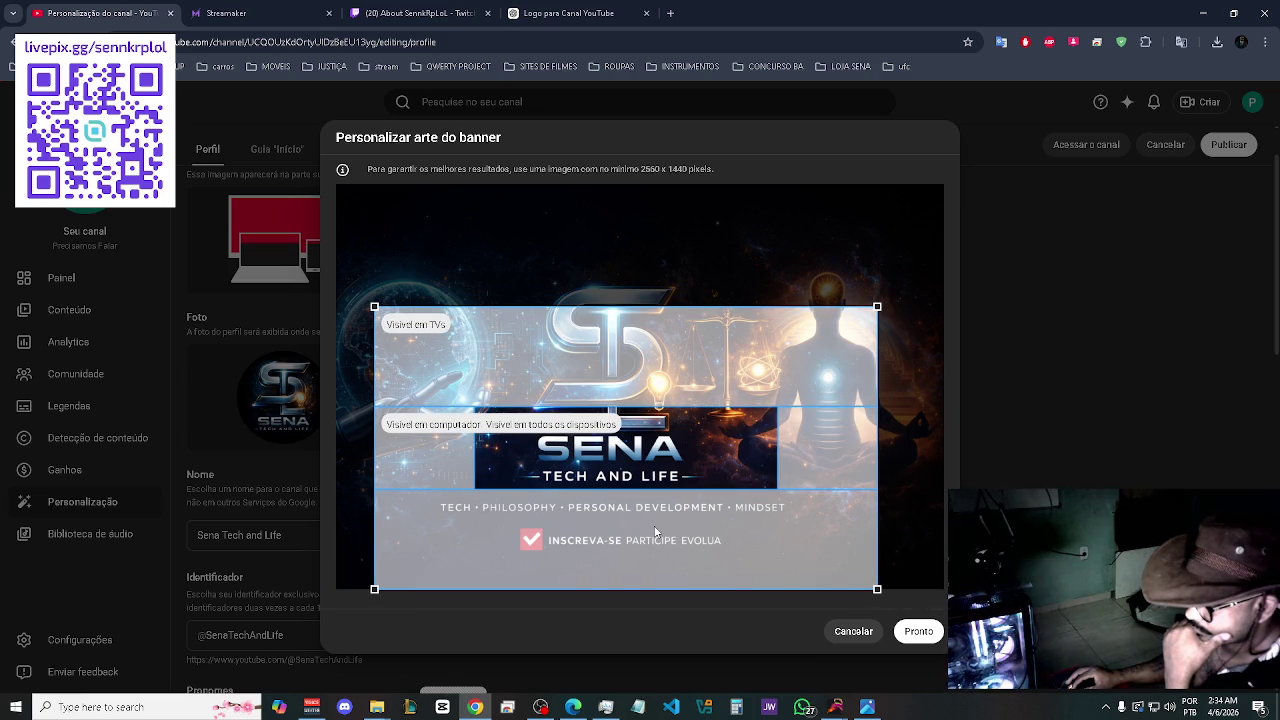
pyautogui.moveTo(877, 308); pyautogui.dragTo(815, 352)
pyautogui.moveTo(652, 548); pyautogui.dragTo(659, 556)
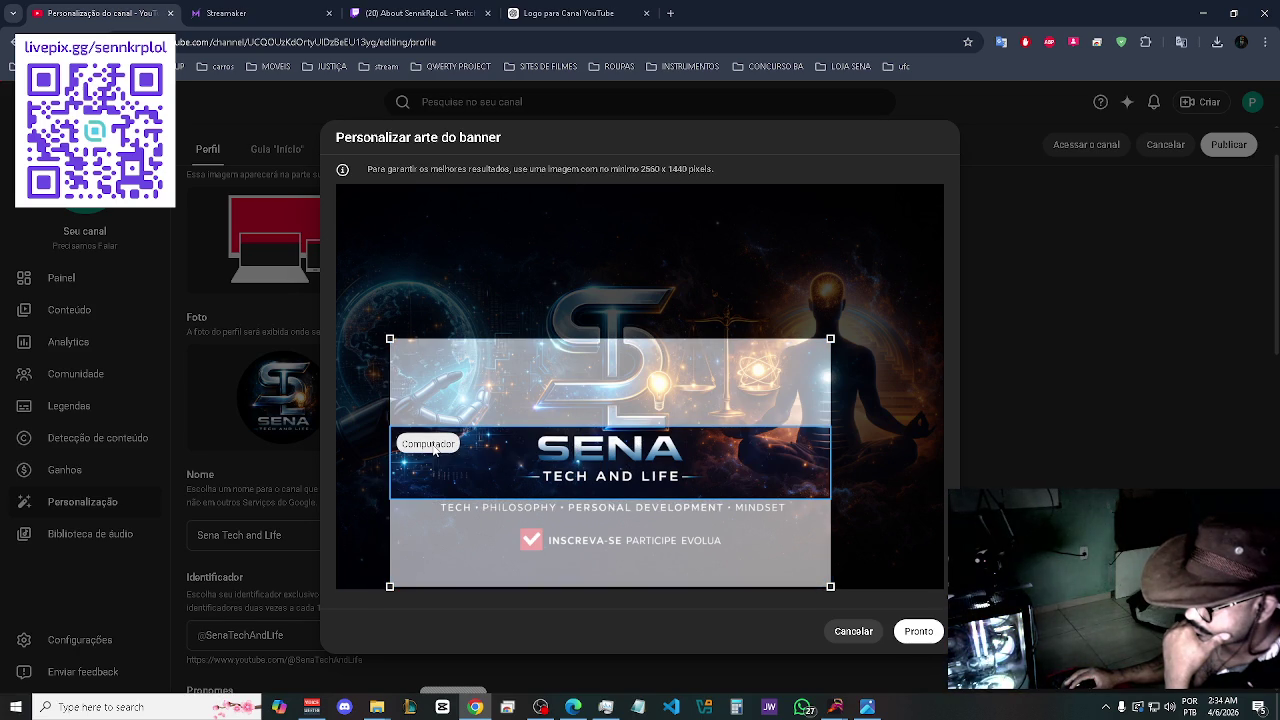
pyautogui.moveTo(622, 488); pyautogui.dragTo(626, 472)
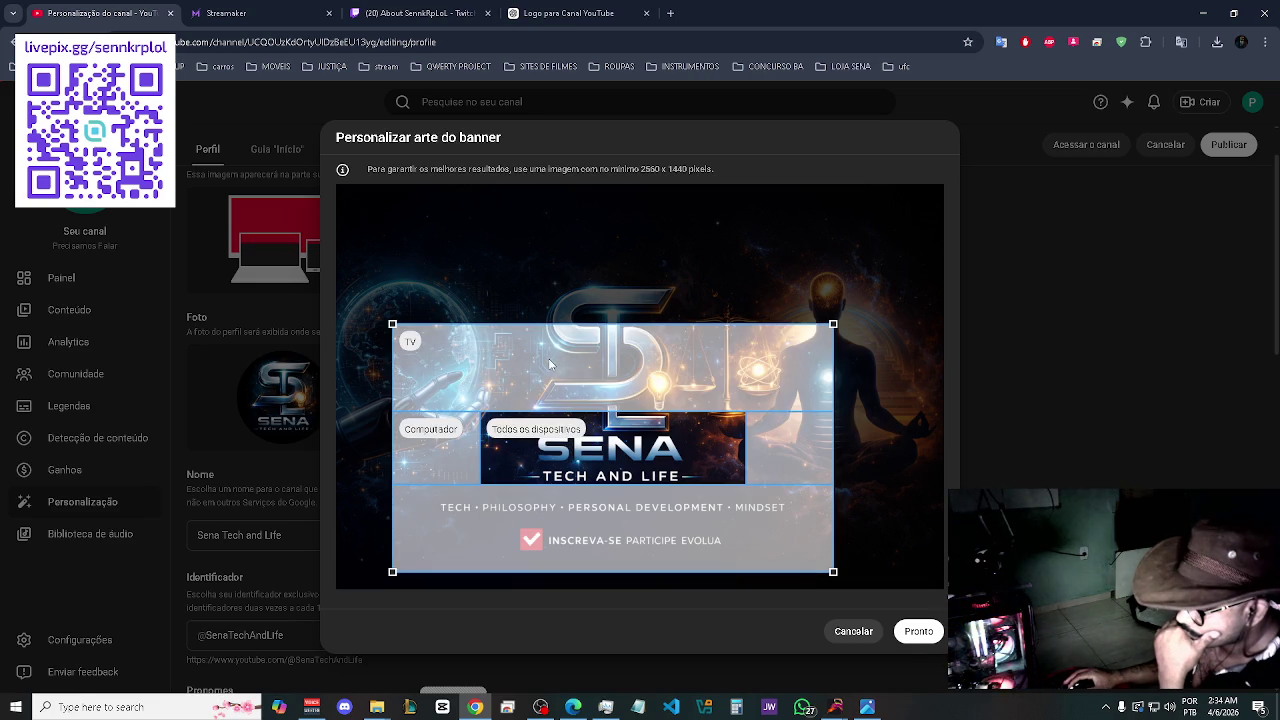
# - Apply the banner crop and publish the channel customization changes
pyautogui.click(919, 633)
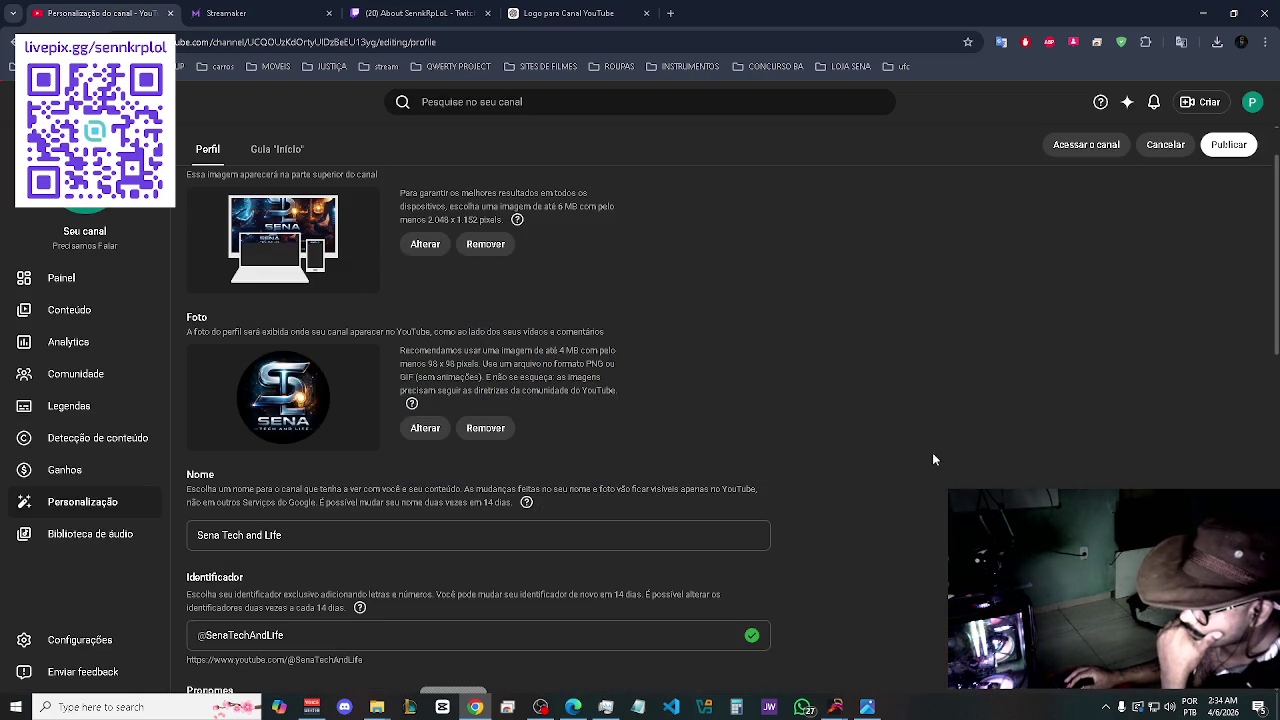
pyautogui.click(1237, 150)
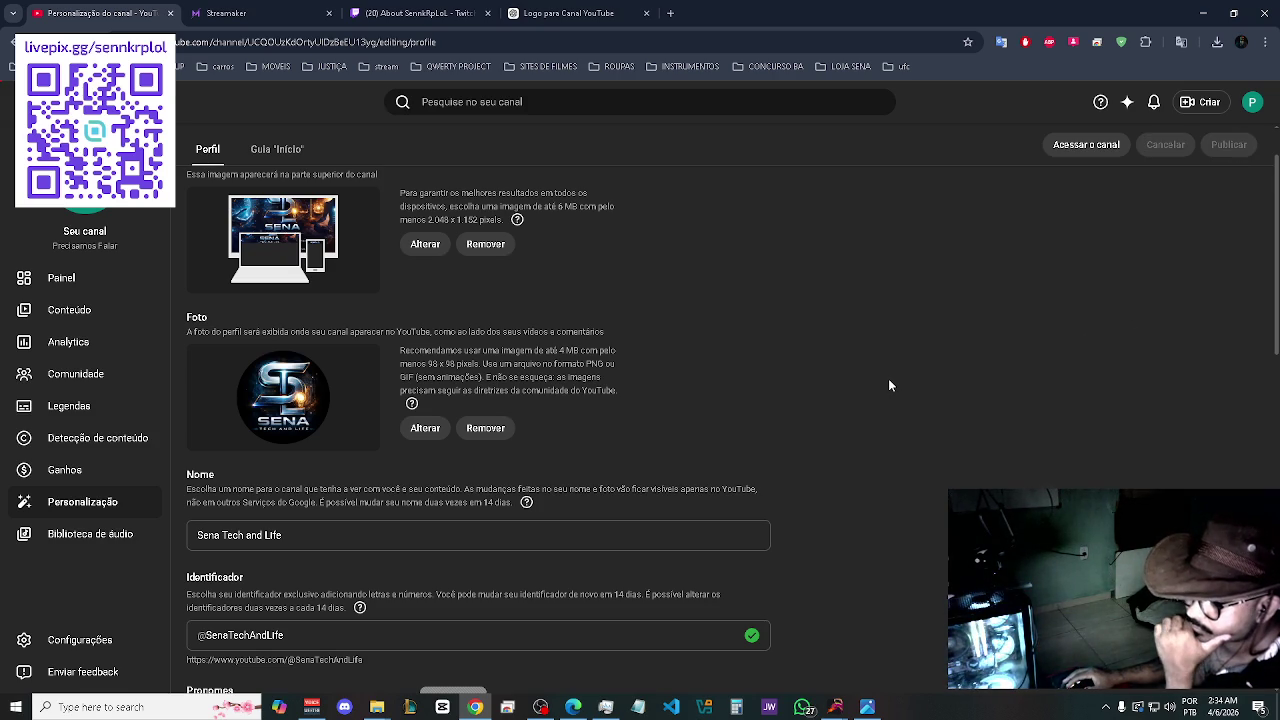
pyautogui.scroll(-2, 890, 380)
# - Copy the channel's URL with the copy icon beside its field
pyautogui.scroll(-10, 890, 385)
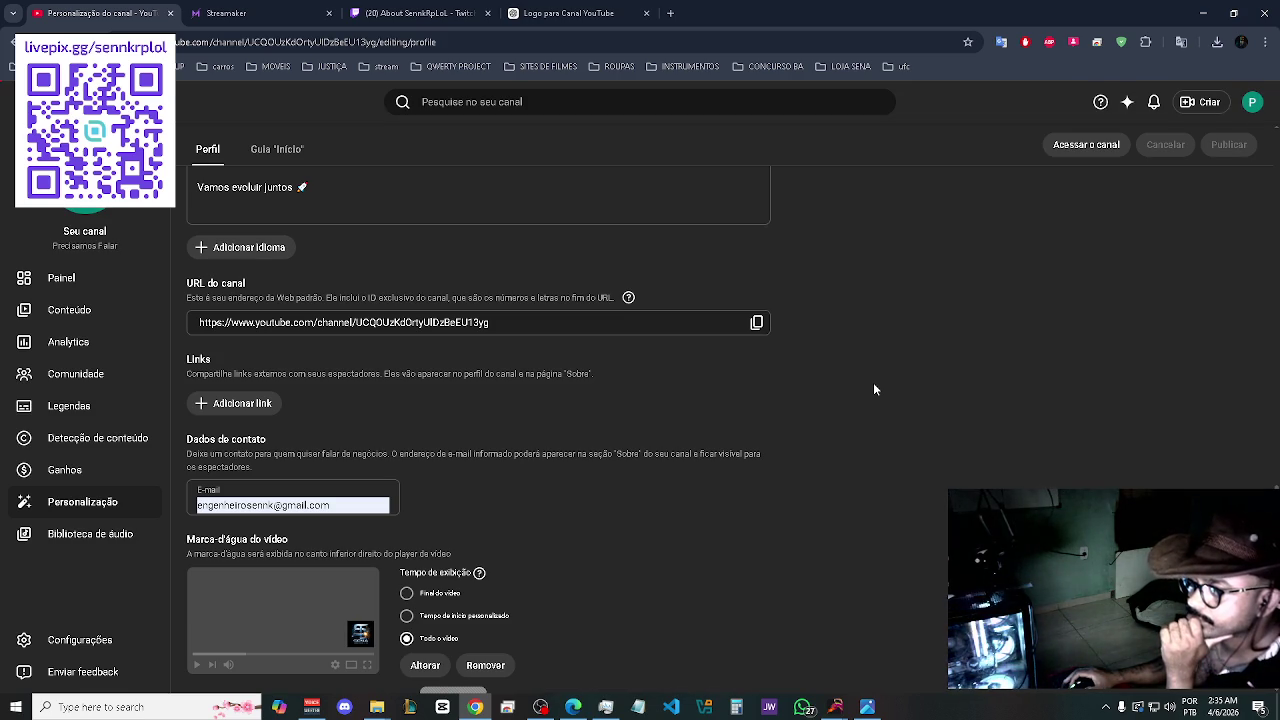
pyautogui.click(758, 323)
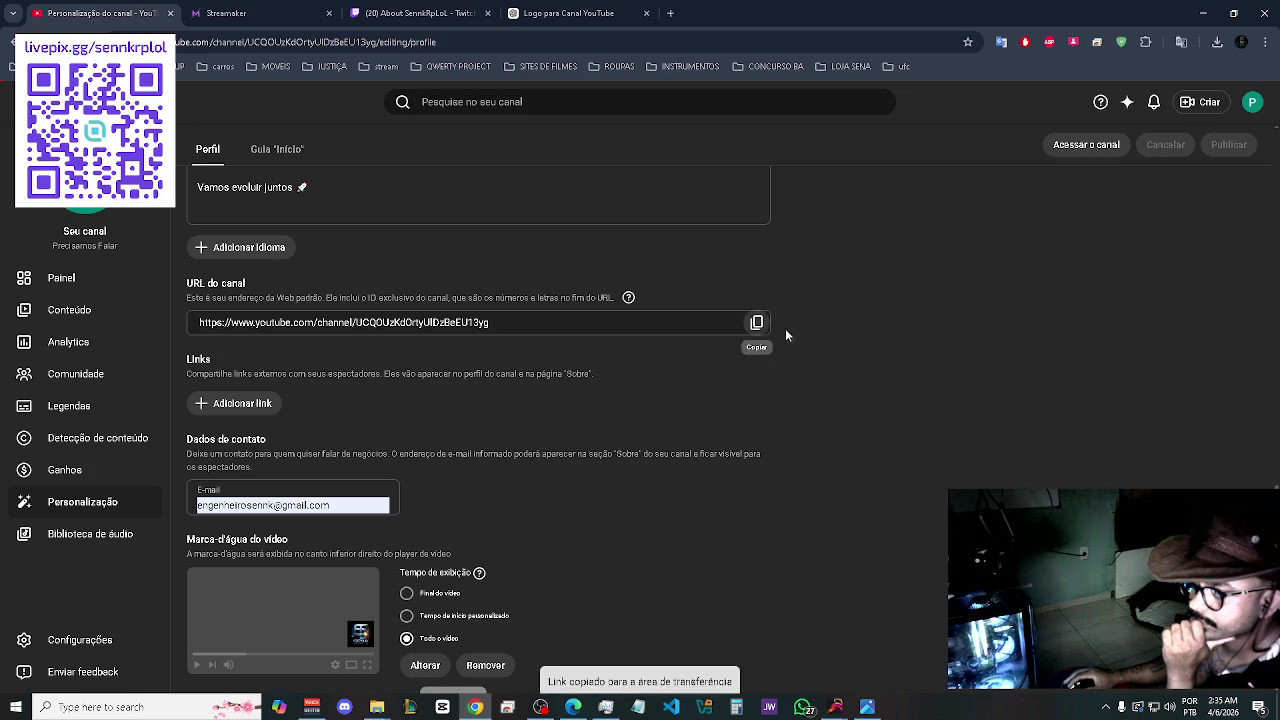
pyautogui.scroll(10, 608, 400)
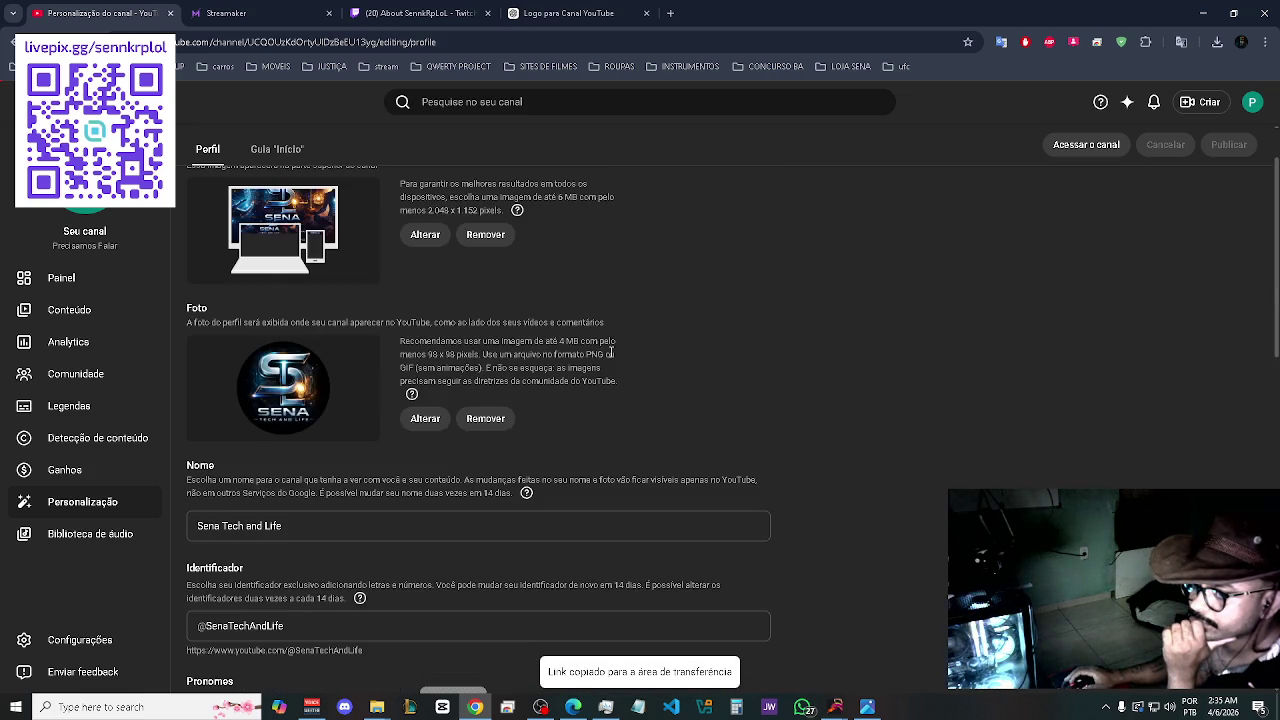
# - On Twitch's About page, enable Edit Panels and add a new Text or Image Panel
pyautogui.click(420, 10)
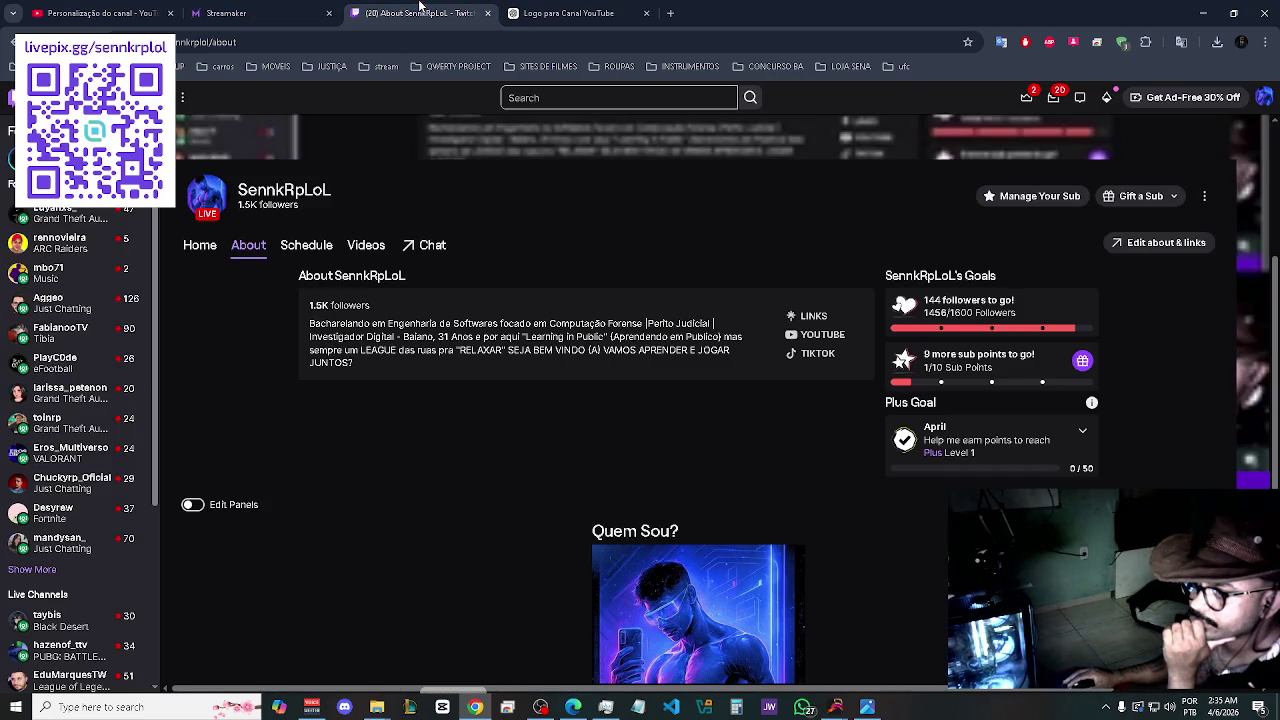
pyautogui.click(192, 506)
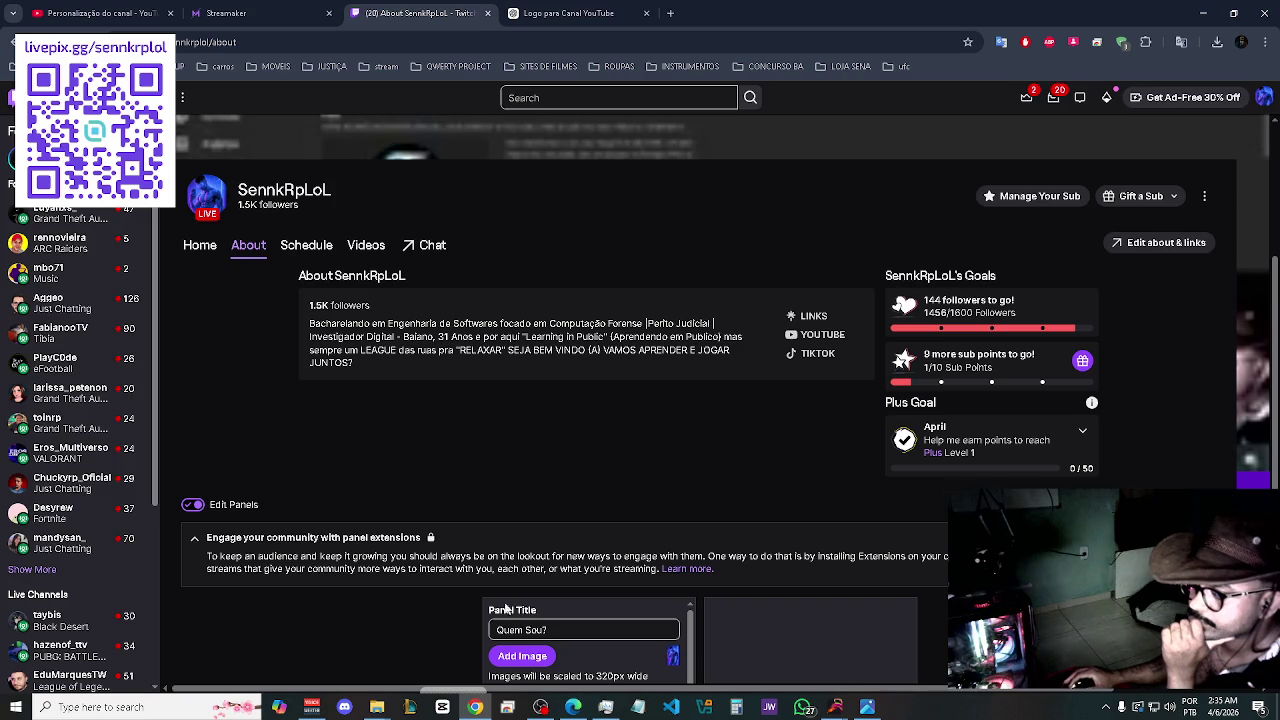
pyautogui.scroll(-3, 398, 620)
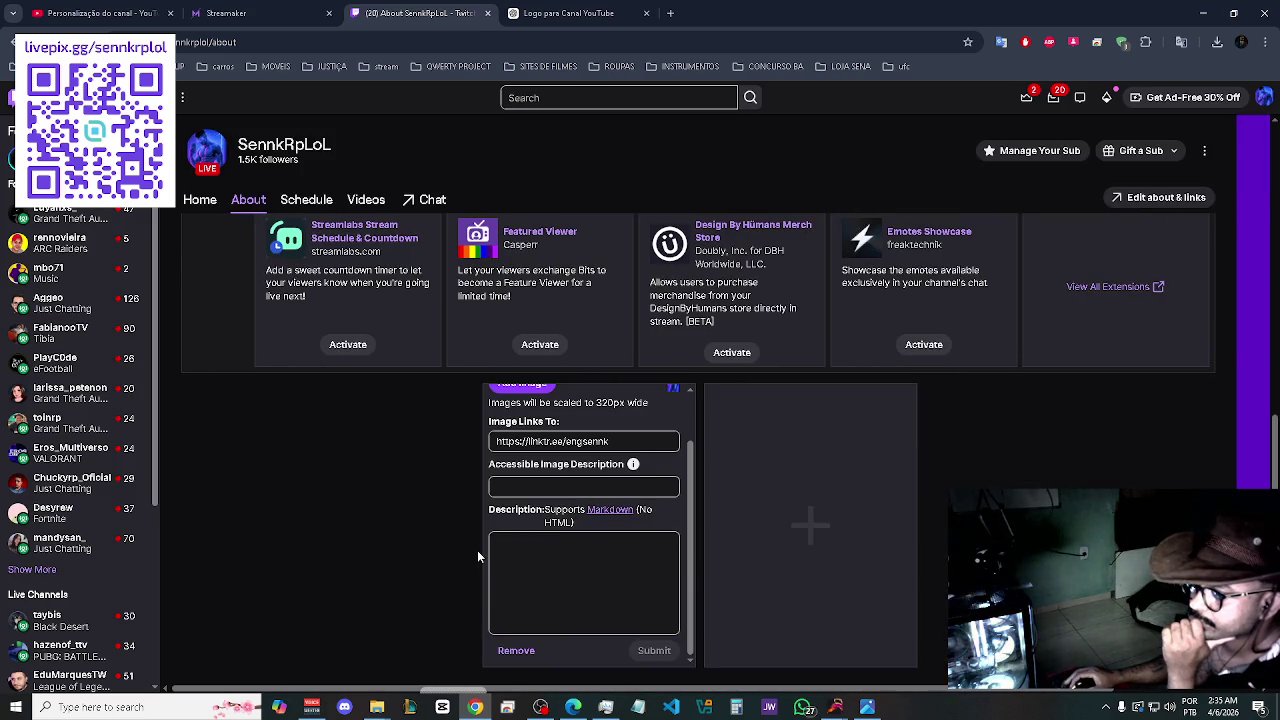
pyautogui.scroll(1, 477, 550)
pyautogui.scroll(-1, 400, 586)
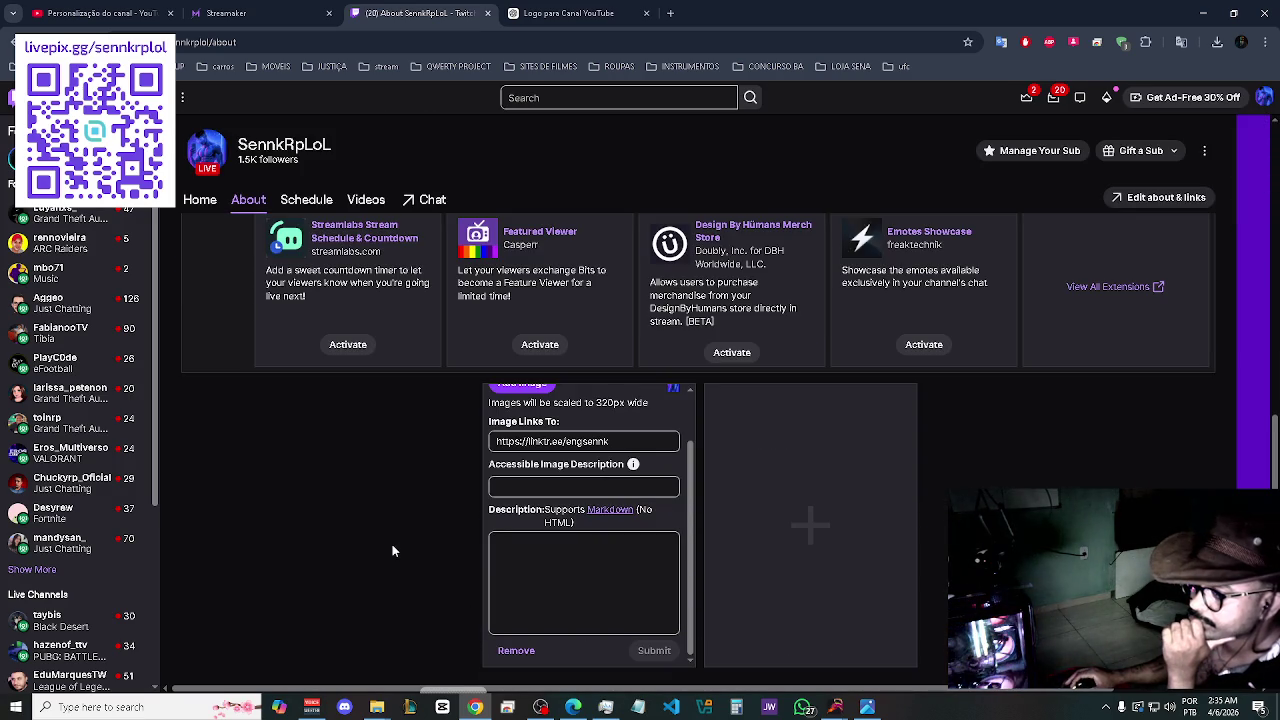
pyautogui.click(790, 502)
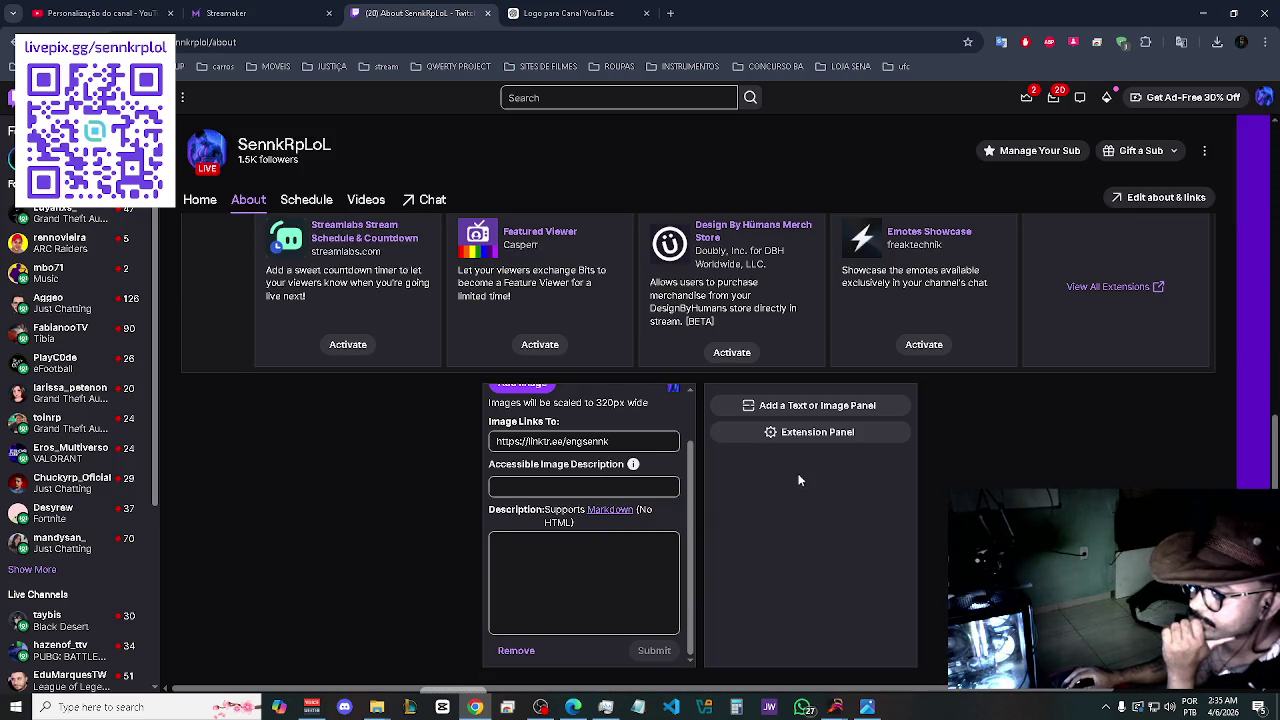
pyautogui.click(830, 410)
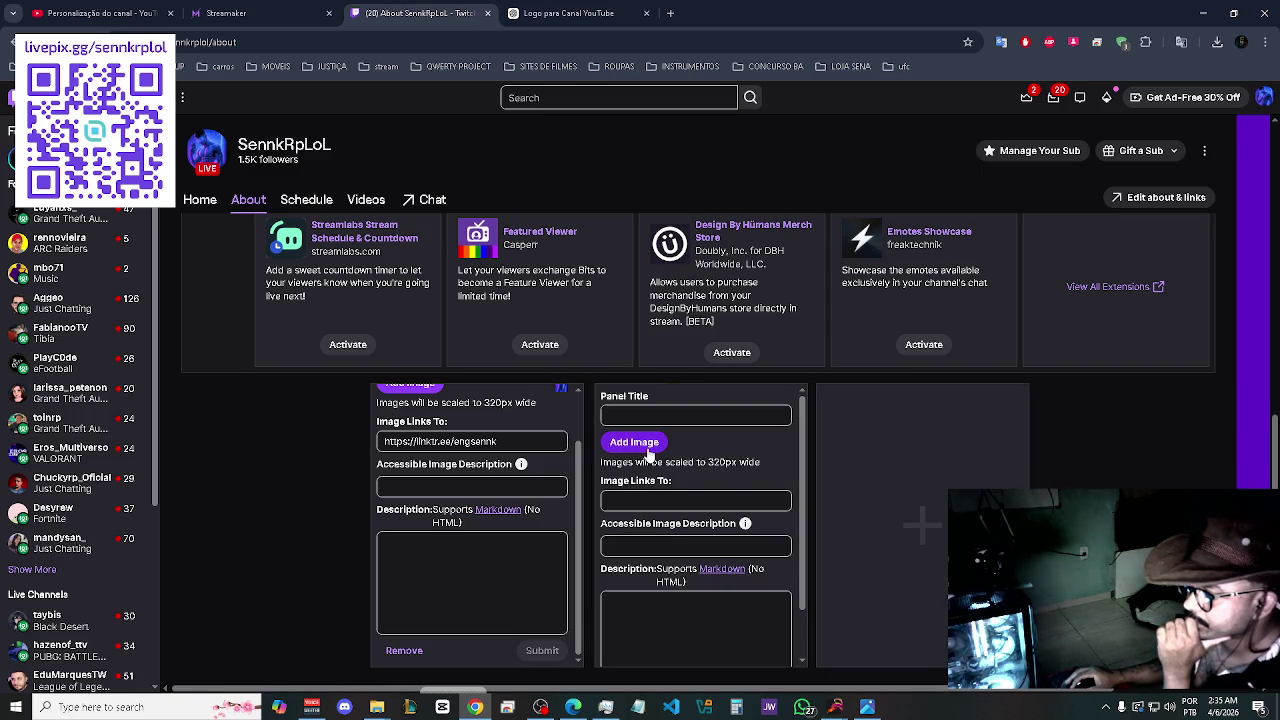
# - Upload the 'STL CAPA YT - Copy' banner image to the new panel and accept its crop
pyautogui.click(652, 452)
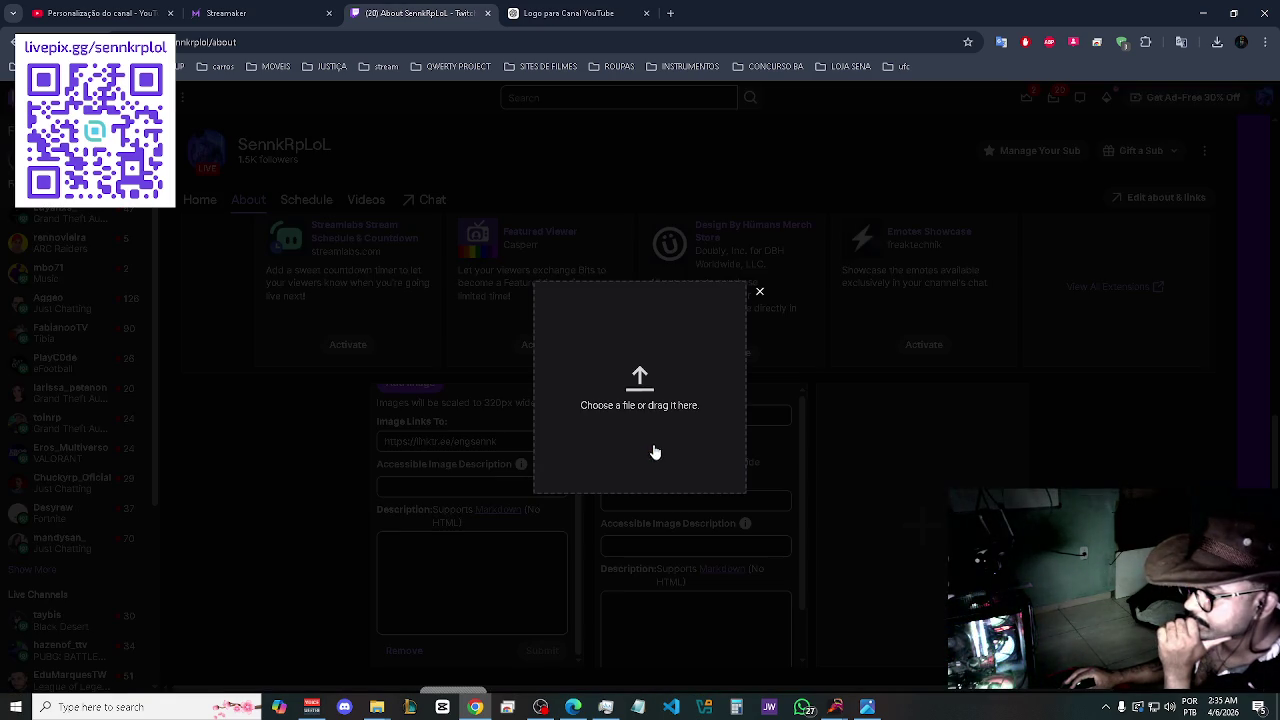
pyautogui.click(660, 391)
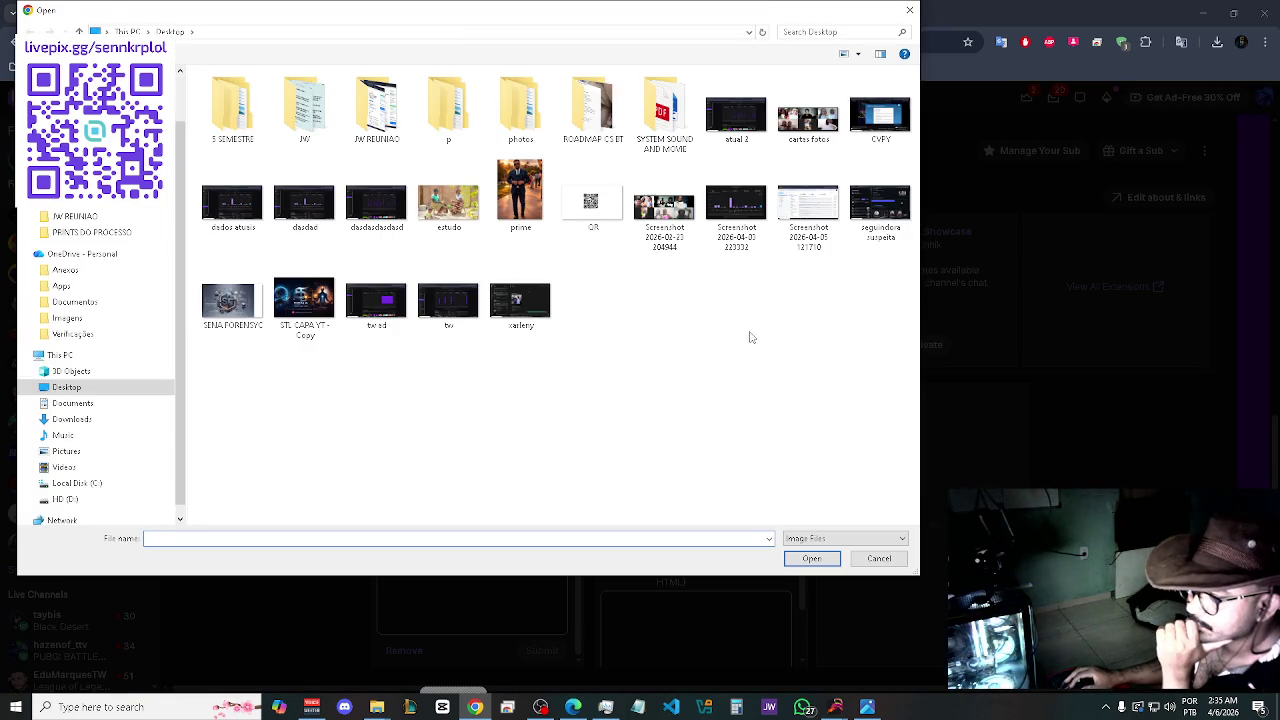
pyautogui.click(305, 300)
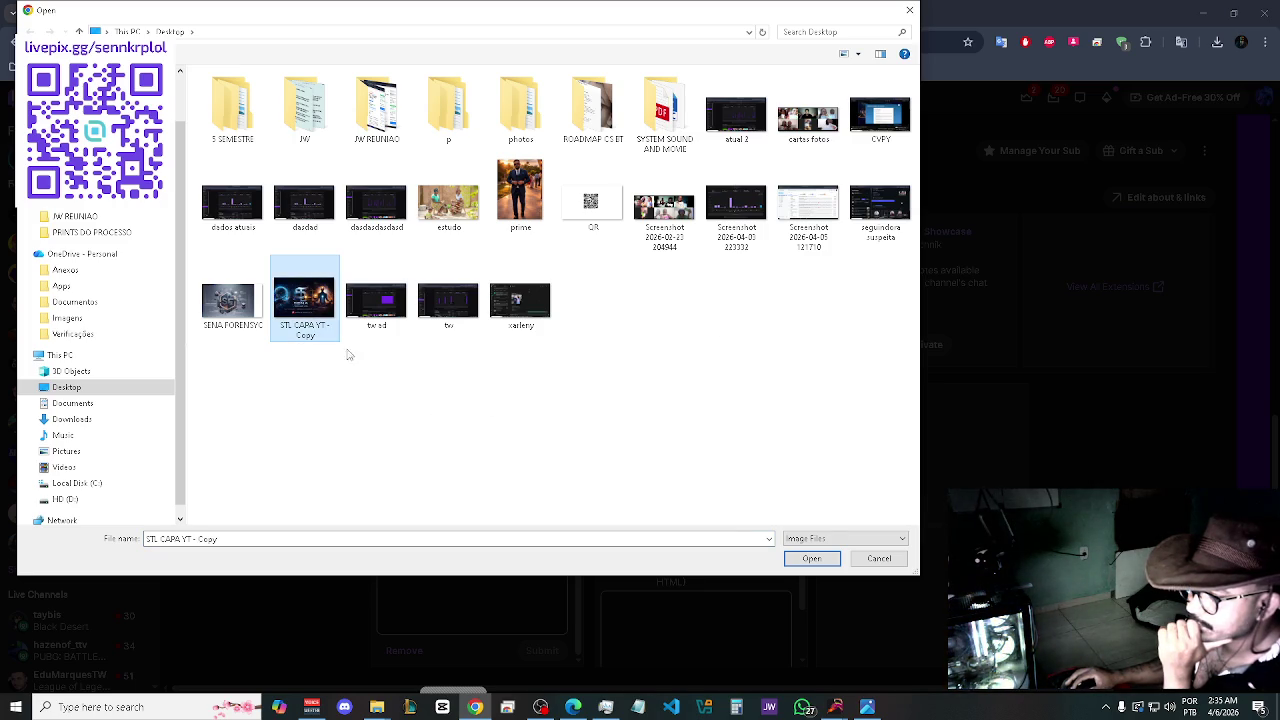
pyautogui.click(800, 562)
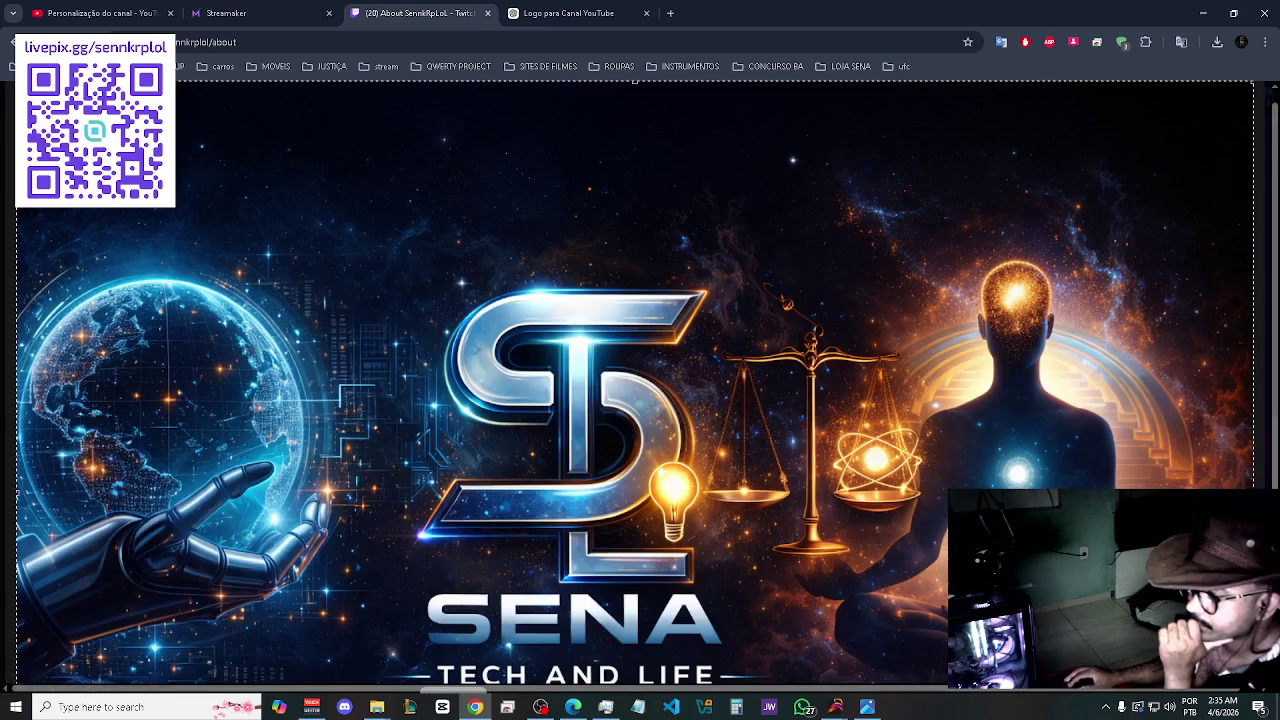
pyautogui.scroll(-4, 691, 474)
pyautogui.scroll(-1, 687, 466)
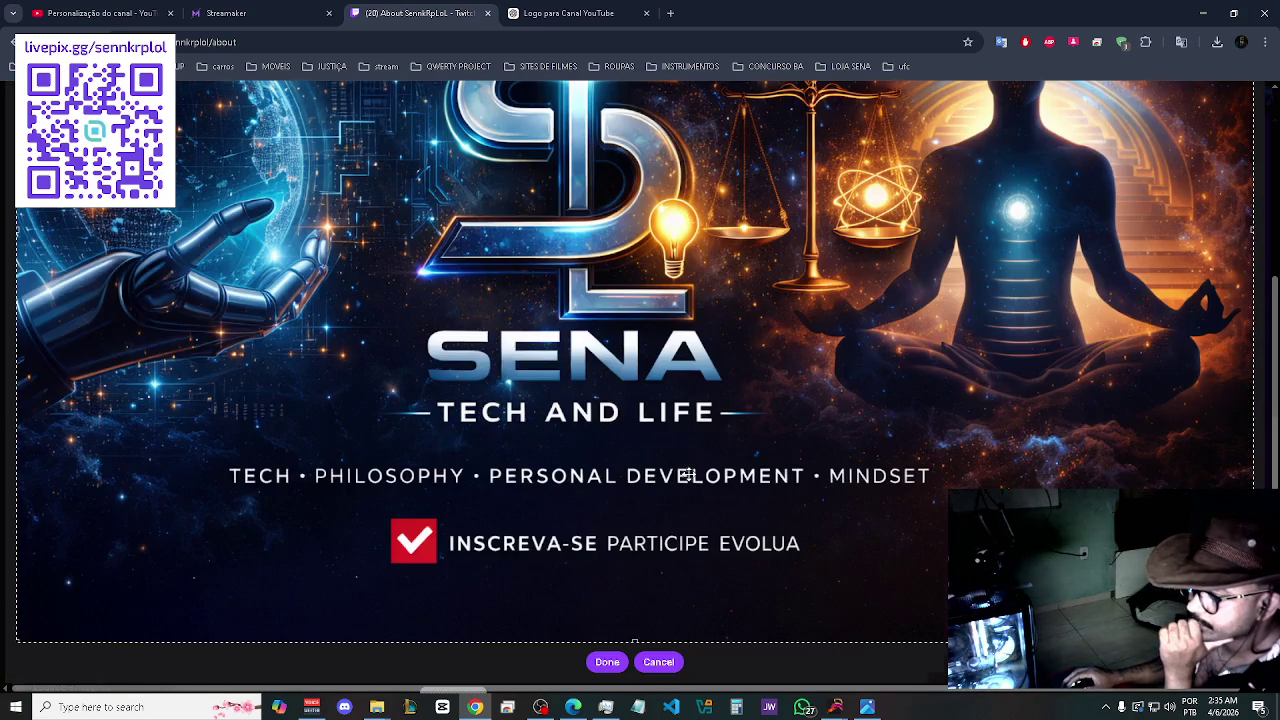
pyautogui.click(608, 663)
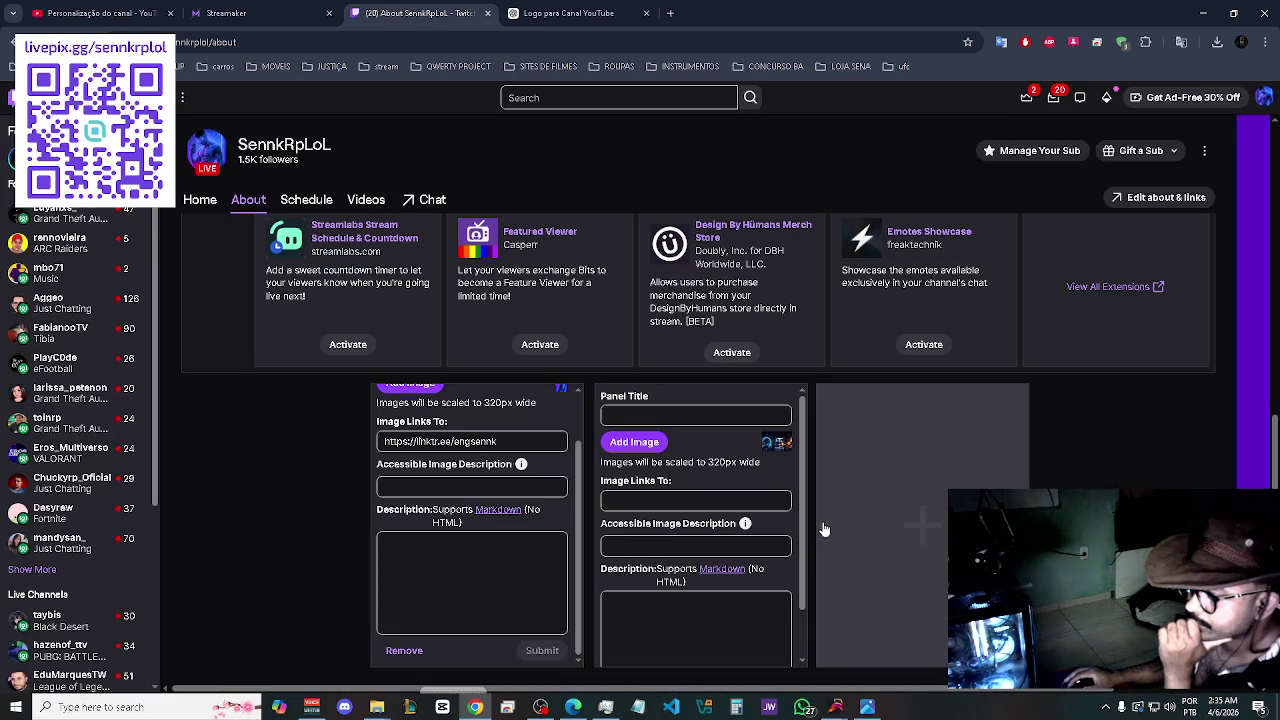
# - Title the panel YOUTUBE and paste the YouTube channel URL into its image link field
pyautogui.click(657, 415)
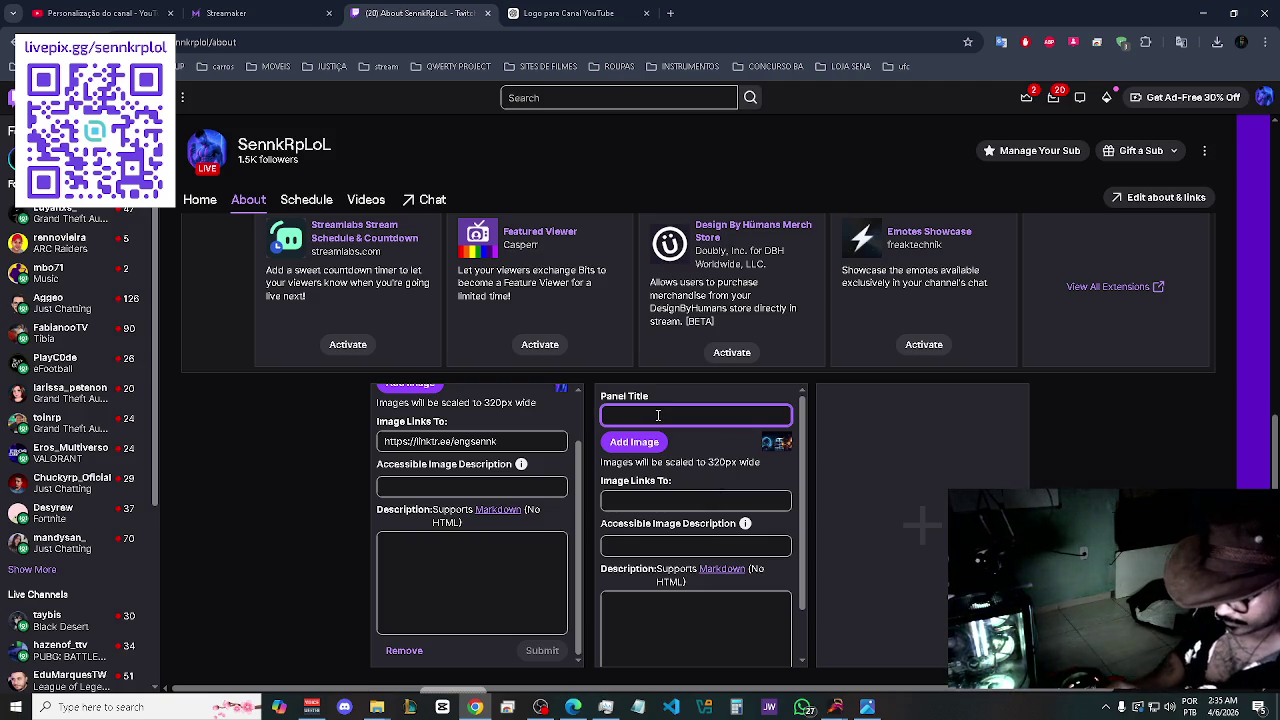
pyautogui.write('can')
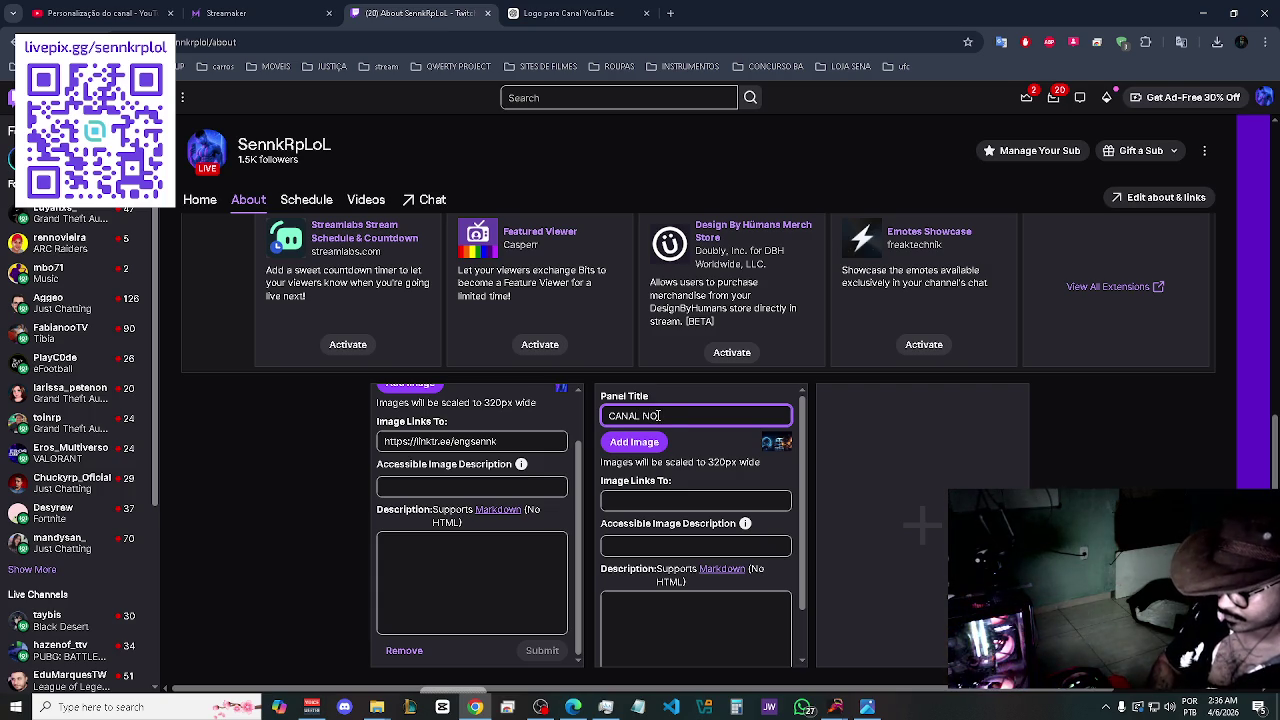
pyautogui.press('BackSpace')
pyautogui.press('BackSpace')
pyautogui.press('BackSpace')
pyautogui.write('YOUTUBE')
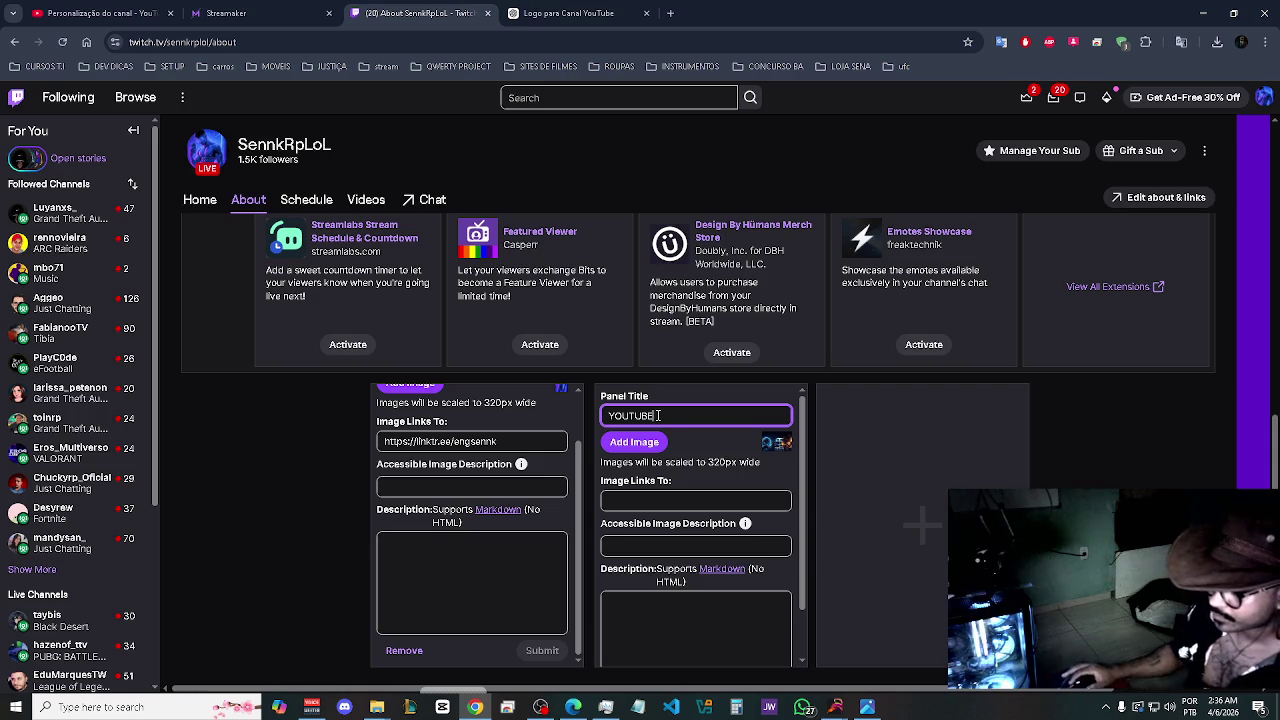
pyautogui.click(646, 503)
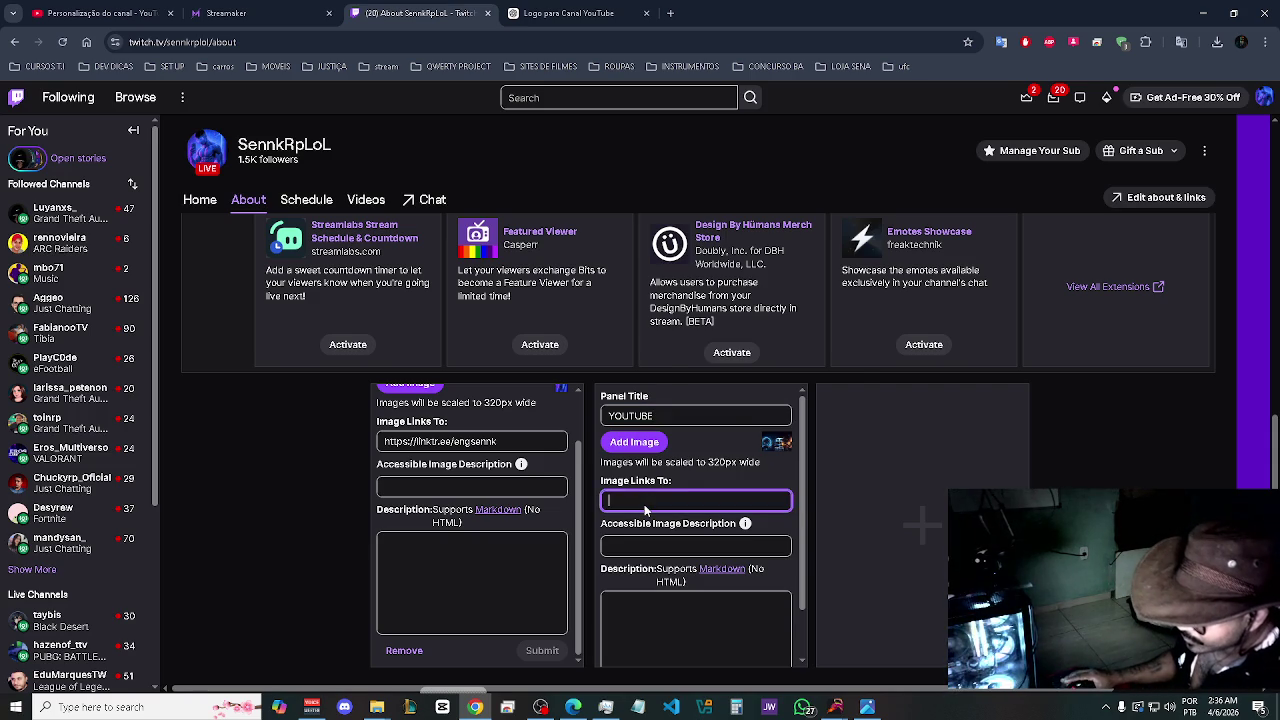
pyautogui.rightClick(645, 503)
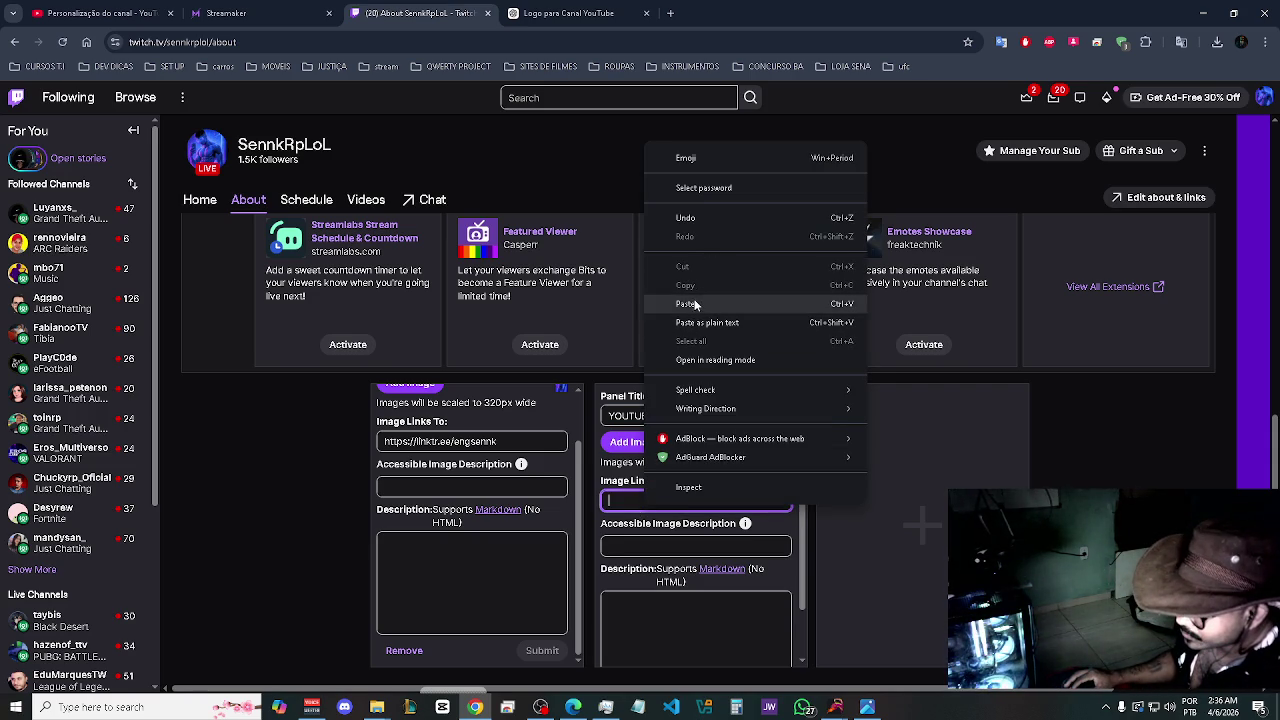
pyautogui.click(704, 303)
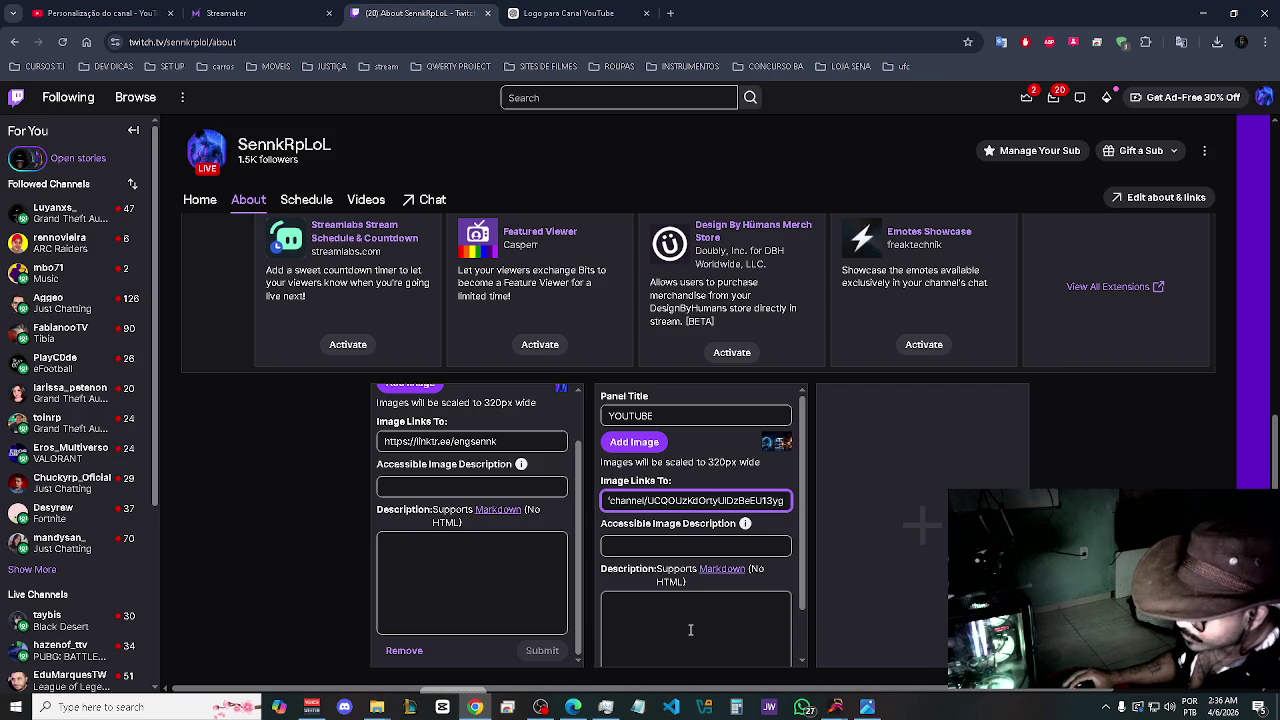
# - Submit the panel, which fails over 1MB, then open the 2.4 MB banner in Photos
pyautogui.moveTo(747, 530)
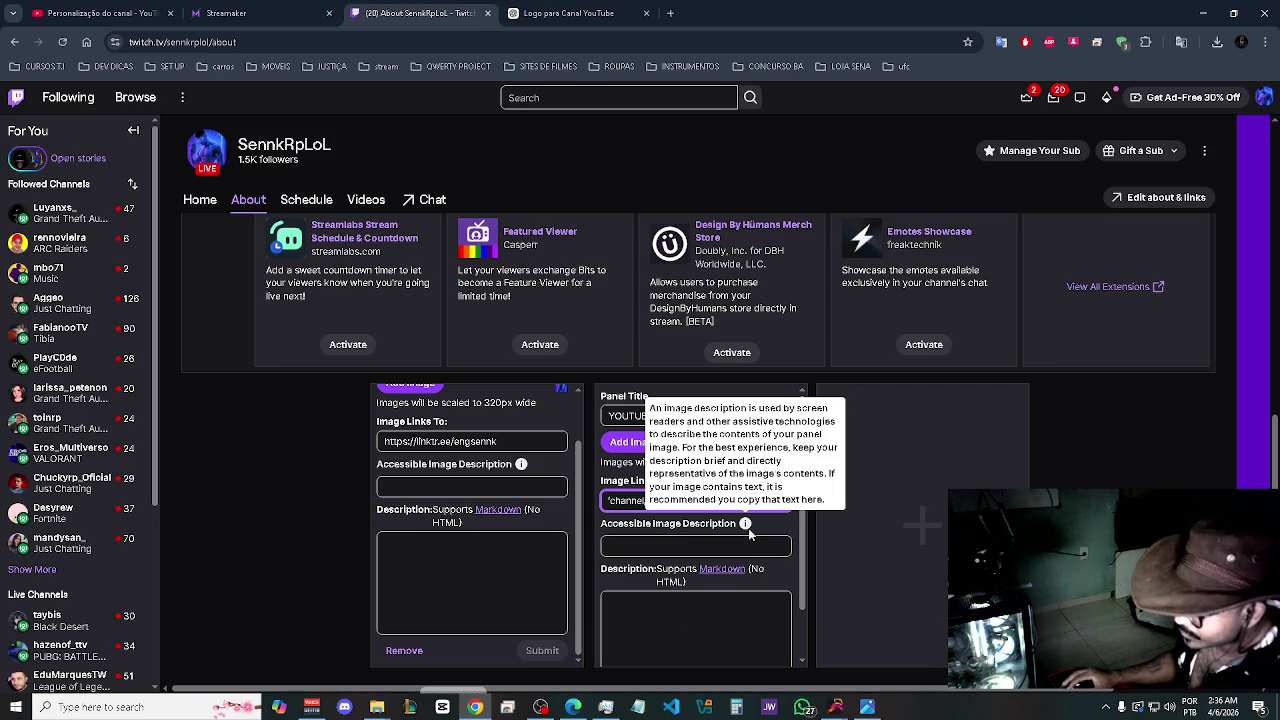
pyautogui.scroll(-1, 652, 540)
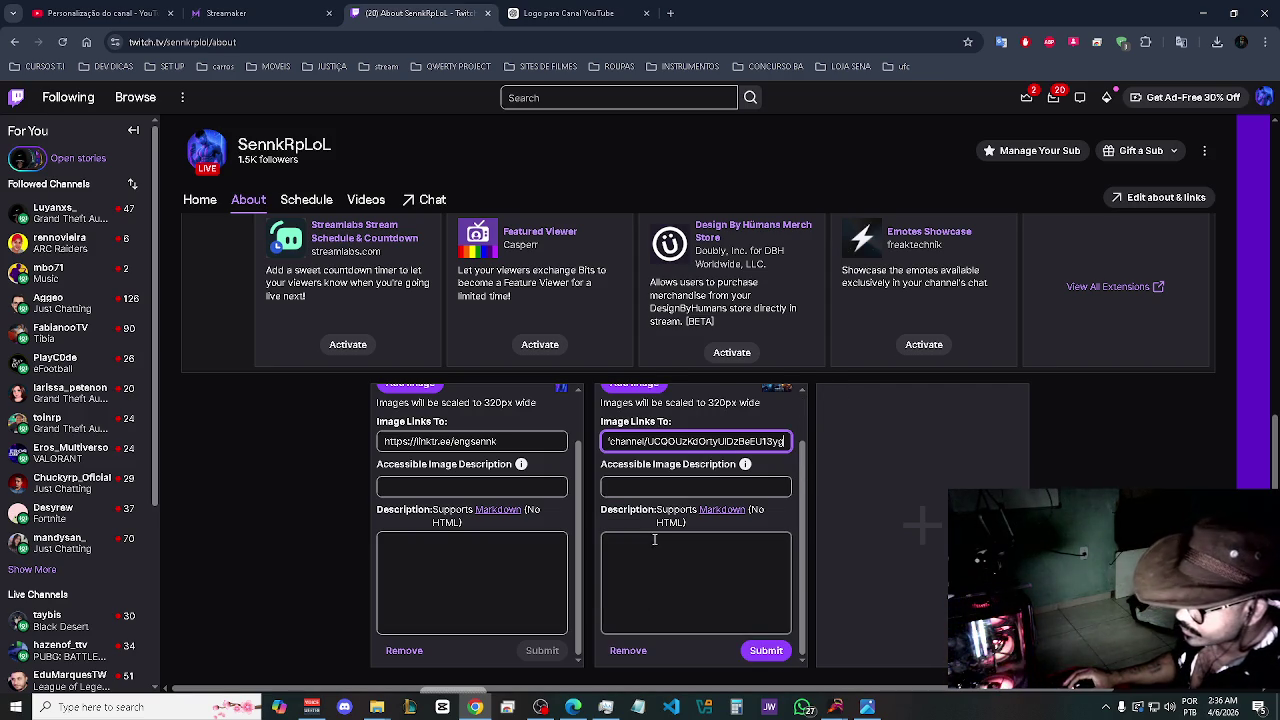
pyautogui.click(764, 650)
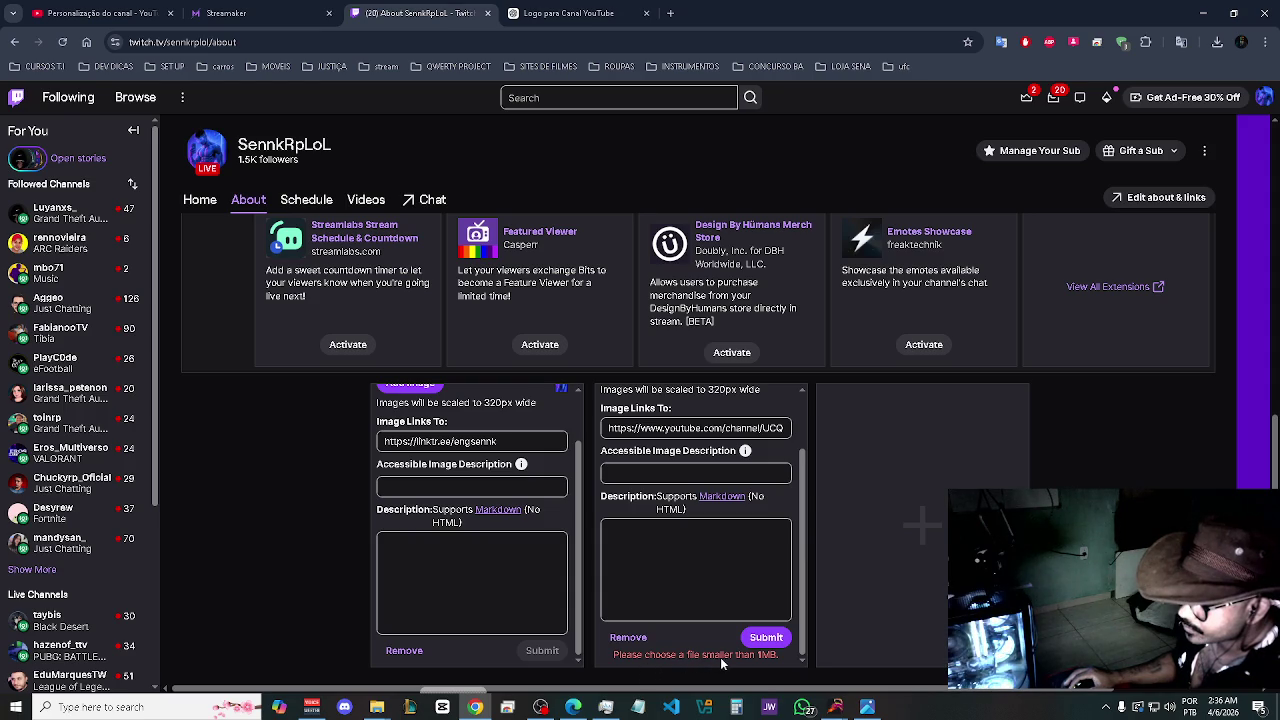
pyautogui.scroll(1, 685, 520)
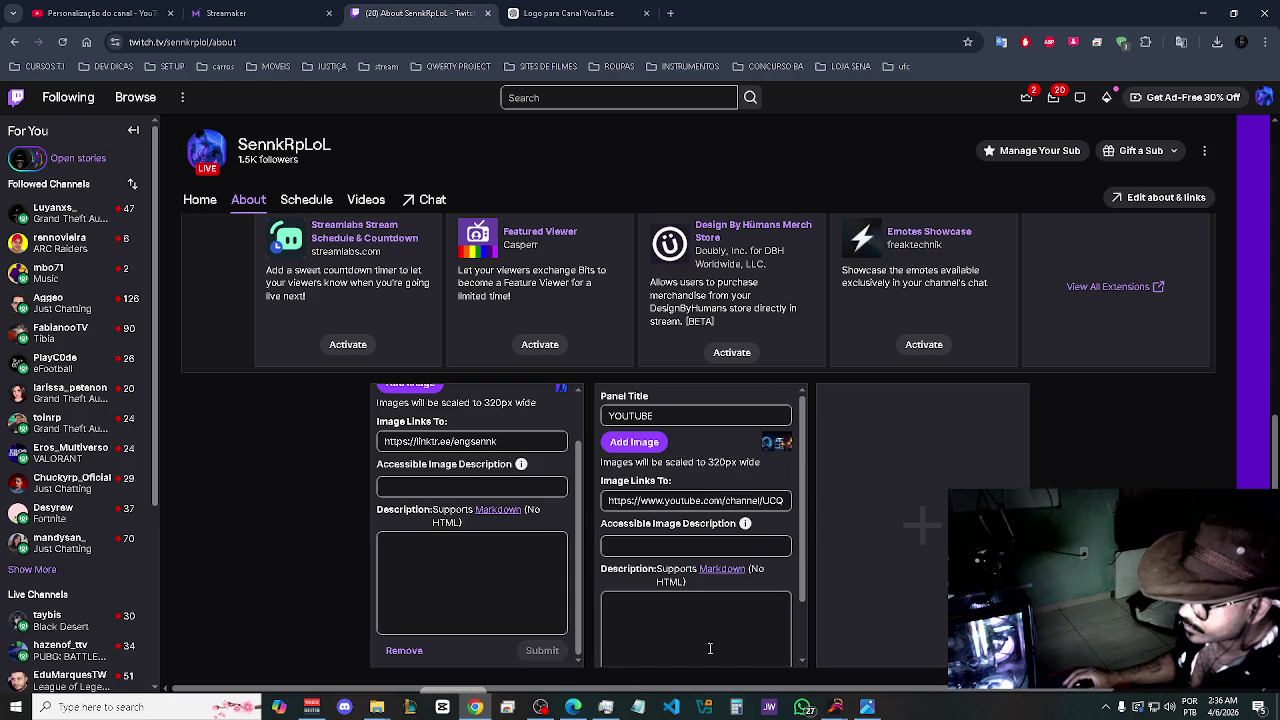
pyautogui.click(866, 707)
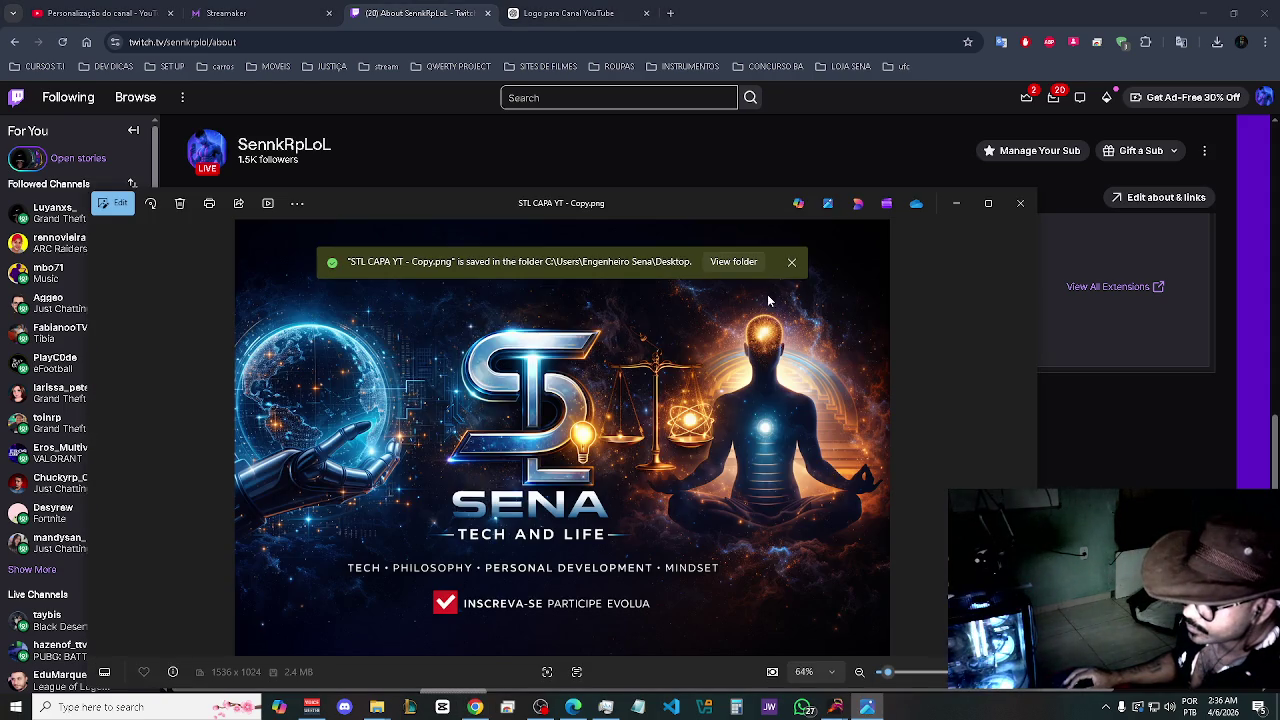